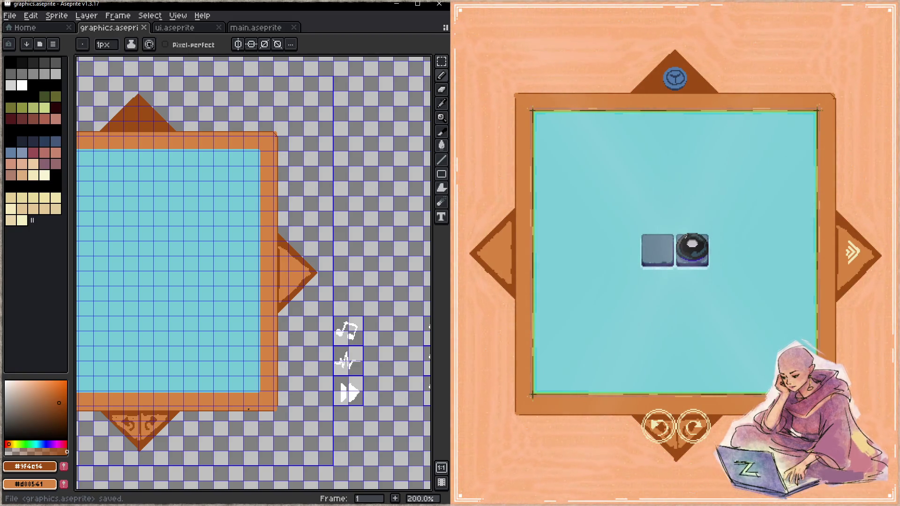
# - In ui.aseprite, move the play_undo slice box slightly right with the Slice tool and save
pyautogui.click(183, 27)
pyautogui.scroll(-5, 281, 362)
pyautogui.scroll(1, 301, 361)
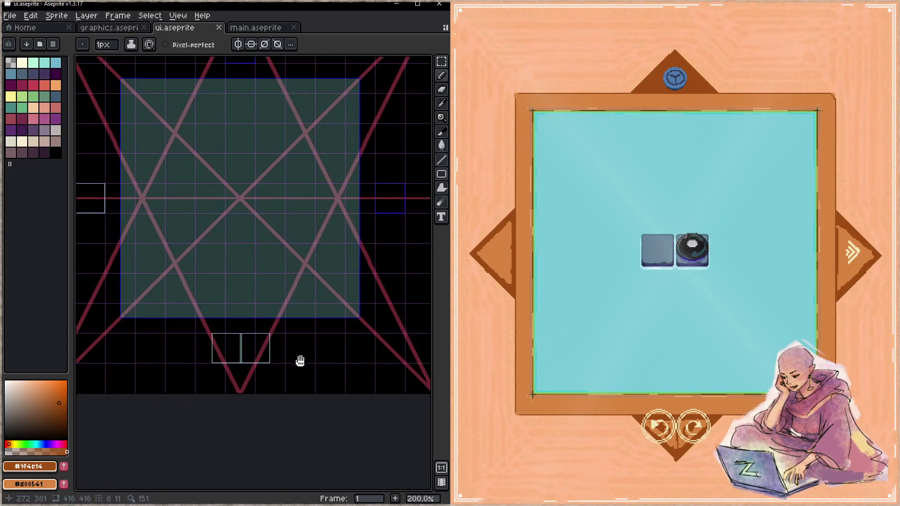
pyautogui.hotkey('shift', 'c')
pyautogui.moveTo(265, 355)
pyautogui.mouseDown()
pyautogui.moveTo(275, 412)
pyautogui.moveTo(267, 426)
pyautogui.moveTo(367, 177)
pyautogui.moveTo(431, 72)
pyautogui.mouseUp()
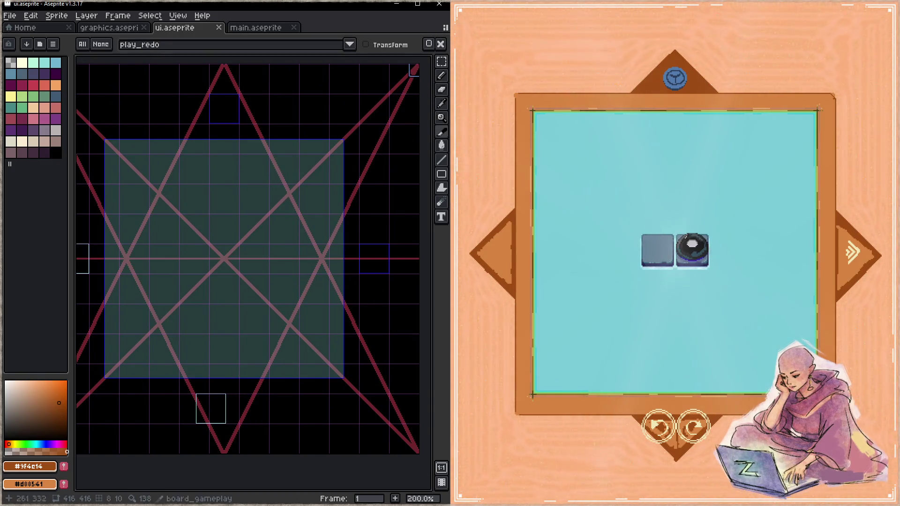
pyautogui.moveTo(212, 416)
pyautogui.mouseDown()
pyautogui.moveTo(233, 425)
pyautogui.moveTo(227, 417)
pyautogui.mouseUp()
pyautogui.moveTo(303, 397); pyautogui.dragTo(291, 369)
pyautogui.hotkey('ctrl', 's')
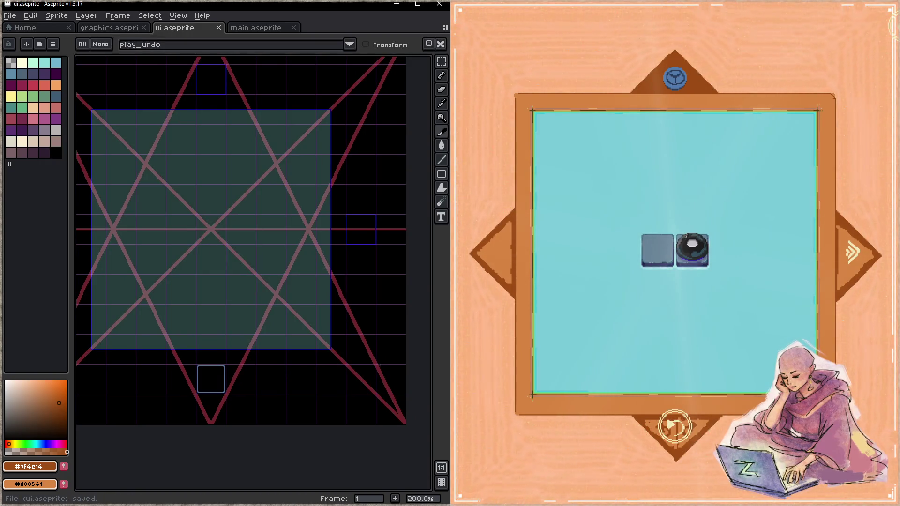
# - Load the next puzzle level in the game, move a piece and undo it to test the button
pyautogui.click(851, 253)
pyautogui.press('Up')
pyautogui.click(693, 431)
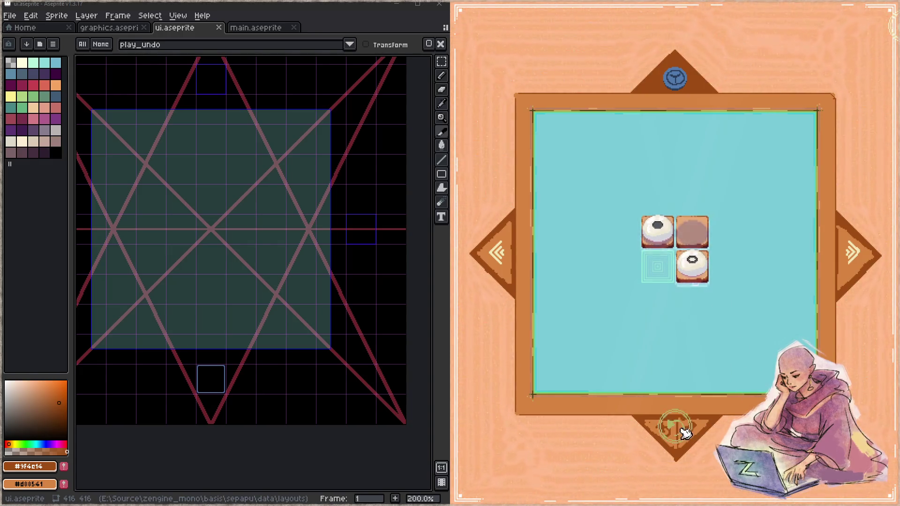
pyautogui.click(682, 427)
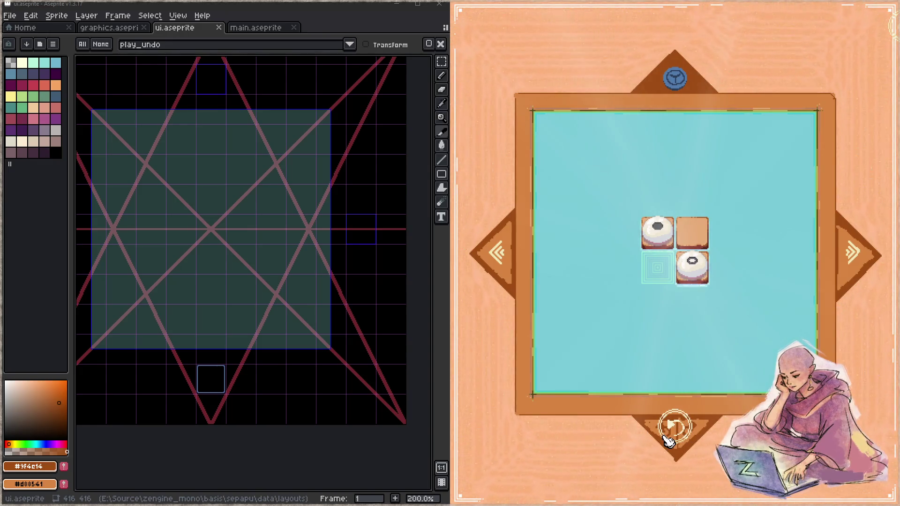
pyautogui.click(670, 438)
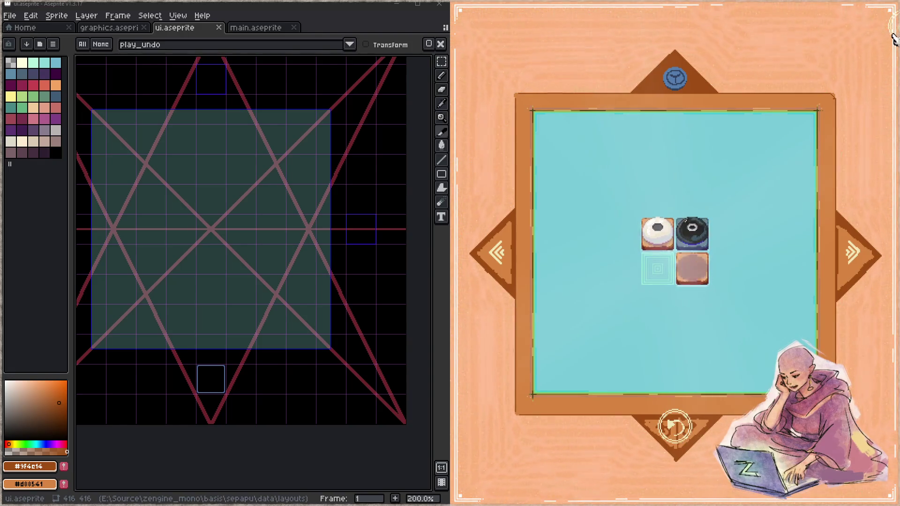
pyautogui.click(680, 429)
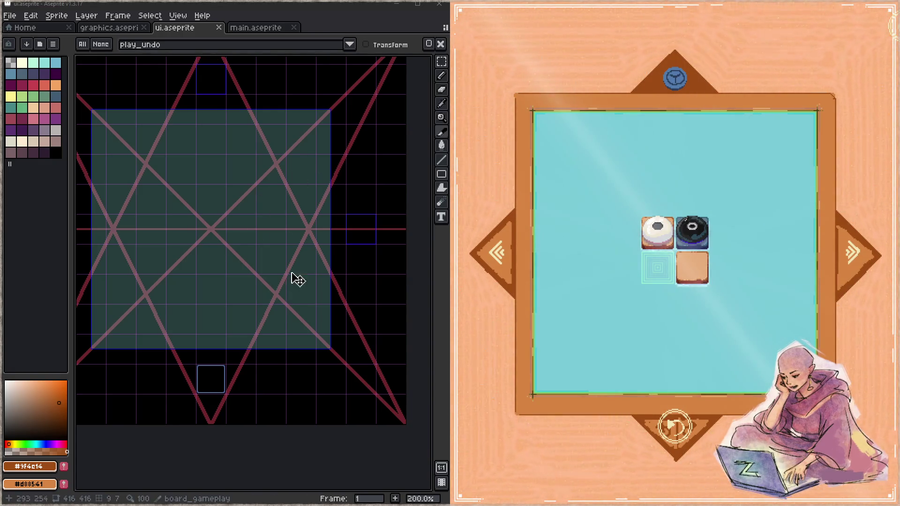
pyautogui.hscroll(-3, 283, 289)
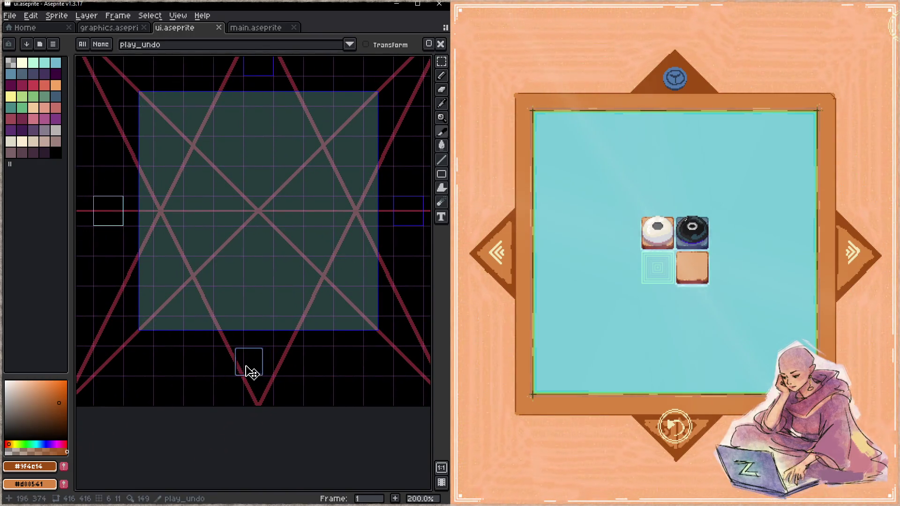
# - Shift the play_redo slice two pixels left and save ui.aseprite
pyautogui.hscroll(3, 213, 331)
pyautogui.scroll(2, 214, 331)
pyautogui.hscroll(1, 214, 331)
pyautogui.scroll(1, 213, 332)
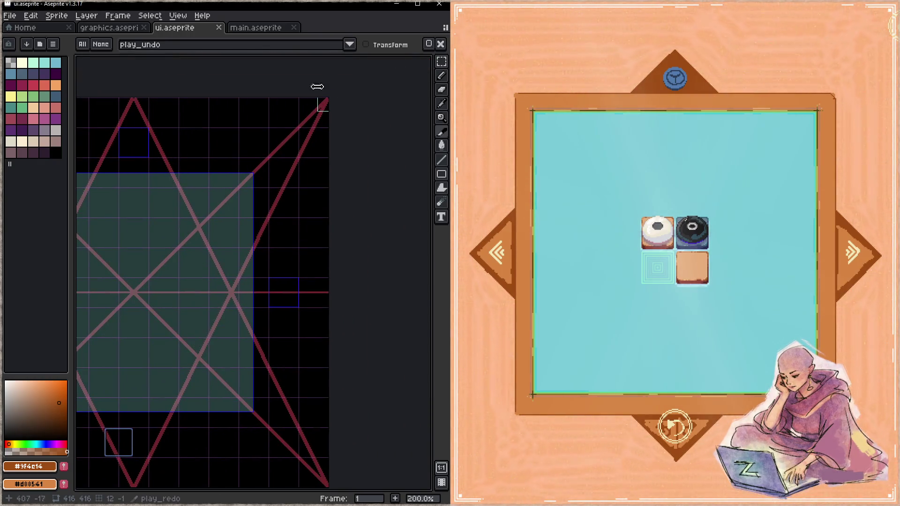
pyautogui.click(157, 433)
pyautogui.scroll(5, 254, 325)
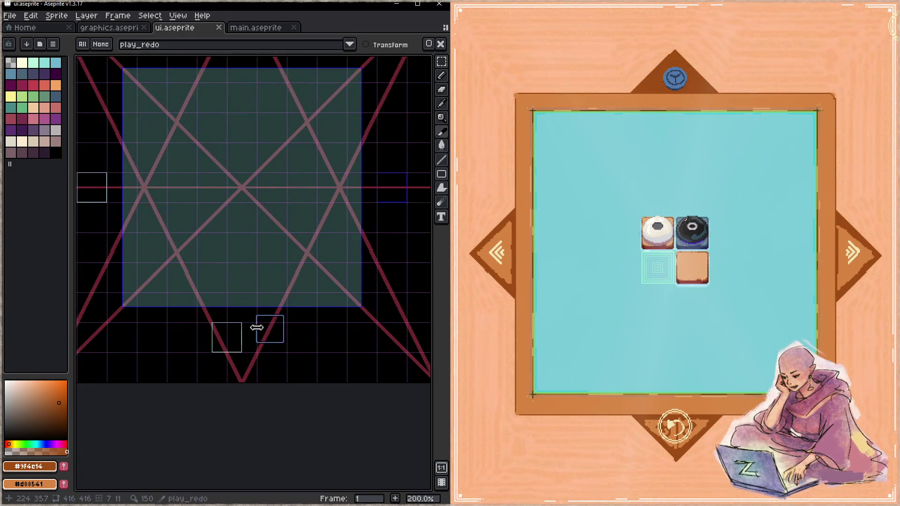
pyautogui.scroll(2, 305, 289)
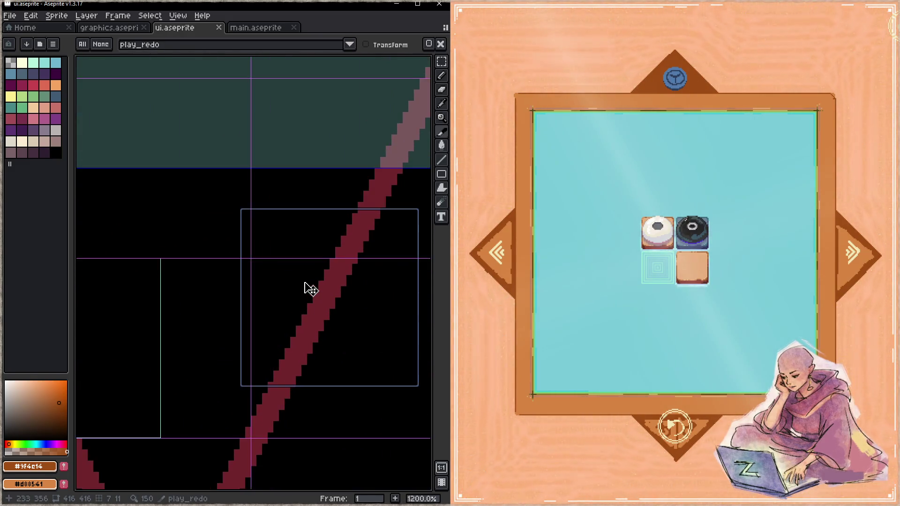
pyautogui.moveTo(280, 333); pyautogui.dragTo(267, 331)
pyautogui.hotkey('ctrl', 's')
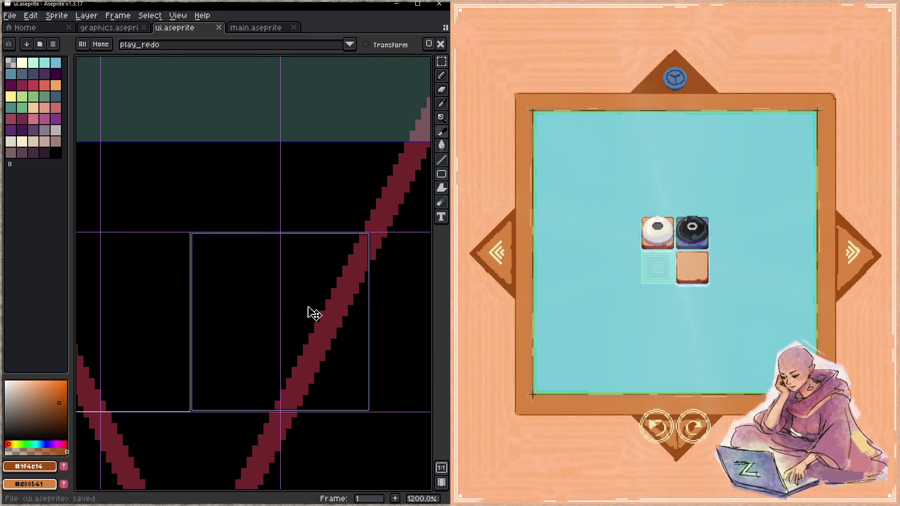
# - Select the play_undo slice, save again, and view both slice boxes together
pyautogui.scroll(-3, 300, 313)
pyautogui.scroll(1, 243, 269)
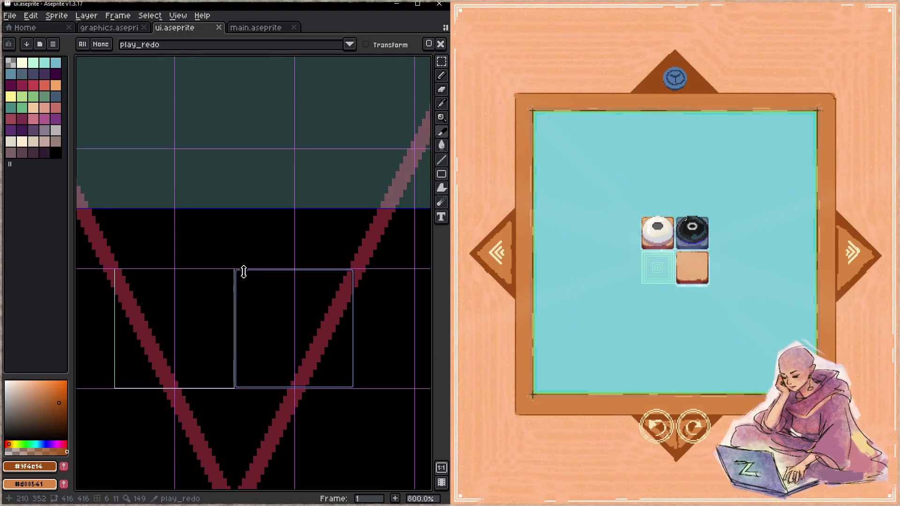
pyautogui.click(225, 317)
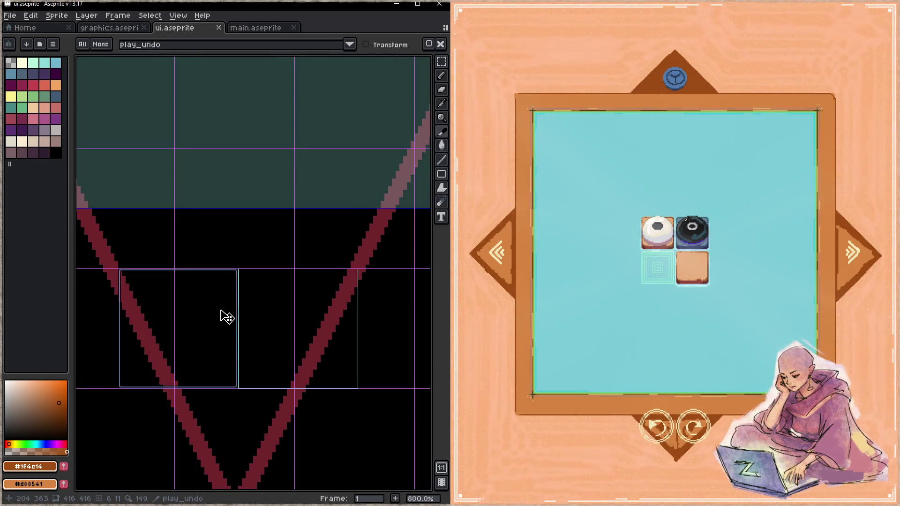
pyautogui.hotkey('ctrl', 's')
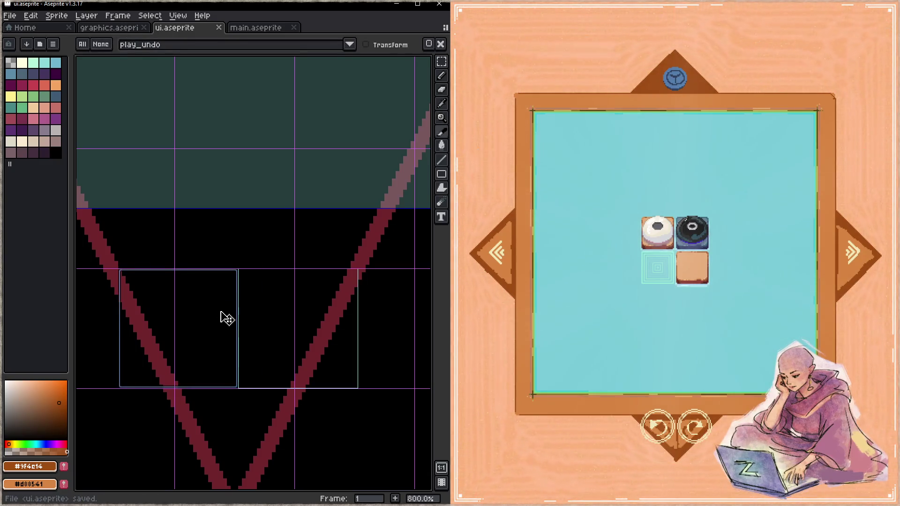
pyautogui.scroll(5, 245, 312)
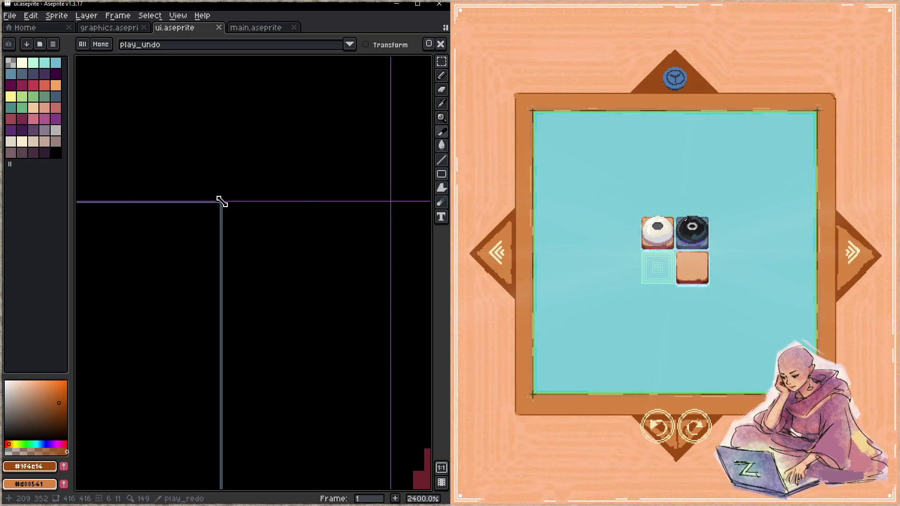
pyautogui.scroll(-8, 221, 201)
pyautogui.moveTo(245, 275); pyautogui.dragTo(272, 370)
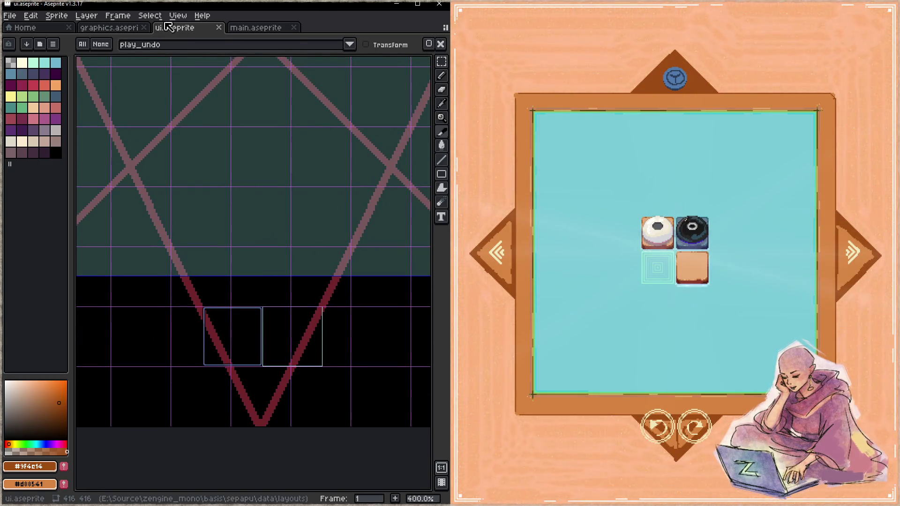
# - Set the grid to 16×16 and check the play_redo slice alignment against it
pyautogui.click(178, 16)
pyautogui.moveTo(225, 90)
pyautogui.click(337, 90)
pyautogui.doubleClick(201, 259)
pyautogui.write('16')
pyautogui.doubleClick(278, 258)
pyautogui.write('16')
pyautogui.click(216, 284)
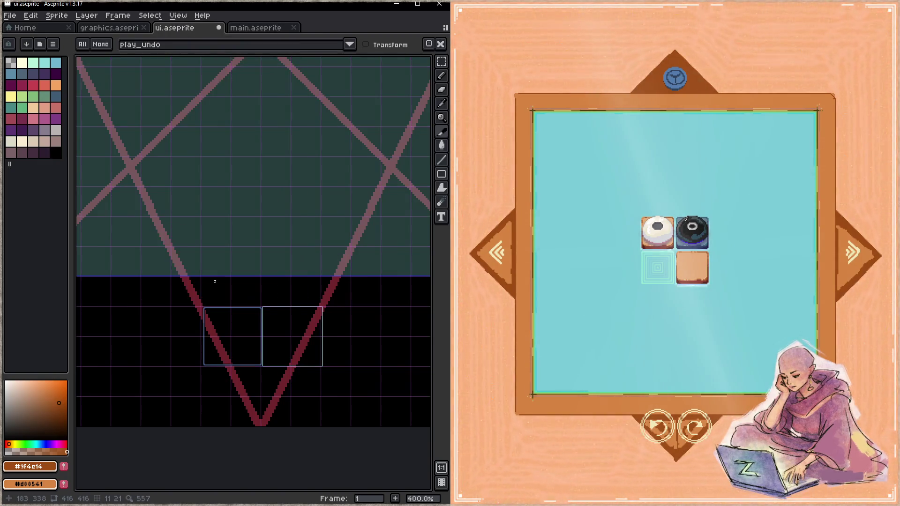
pyautogui.scroll(11, 275, 341)
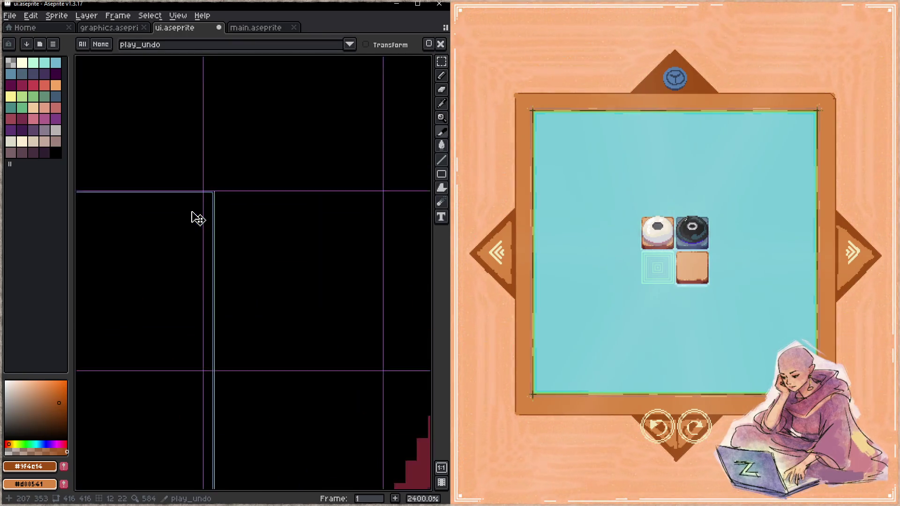
pyautogui.click(255, 243)
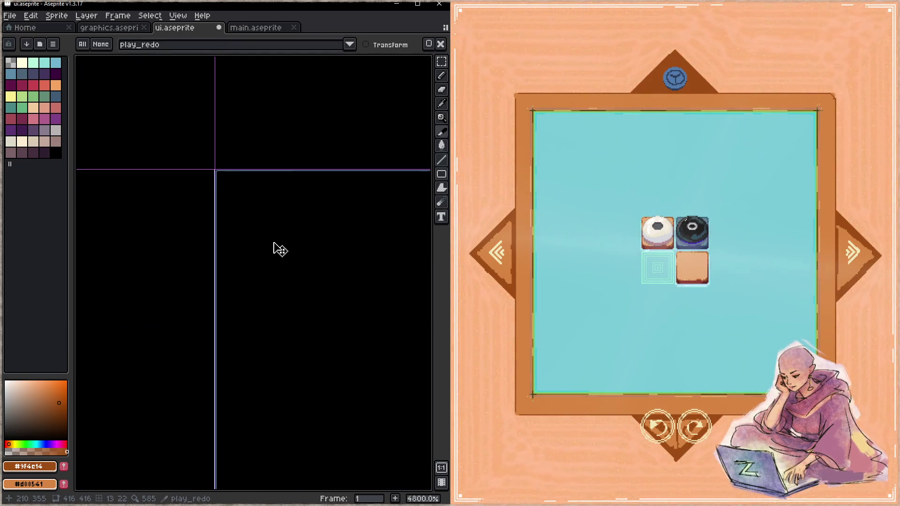
pyautogui.scroll(-9, 251, 169)
pyautogui.scroll(-3, 254, 171)
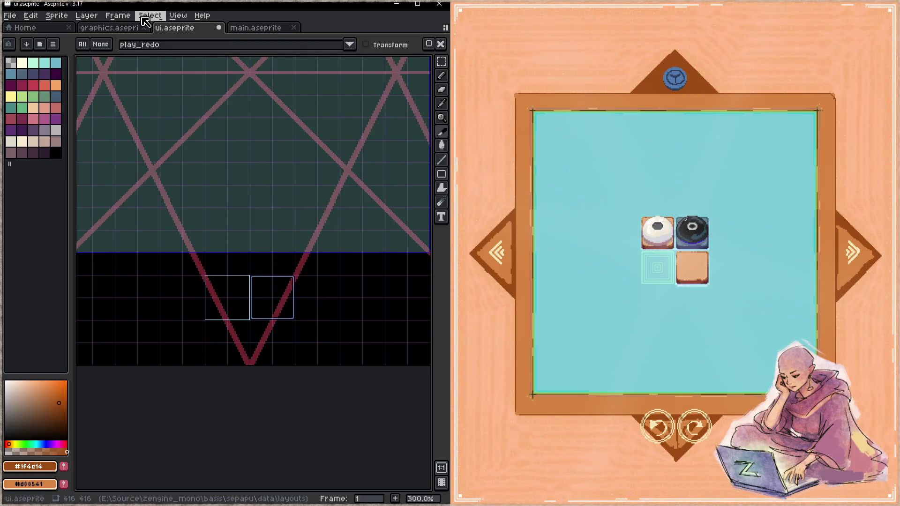
# - Restore the 32×32 grid and save ui.aseprite
pyautogui.click(178, 16)
pyautogui.moveTo(201, 92)
pyautogui.click(319, 88)
pyautogui.doubleClick(199, 259)
pyautogui.write('32')
pyautogui.doubleClick(281, 259)
pyautogui.write('32')
pyautogui.click(213, 284)
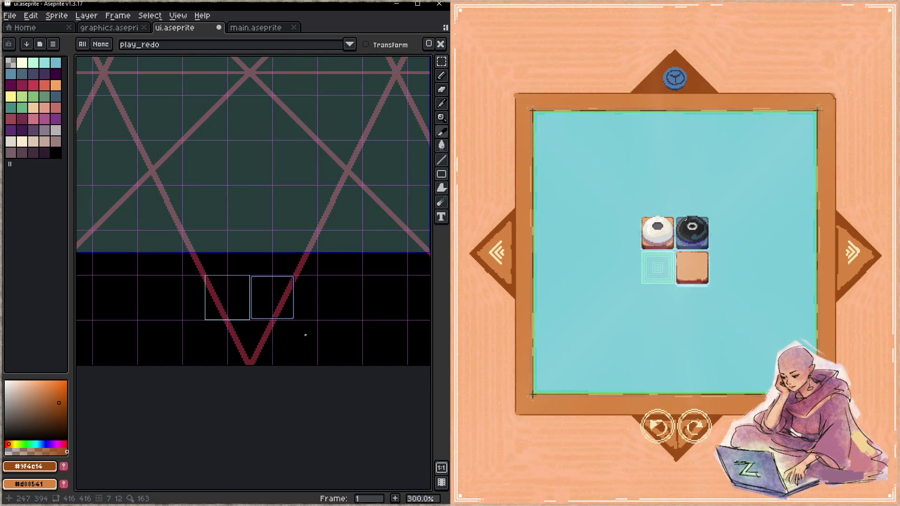
pyautogui.moveTo(318, 307); pyautogui.dragTo(284, 339)
pyautogui.hotkey('ctrl', 's')
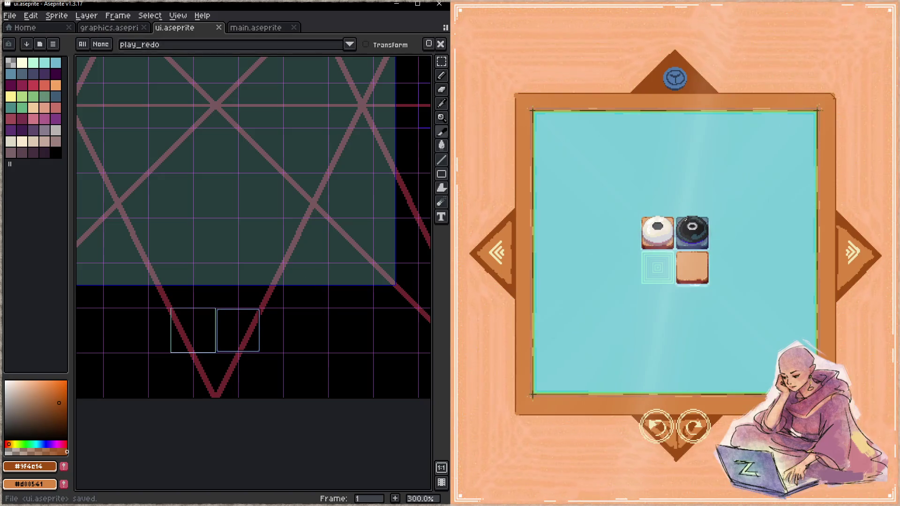
pyautogui.click(247, 29)
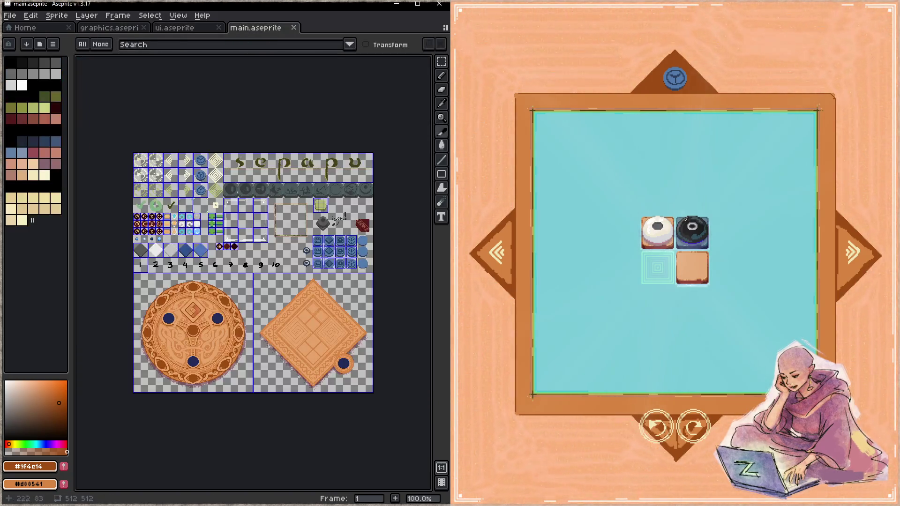
# - Zoom and pan main.aseprite onto the top-left cream undo and redo icons
pyautogui.scroll(2, 149, 169)
pyautogui.moveTo(169, 175); pyautogui.dragTo(213, 208)
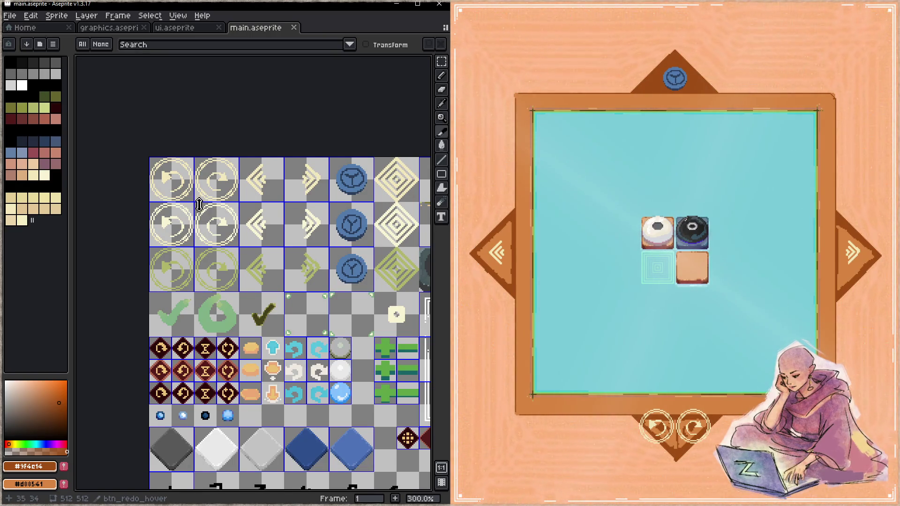
pyautogui.scroll(2, 178, 197)
pyautogui.scroll(1, 179, 197)
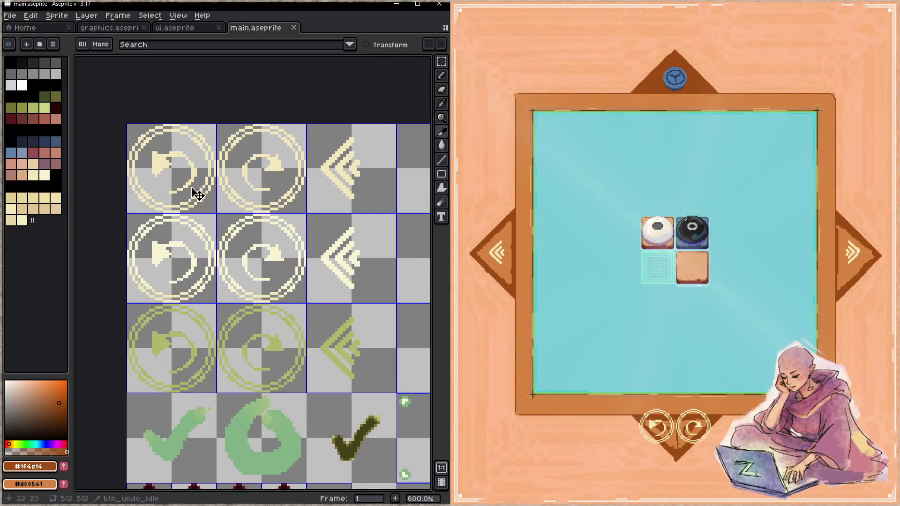
pyautogui.hscroll(-3, 276, 225)
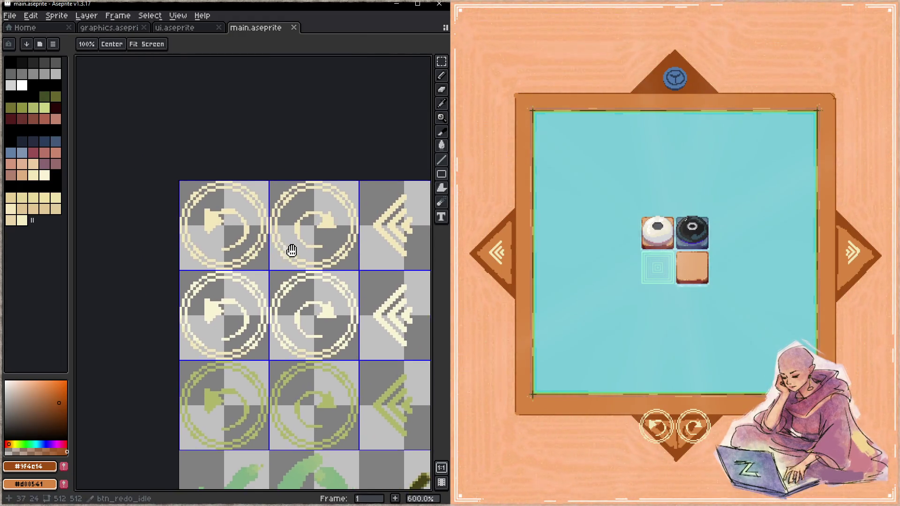
# - Erase the old undo icon in the top-left tile on the maion layer
pyautogui.press('b')
pyautogui.press('e')
pyautogui.press('m')
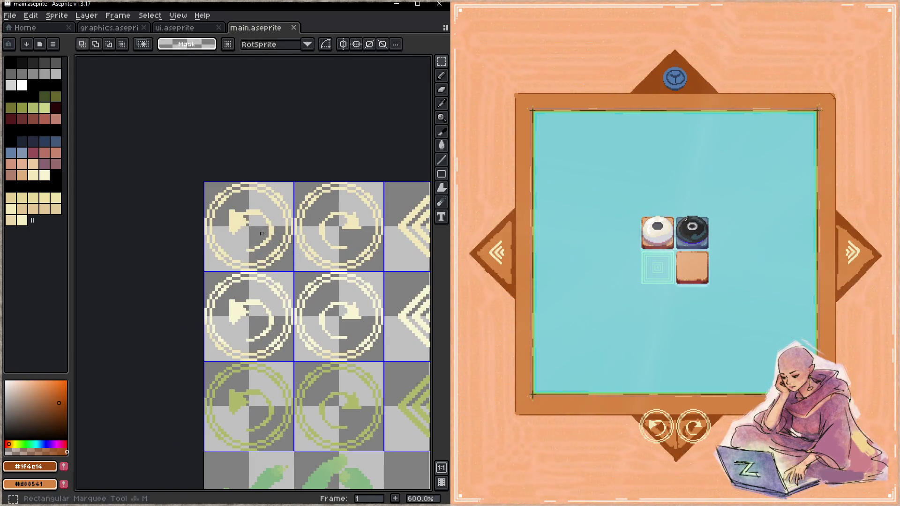
pyautogui.moveTo(263, 235); pyautogui.dragTo(285, 257)
pyautogui.press('e')
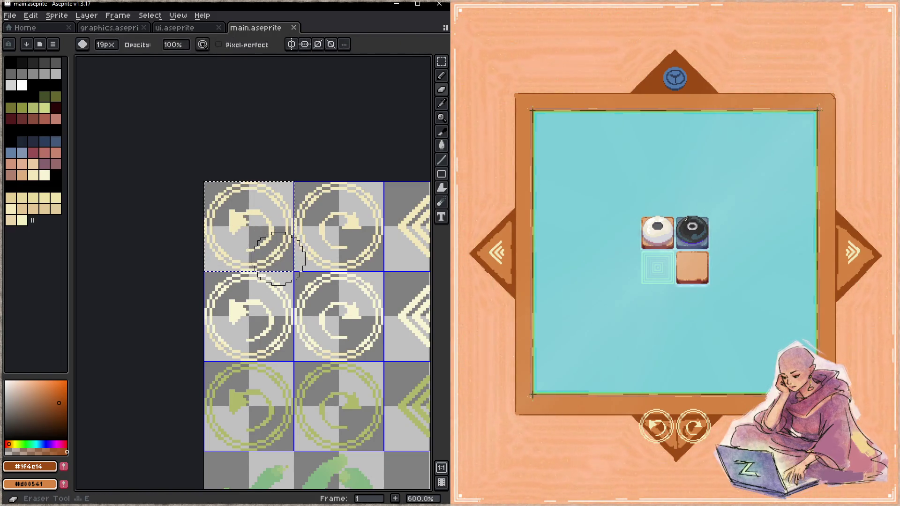
pyautogui.press('Tab')
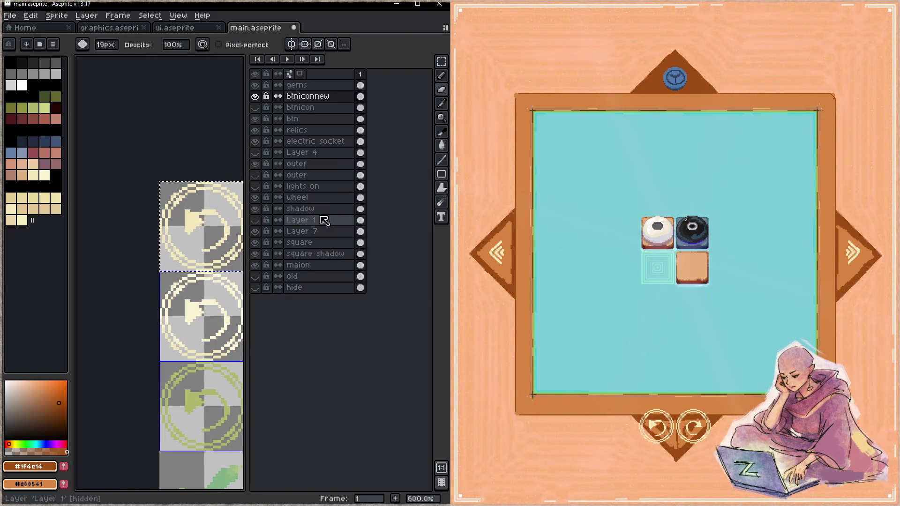
pyautogui.click(310, 269)
pyautogui.press('Tab')
pyautogui.moveTo(180, 251)
pyautogui.mouseDown()
pyautogui.moveTo(177, 225)
pyautogui.moveTo(224, 244)
pyautogui.mouseUp()
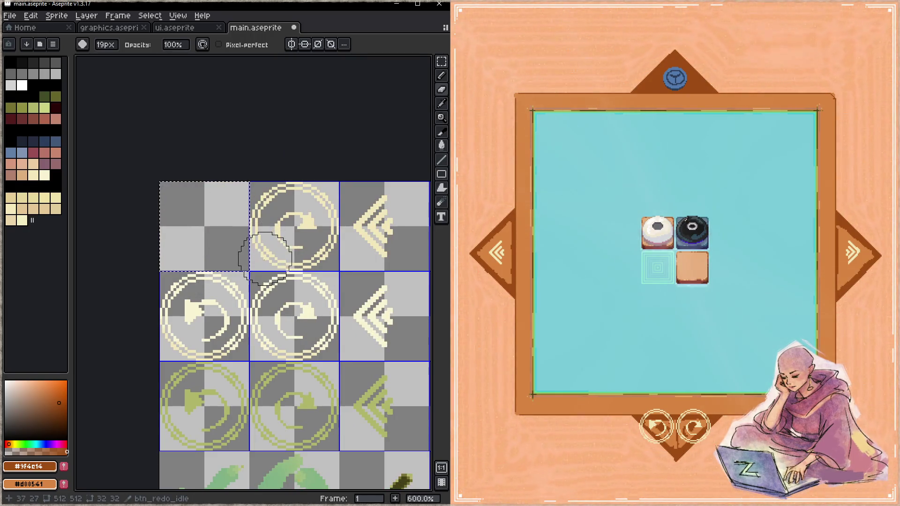
# - Outline a cream triangle in the top-left tile and bucket-fill it cream
pyautogui.press('b')
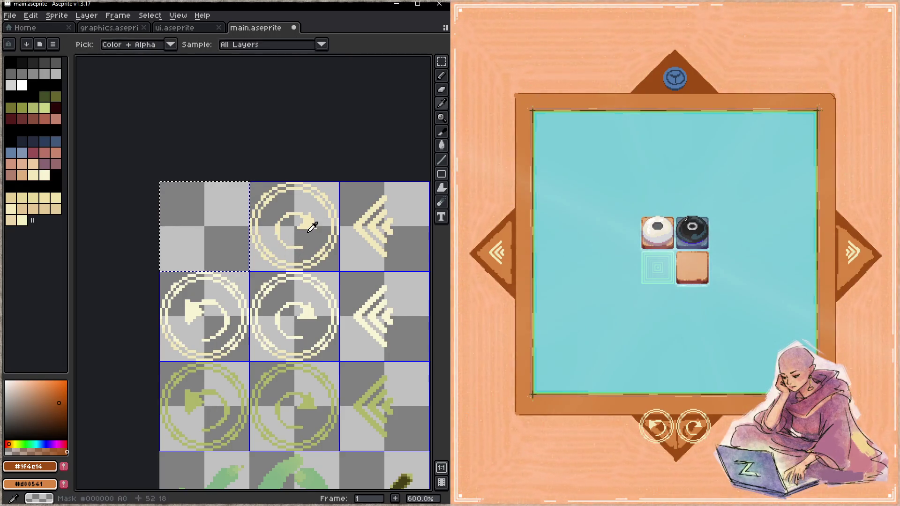
pyautogui.keyDown('alt'); pyautogui.click(262, 233); pyautogui.keyUp('alt')
pyautogui.moveTo(187, 206); pyautogui.dragTo(186, 245)
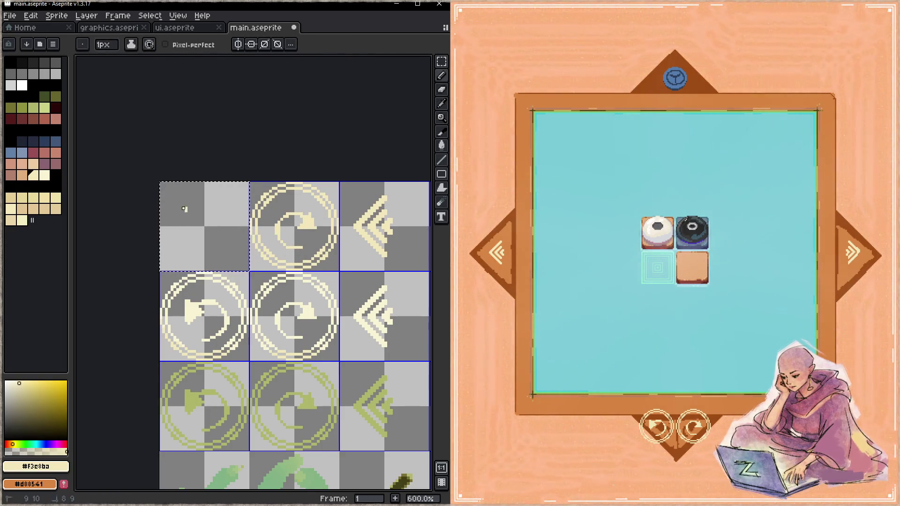
pyautogui.moveTo(184, 203)
pyautogui.mouseDown()
pyautogui.moveTo(227, 203)
pyautogui.moveTo(225, 245)
pyautogui.mouseUp()
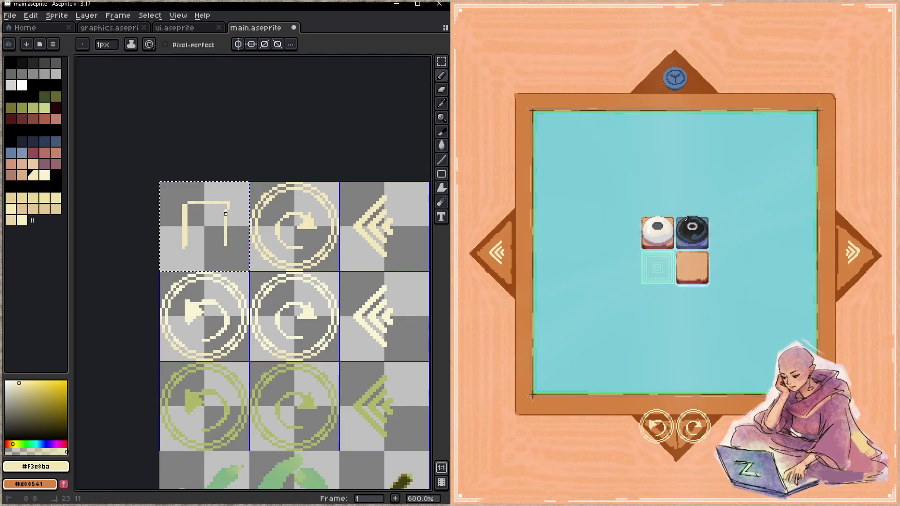
pyautogui.hotkey('ctrl', 'z')
pyautogui.hotkey('ctrl', 'z')
pyautogui.hotkey('ctrl', 'z')
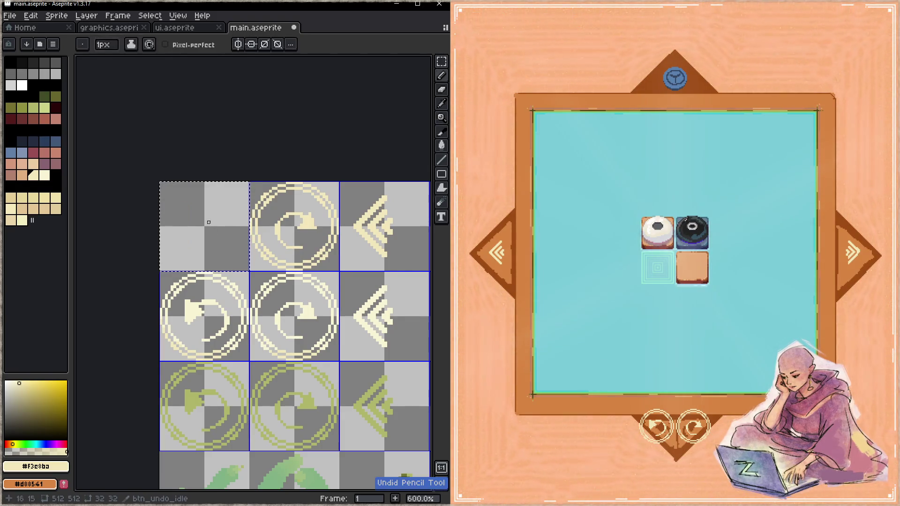
pyautogui.click(181, 200)
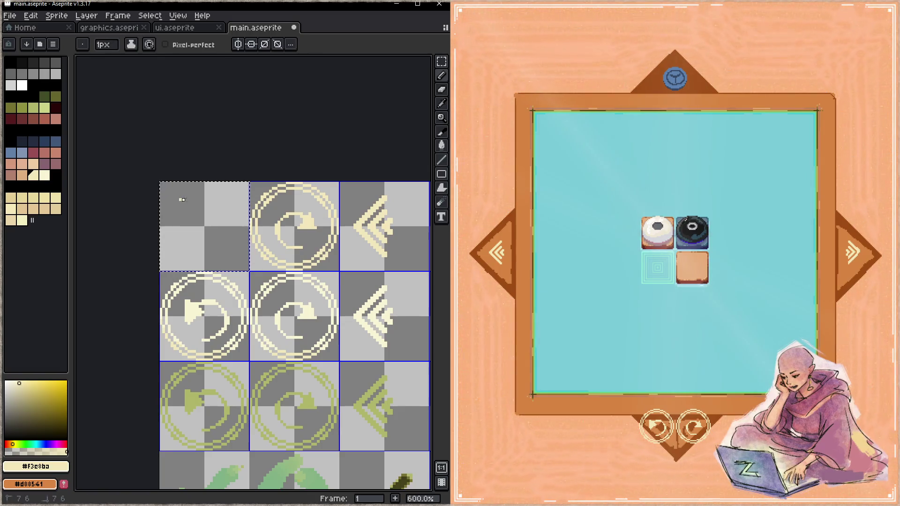
pyautogui.moveTo(234, 200); pyautogui.dragTo(236, 253)
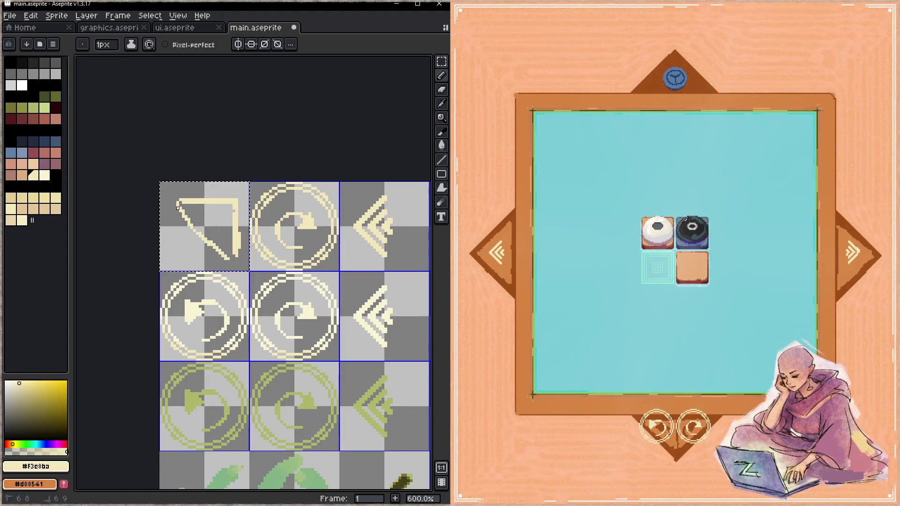
pyautogui.moveTo(226, 258); pyautogui.dragTo(234, 258)
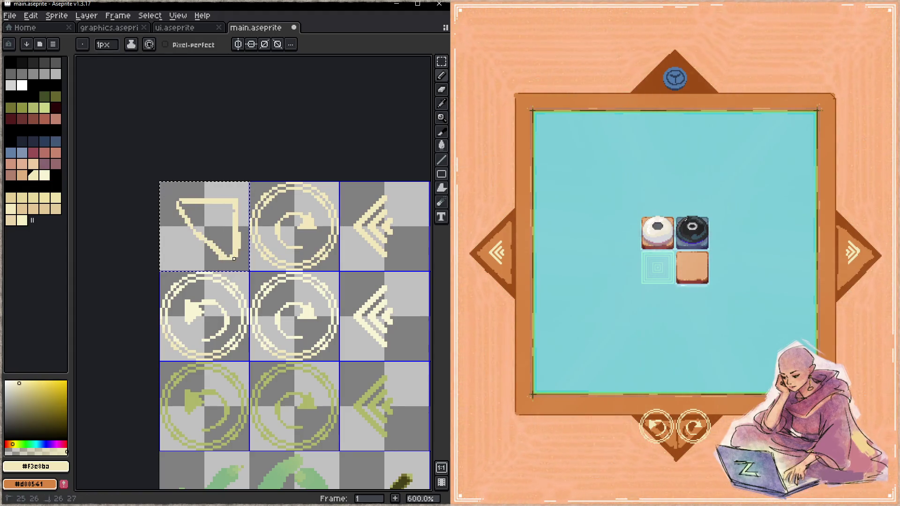
pyautogui.press('g')
pyautogui.click(224, 213)
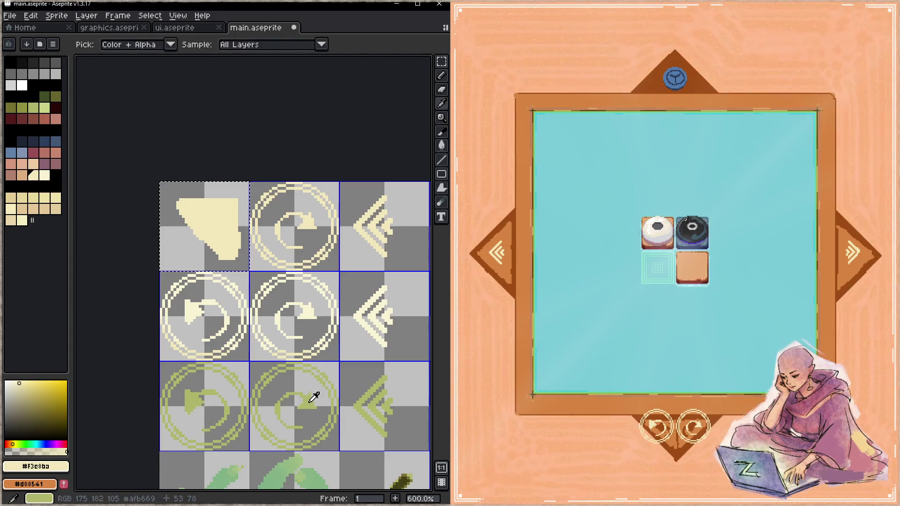
# - Draw a green arrow on the cream triangle and save main.aseprite
pyautogui.keyDown('alt'); pyautogui.click(311, 392); pyautogui.keyUp('alt')
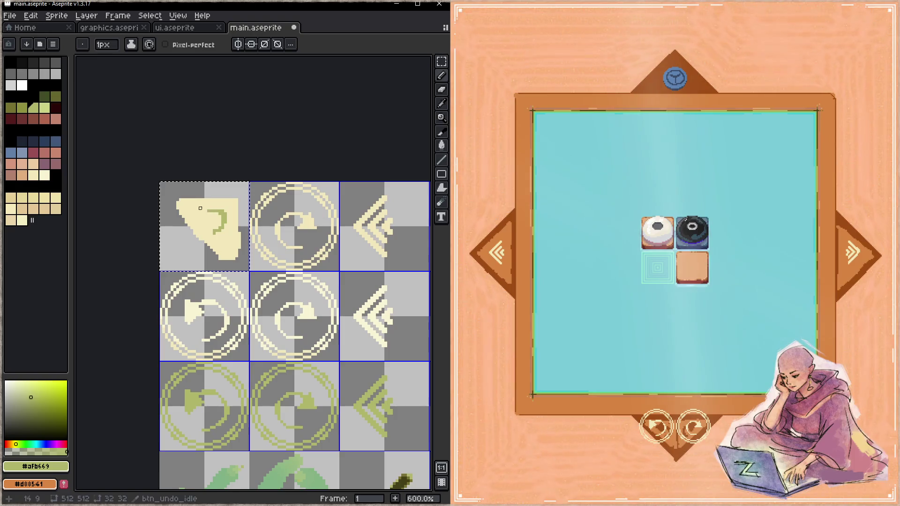
pyautogui.moveTo(200, 204); pyautogui.dragTo(205, 216)
pyautogui.hotkey('ctrl', 's')
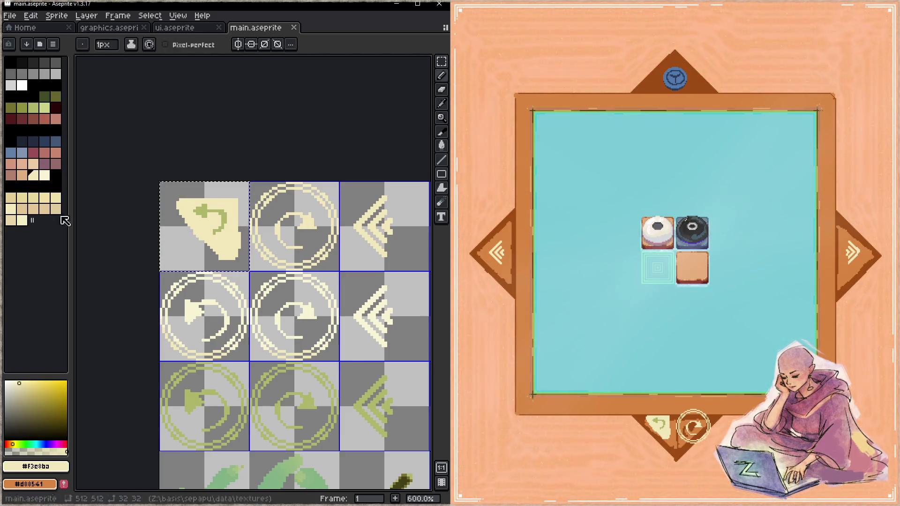
# - Add tan edge pixels with a one-pixel brush, save, and test undo in the game
pyautogui.click(24, 178)
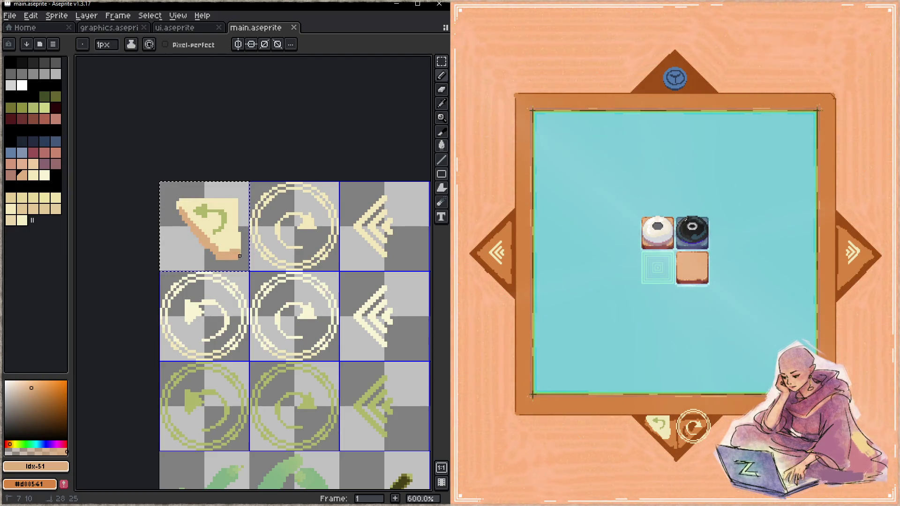
pyautogui.press('b')
pyautogui.press('-')
pyautogui.press('-')
pyautogui.press('-')
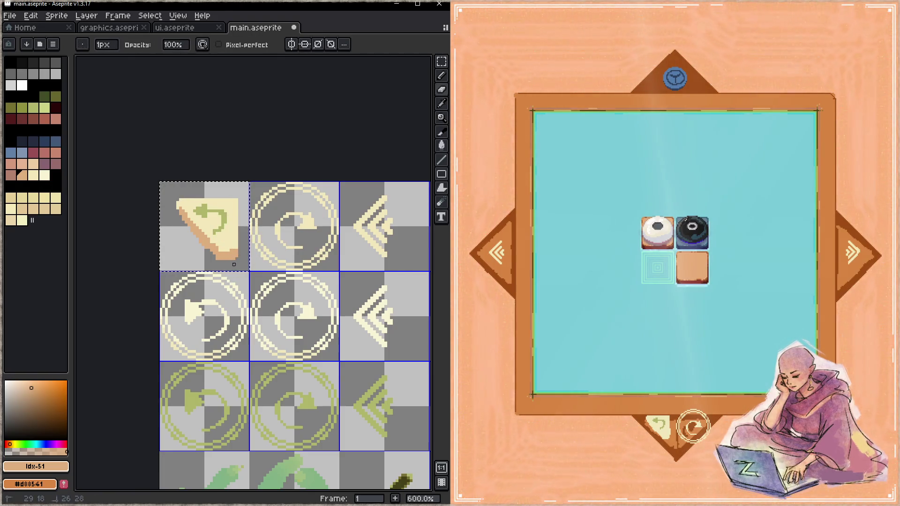
pyautogui.keyDown('alt'); pyautogui.click(183, 208); pyautogui.keyUp('alt')
pyautogui.keyDown('alt'); pyautogui.click(183, 202); pyautogui.keyUp('alt')
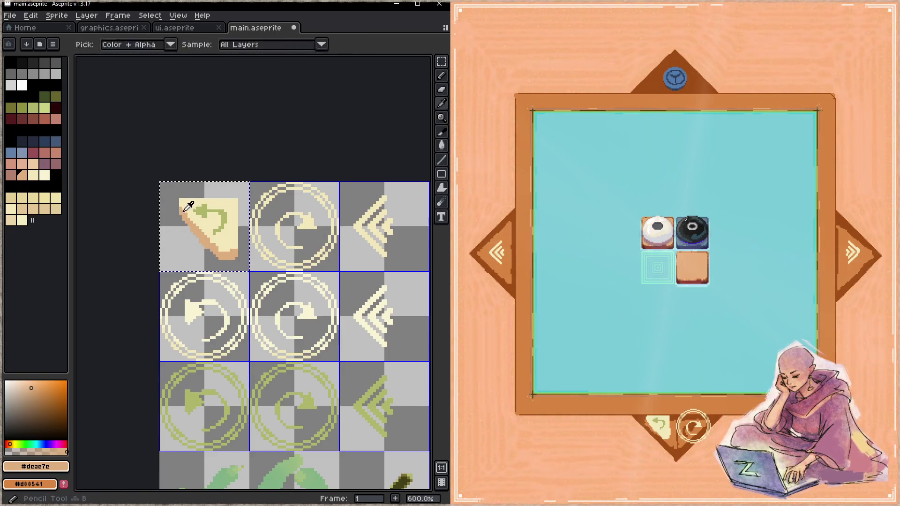
pyautogui.keyDown('alt'); pyautogui.click(185, 204); pyautogui.keyUp('alt')
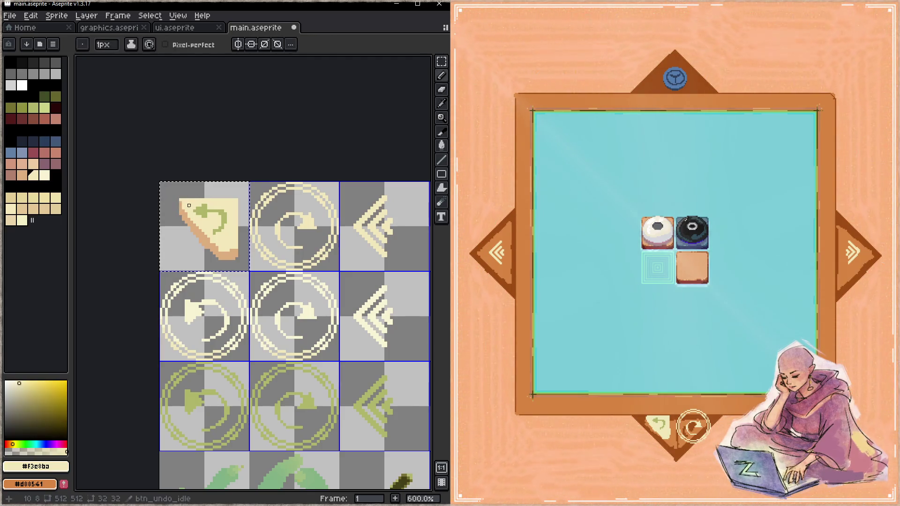
pyautogui.hotkey('ctrl', 's')
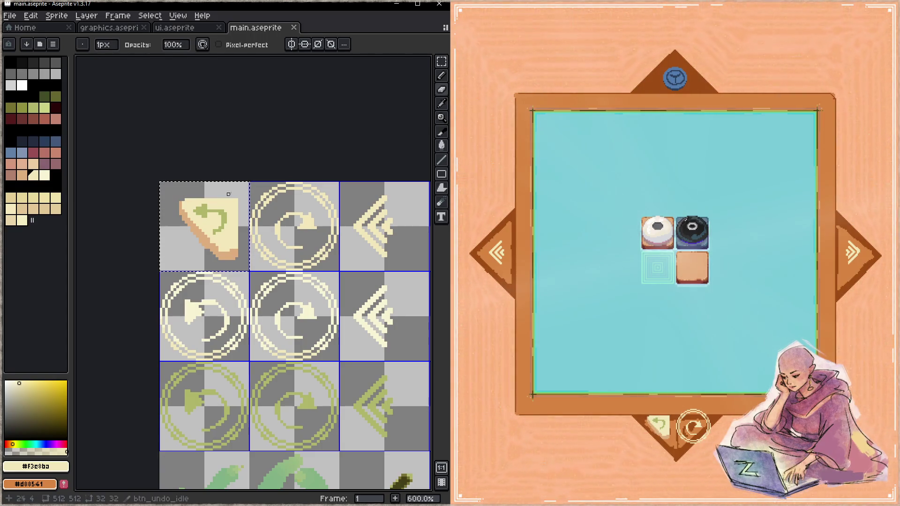
pyautogui.hotkey('ctrl', 's')
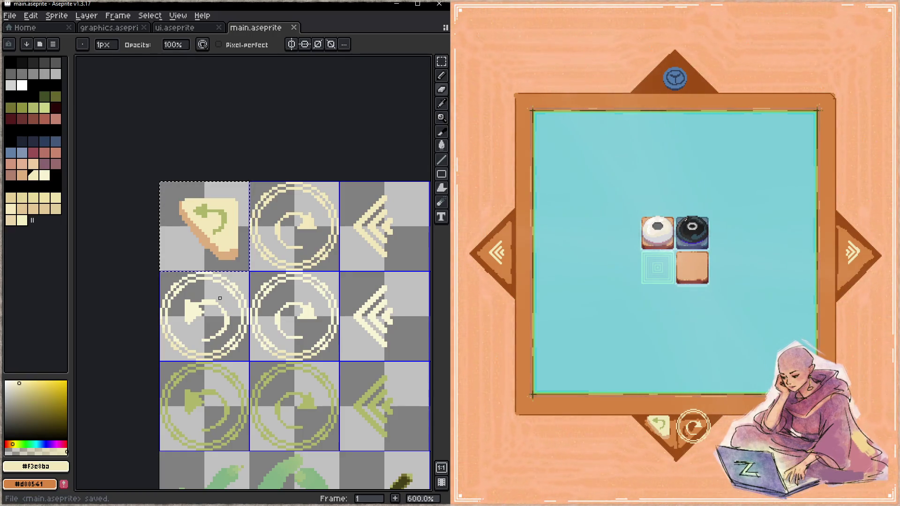
pyautogui.click(628, 441)
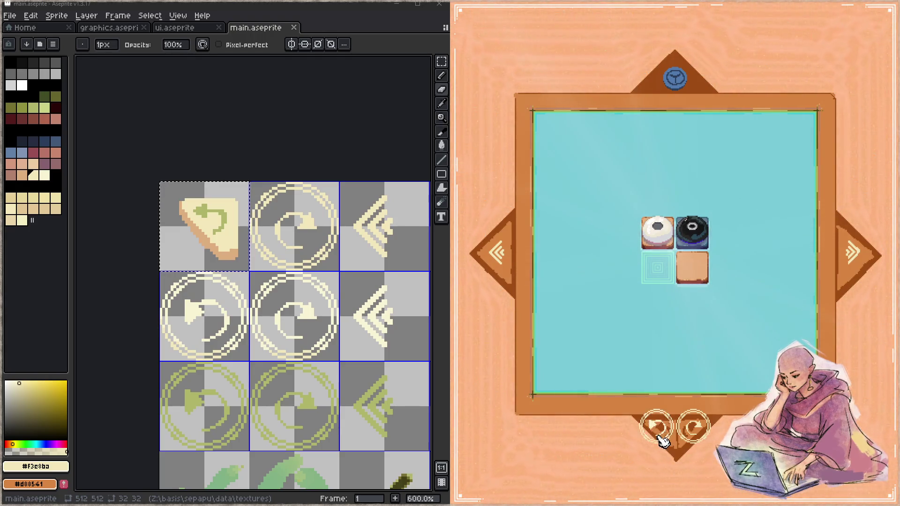
pyautogui.click(661, 438)
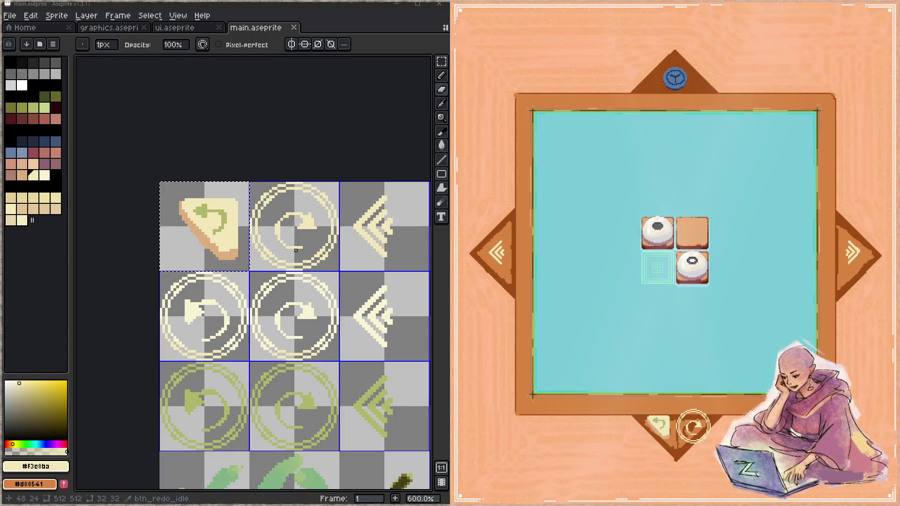
# - Redraw the first tile with a cream diagonal and fill its upper-right half cream
pyautogui.moveTo(273, 236); pyautogui.dragTo(307, 254)
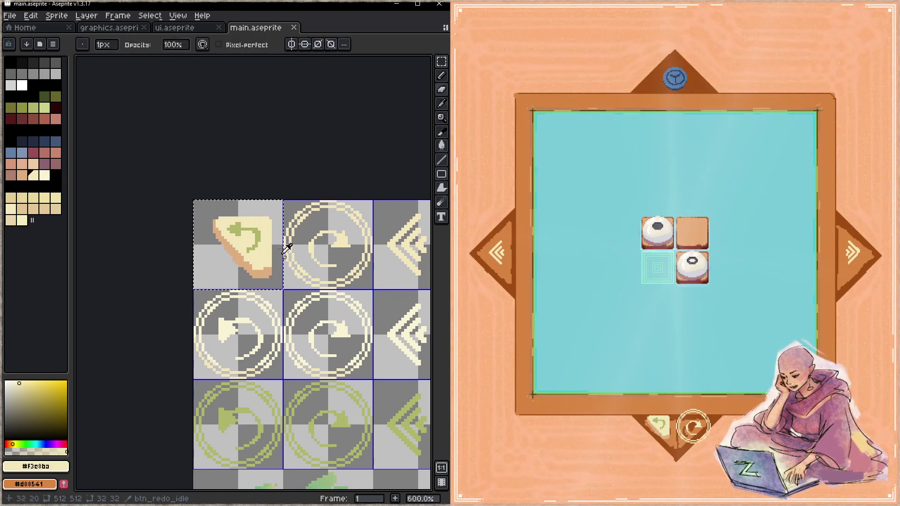
pyautogui.moveTo(279, 207); pyautogui.dragTo(280, 287)
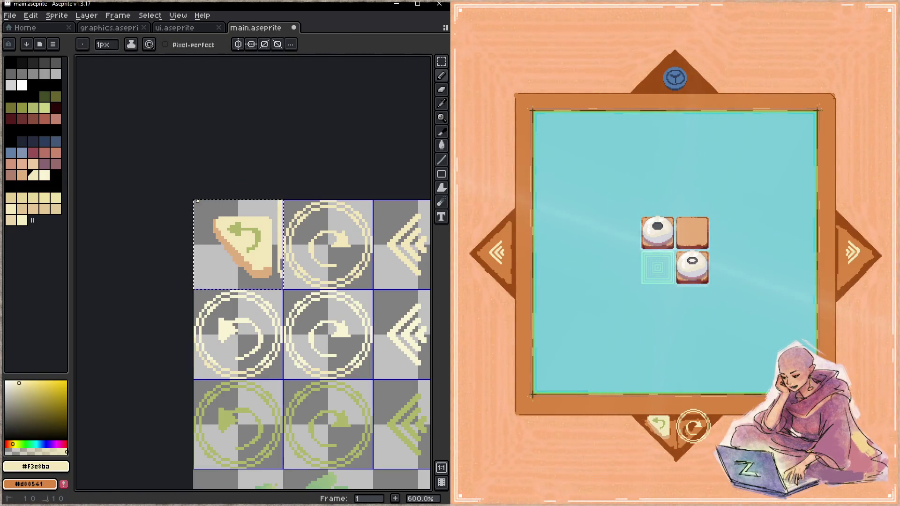
pyautogui.moveTo(198, 200); pyautogui.dragTo(279, 287)
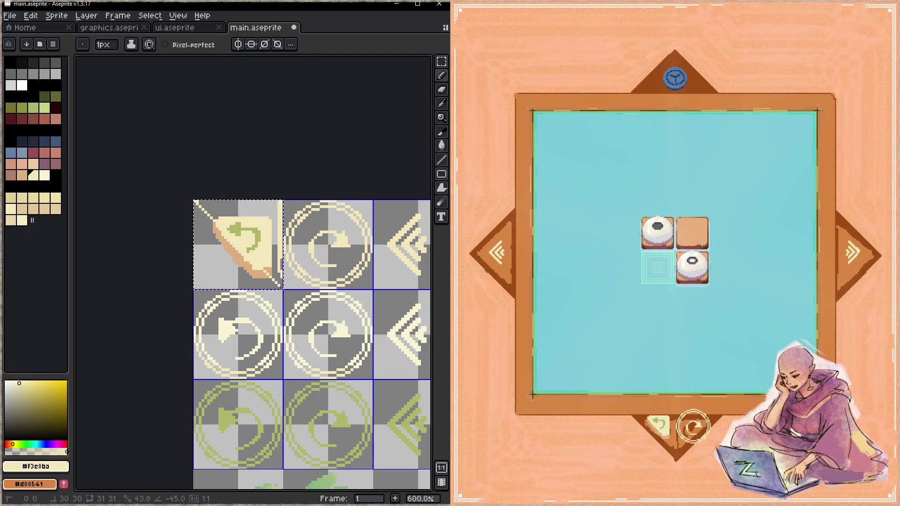
pyautogui.press('g')
pyautogui.click(273, 234)
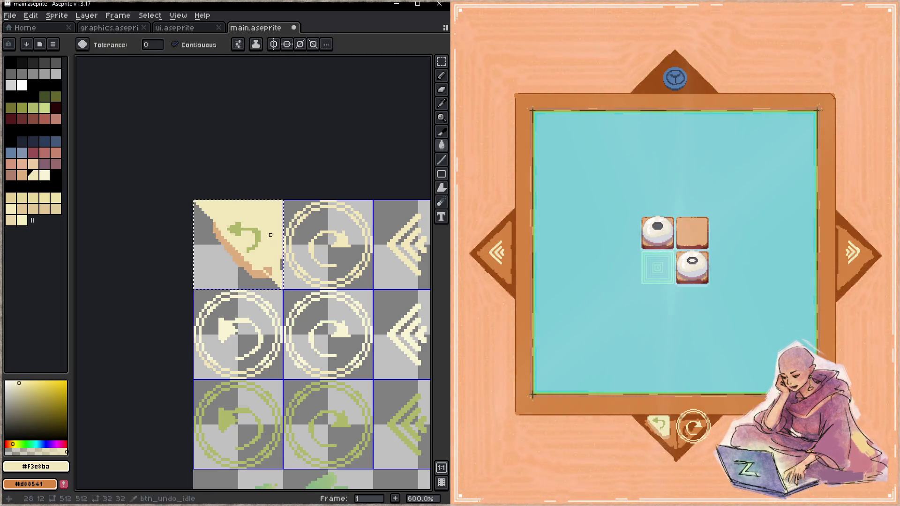
pyautogui.press('b')
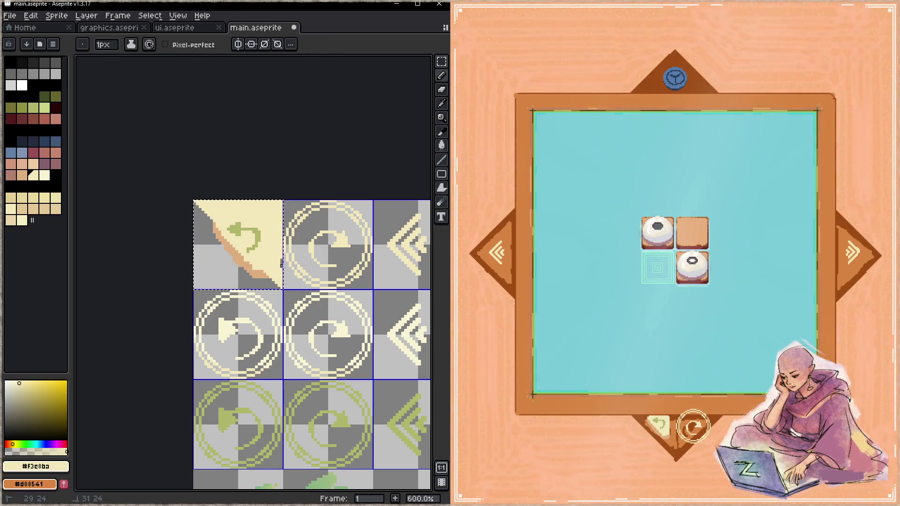
pyautogui.press('e')
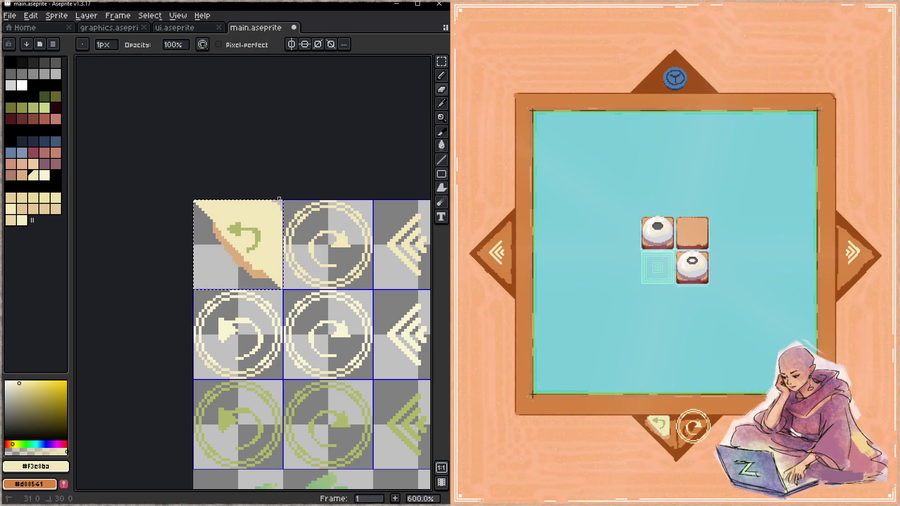
# - Draw a tan 45° diagonal edge along the triangle and save main.aseprite
pyautogui.press('alt')
pyautogui.keyDown('alt'); pyautogui.click(258, 271); pyautogui.keyUp('alt')
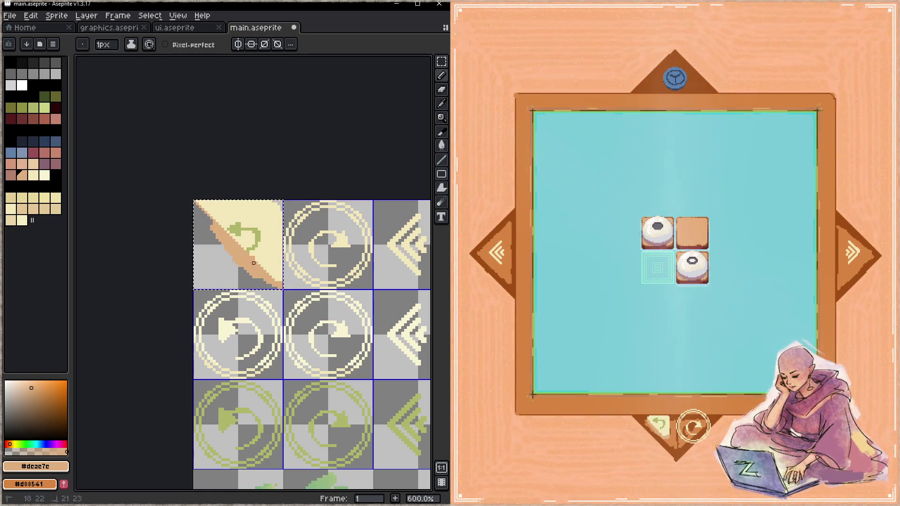
pyautogui.keyDown('alt'); pyautogui.click(261, 241); pyautogui.keyUp('alt')
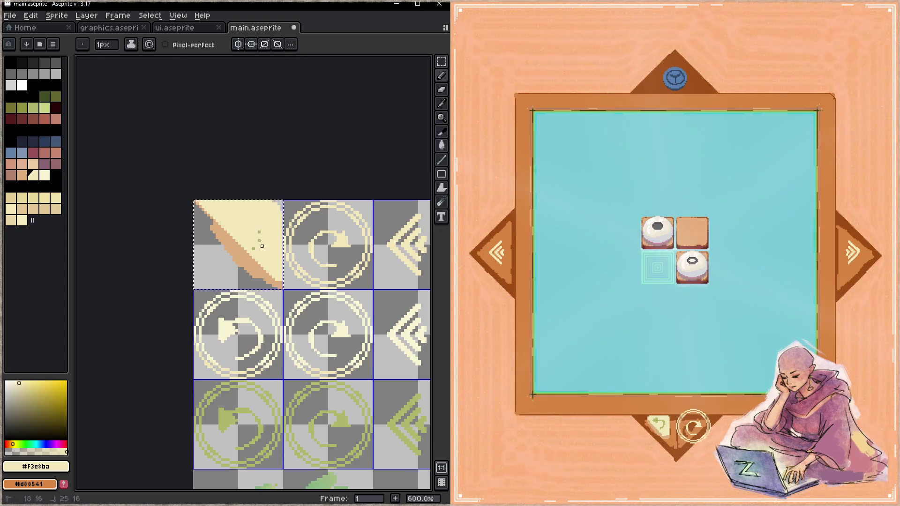
pyautogui.keyDown('alt'); pyautogui.click(226, 227); pyautogui.keyUp('alt')
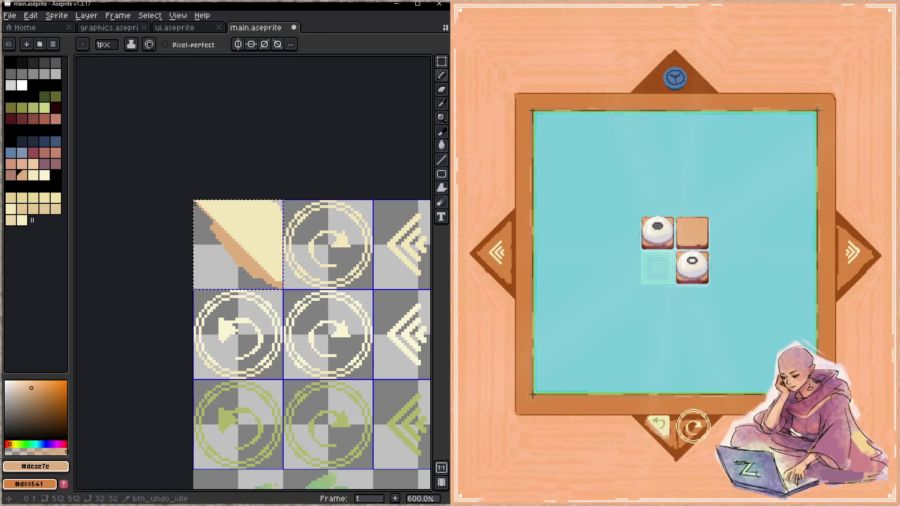
pyautogui.keyDown('shift'); pyautogui.click(275, 288); pyautogui.keyUp('shift')
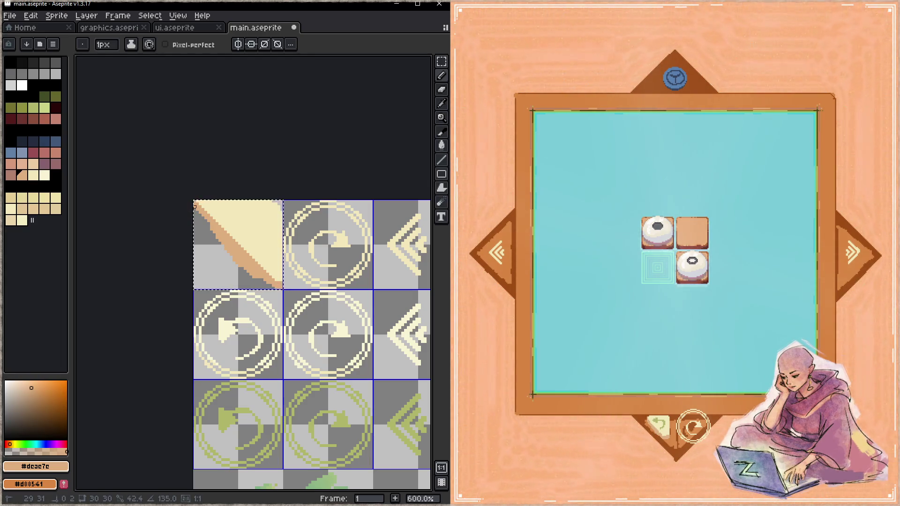
pyautogui.keyDown('shift'); pyautogui.click(209, 224); pyautogui.keyUp('shift')
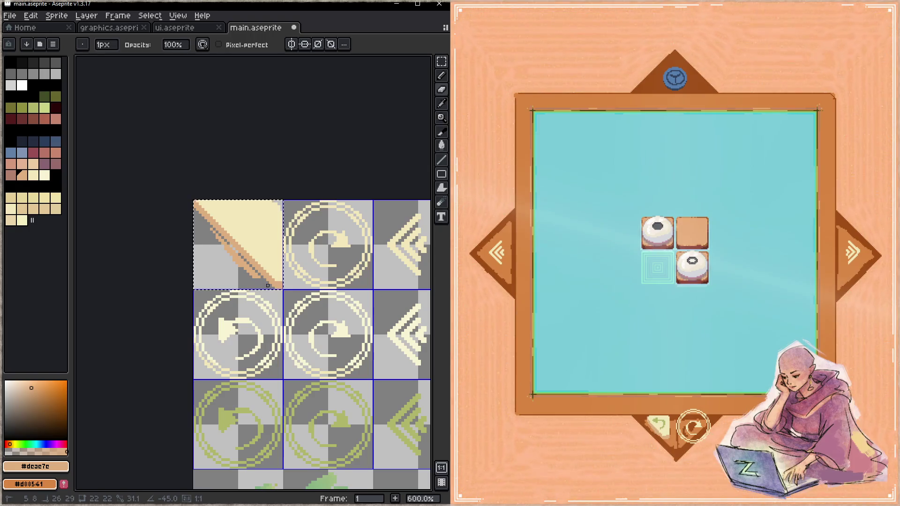
pyautogui.moveTo(211, 229); pyautogui.dragTo(262, 280)
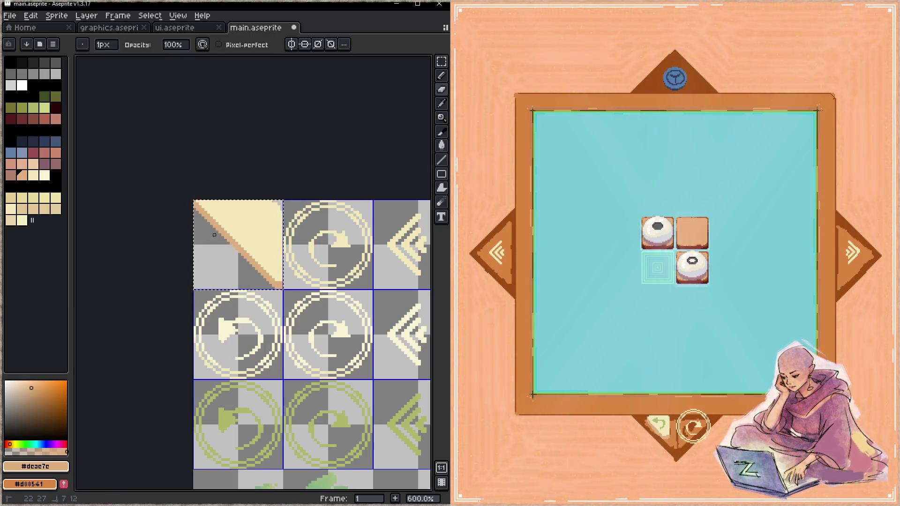
pyautogui.press('e')
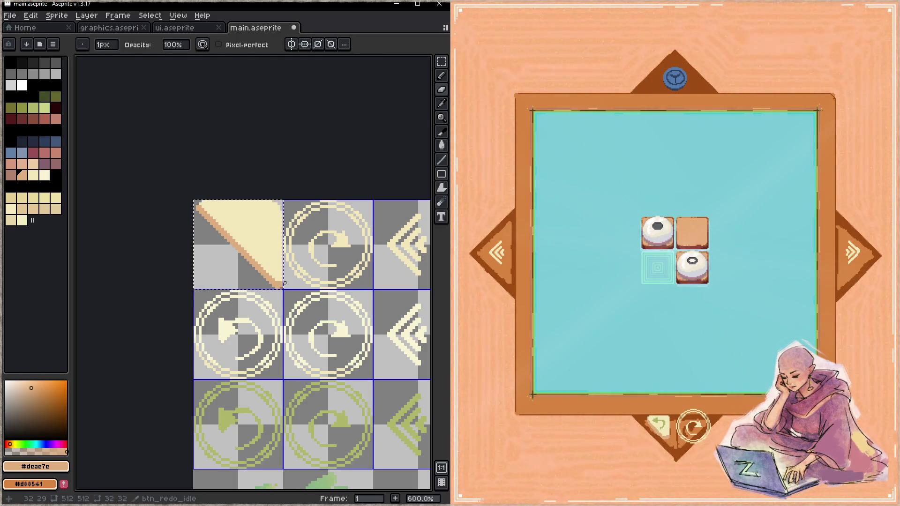
pyautogui.hotkey('ctrl', 's')
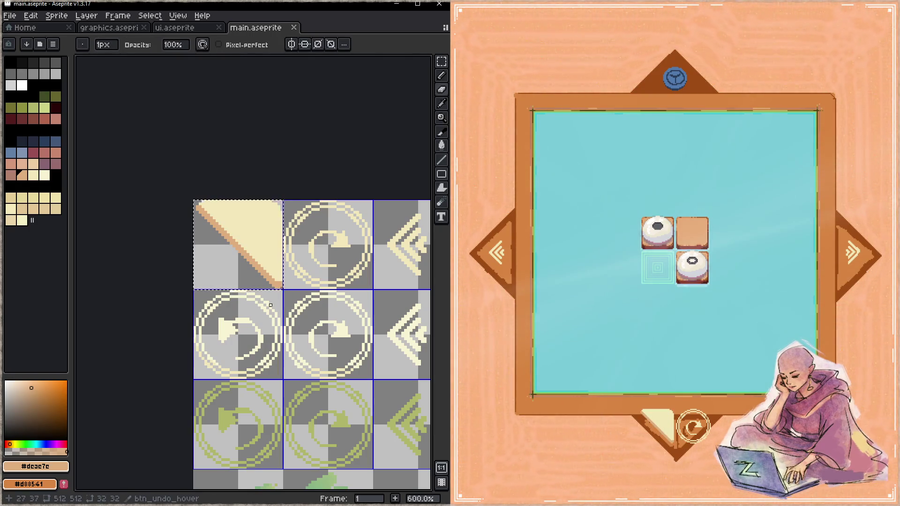
# - Draw a green #afb669 curved arrow with arrowhead on the cream triangle and save
pyautogui.press('z')
pyautogui.hotkey('ctrl', 's')
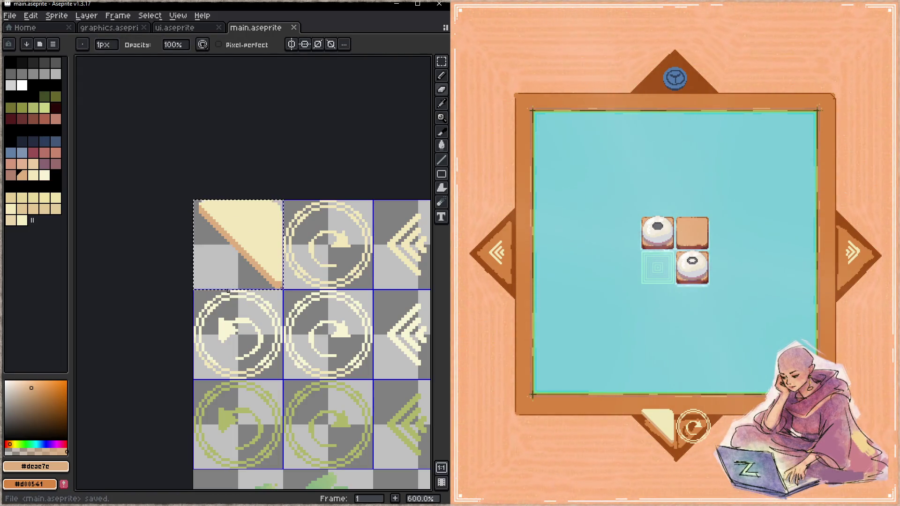
pyautogui.keyDown('alt'); pyautogui.click(241, 412); pyautogui.keyUp('alt')
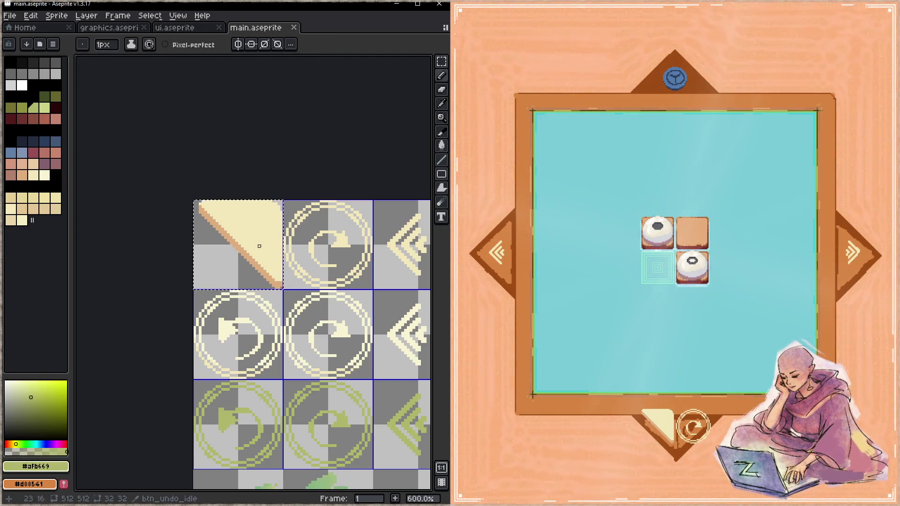
pyautogui.moveTo(256, 217)
pyautogui.mouseDown()
pyautogui.moveTo(237, 218)
pyautogui.moveTo(260, 253)
pyautogui.mouseUp()
pyautogui.moveTo(242, 207); pyautogui.dragTo(228, 218)
pyautogui.click(245, 209)
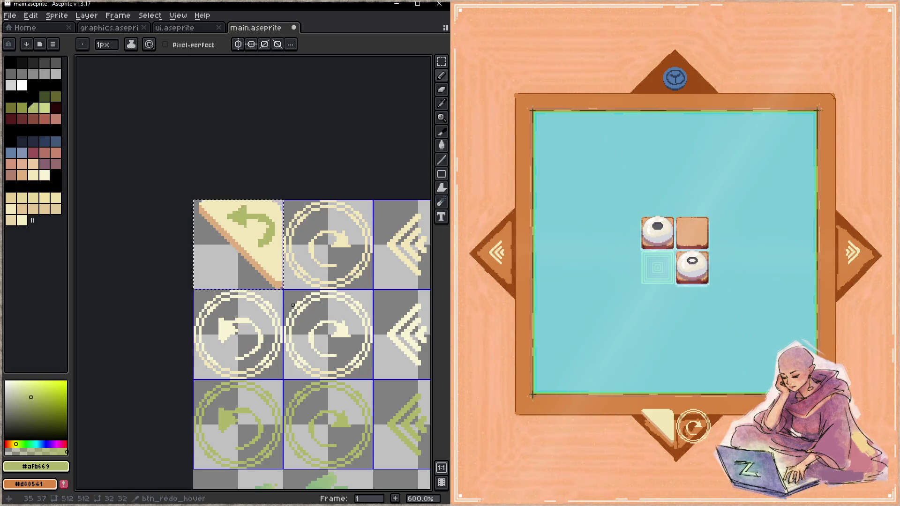
pyautogui.hotkey('ctrl', 's')
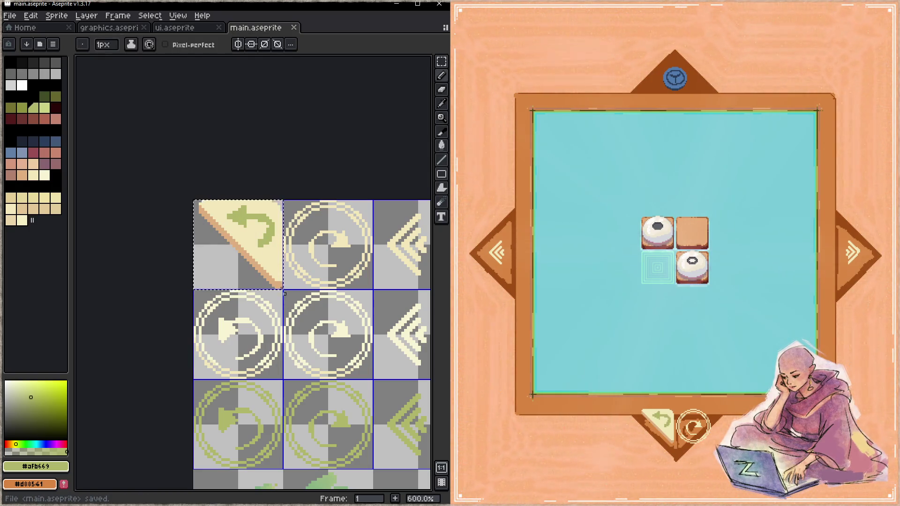
# - Touch up individual arrow pixels in cream and green and save again
pyautogui.click(275, 266)
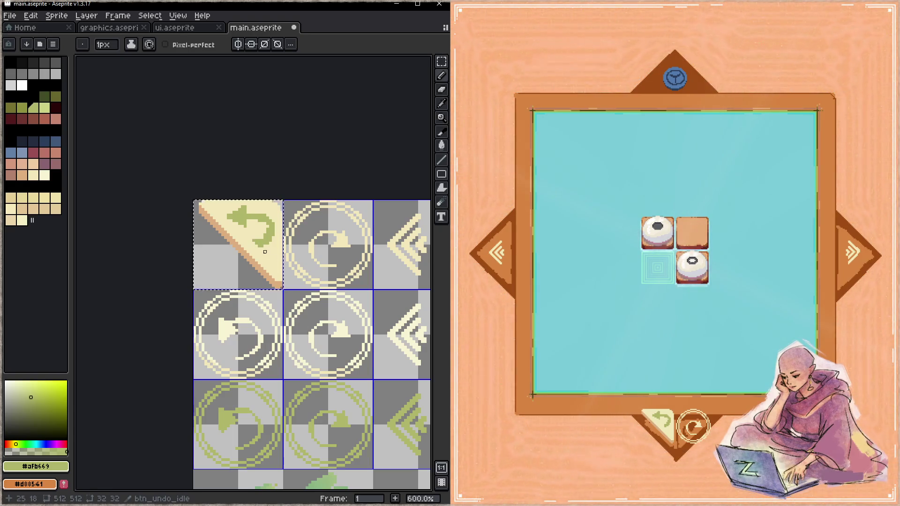
pyautogui.keyDown('alt'); pyautogui.click(259, 249); pyautogui.keyUp('alt')
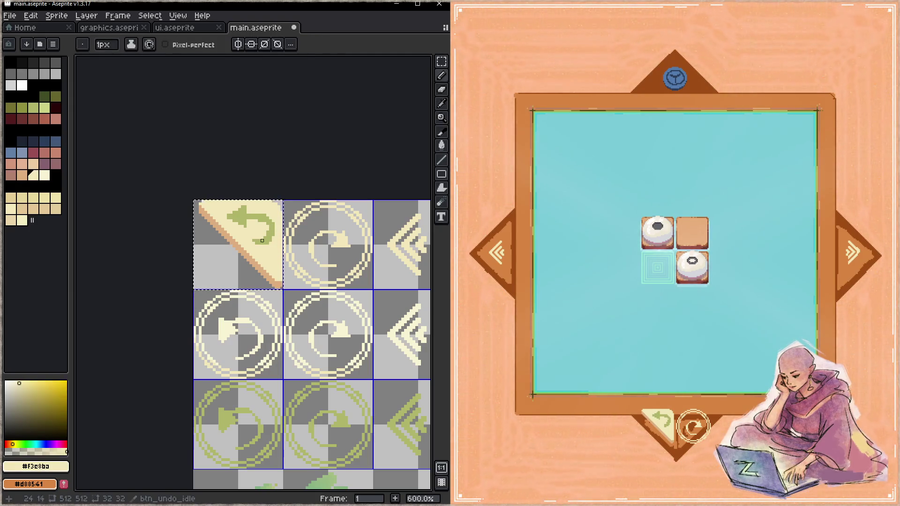
pyautogui.press('alt')
pyautogui.keyDown('alt'); pyautogui.click(274, 234); pyautogui.keyUp('alt')
pyautogui.hotkey('ctrl', 's')
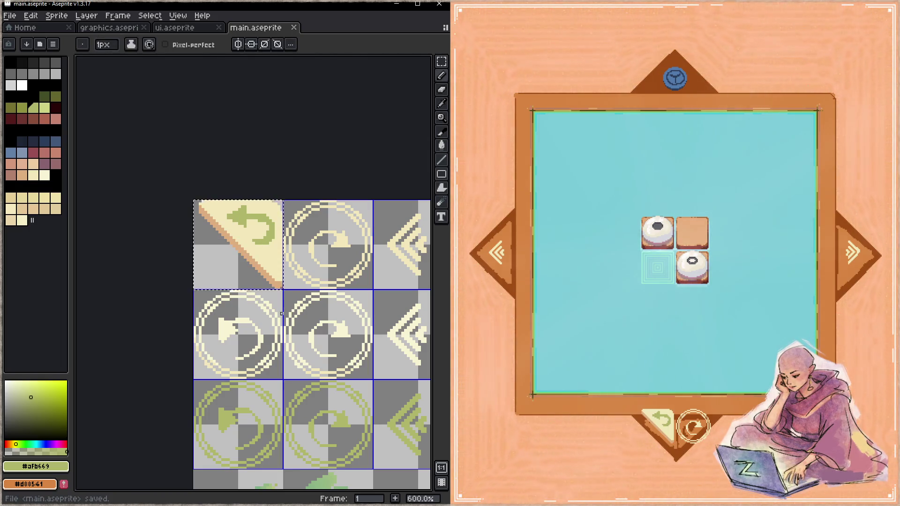
# - Zoom in on the undo sprite, repaint a stray green pixel cream, and save
pyautogui.press('z')
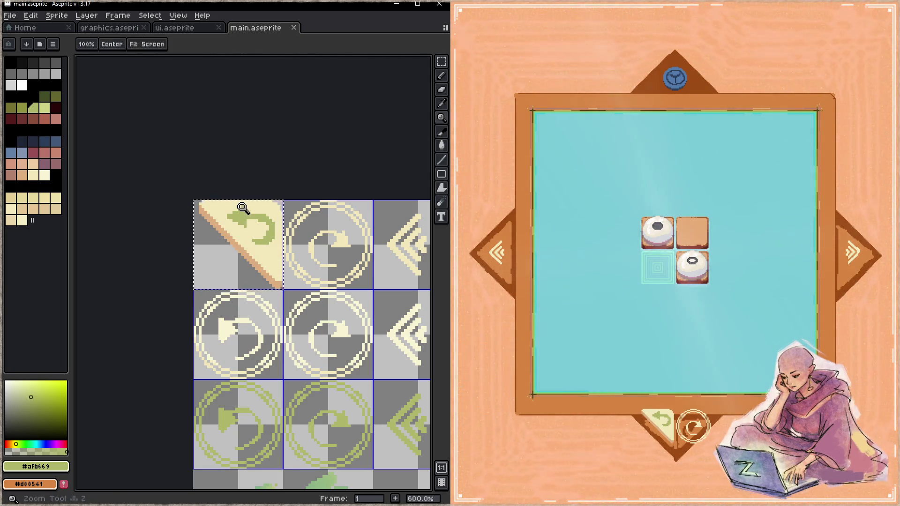
pyautogui.scroll(5, 270, 211)
pyautogui.scroll(1, 270, 211)
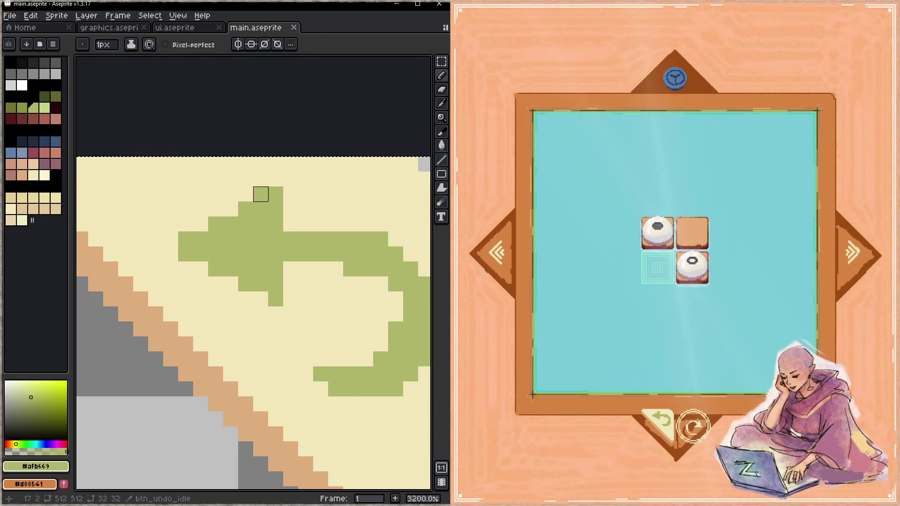
pyautogui.keyDown('alt'); pyautogui.click(242, 187); pyautogui.keyUp('alt')
pyautogui.click(260, 194)
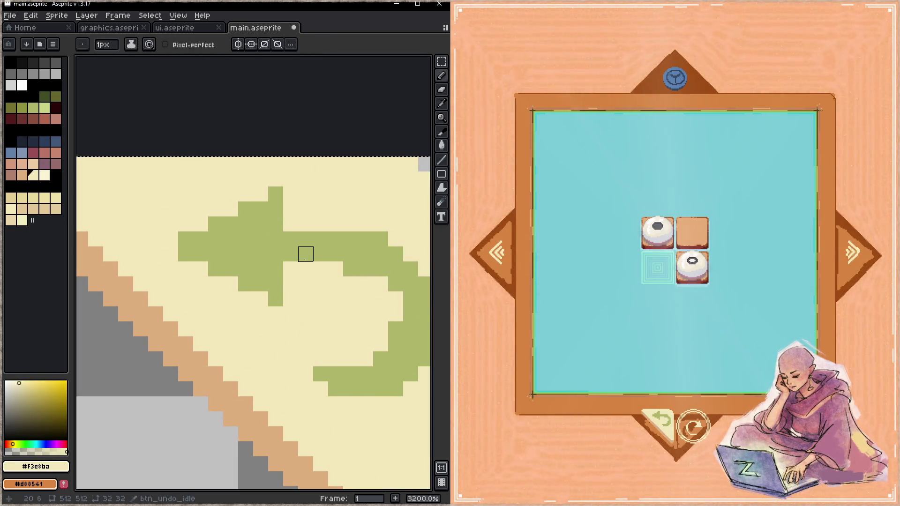
pyautogui.hotkey('ctrl', 's')
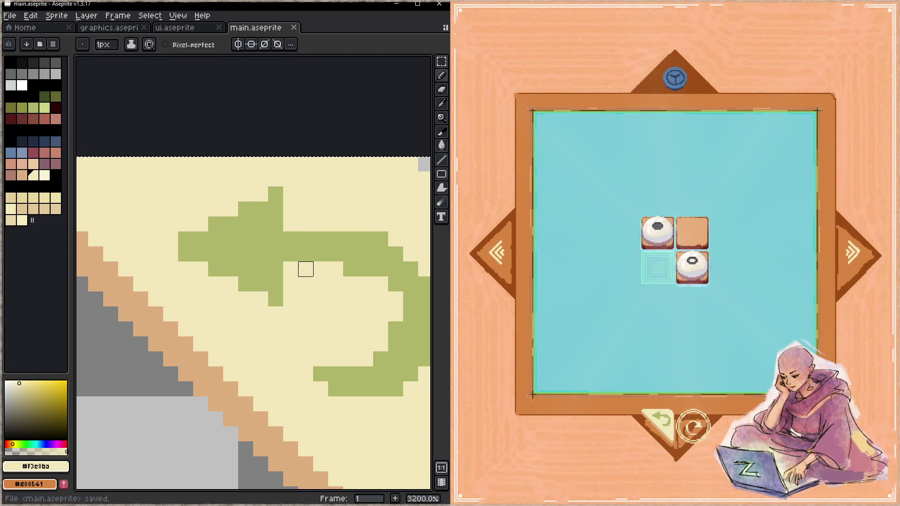
# - Fix more arrow pixels, filling a curve gap with green, save, and check the game
pyautogui.moveTo(307, 273); pyautogui.dragTo(267, 253)
pyautogui.click(254, 241)
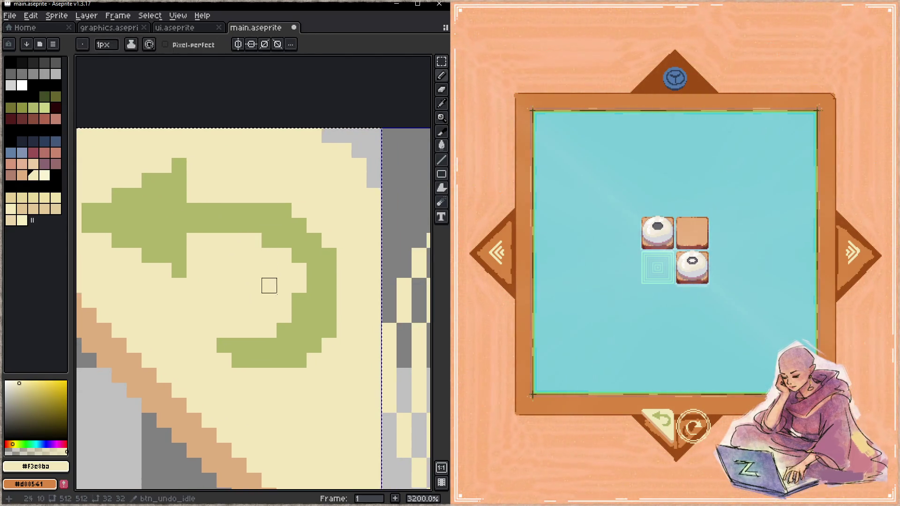
pyautogui.keyDown('alt'); pyautogui.click(315, 255); pyautogui.keyUp('alt')
pyautogui.hotkey('ctrl', 's')
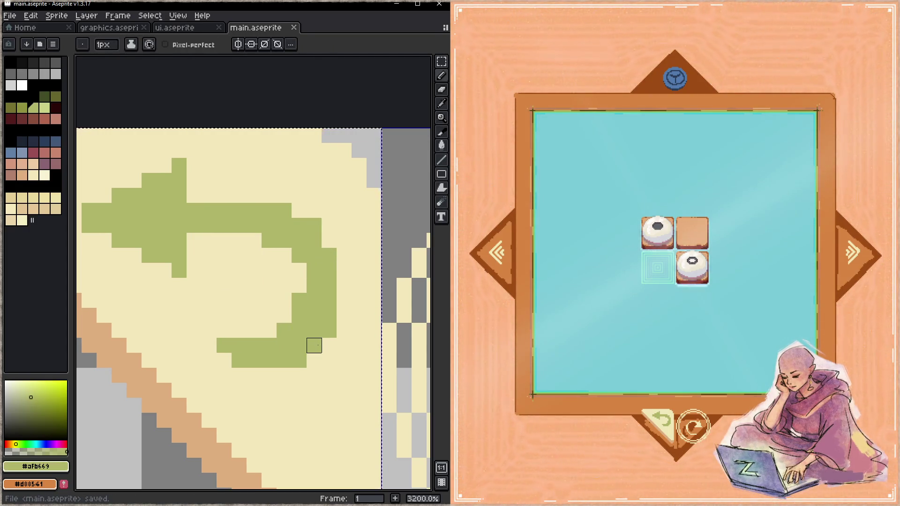
pyautogui.click(313, 345)
pyautogui.keyDown('alt'); pyautogui.click(300, 287); pyautogui.keyUp('alt')
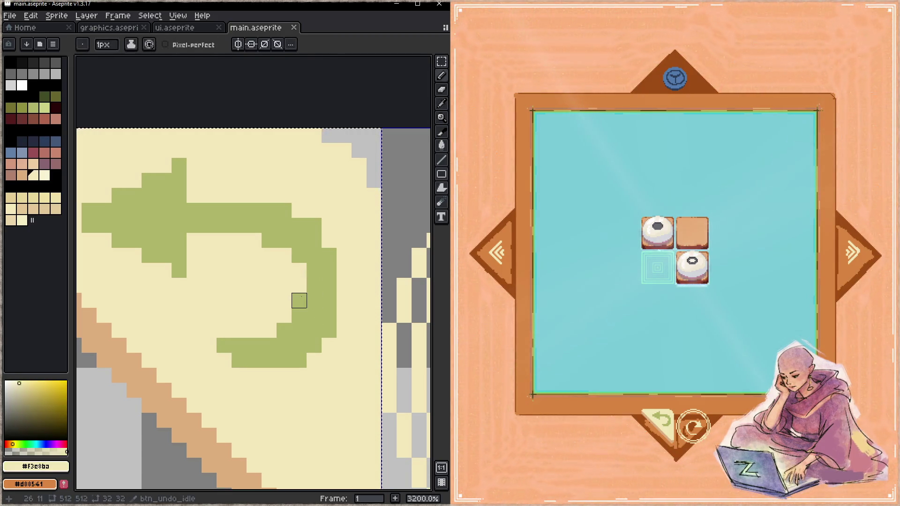
pyautogui.hotkey('ctrl', 's')
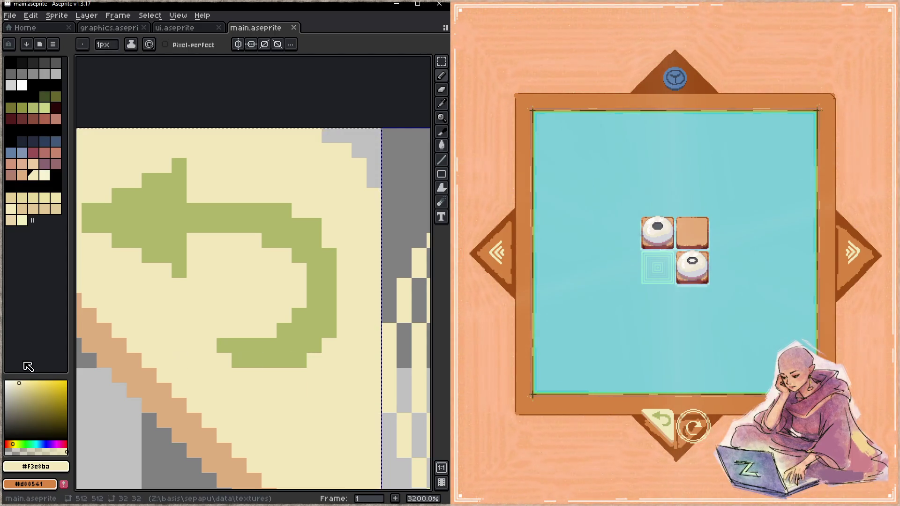
pyautogui.hotkey('alt', 'Tab')
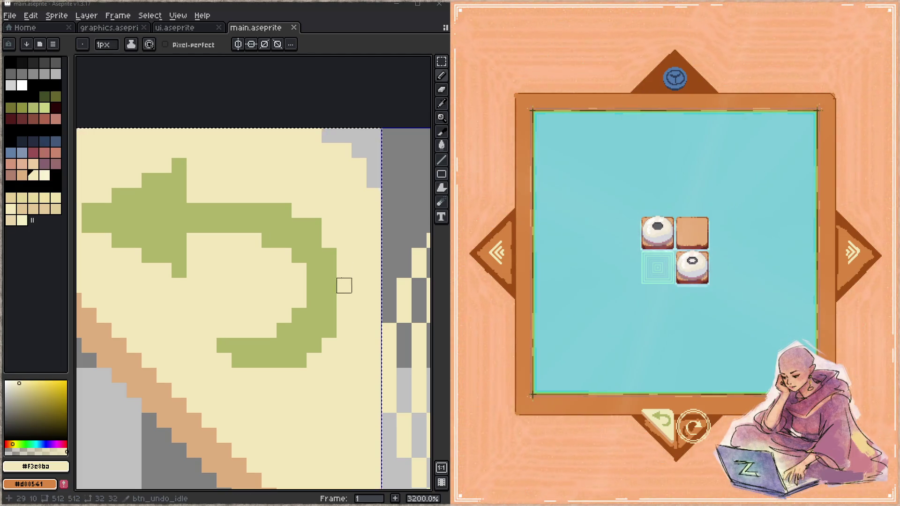
pyautogui.scroll(-5, 243, 248)
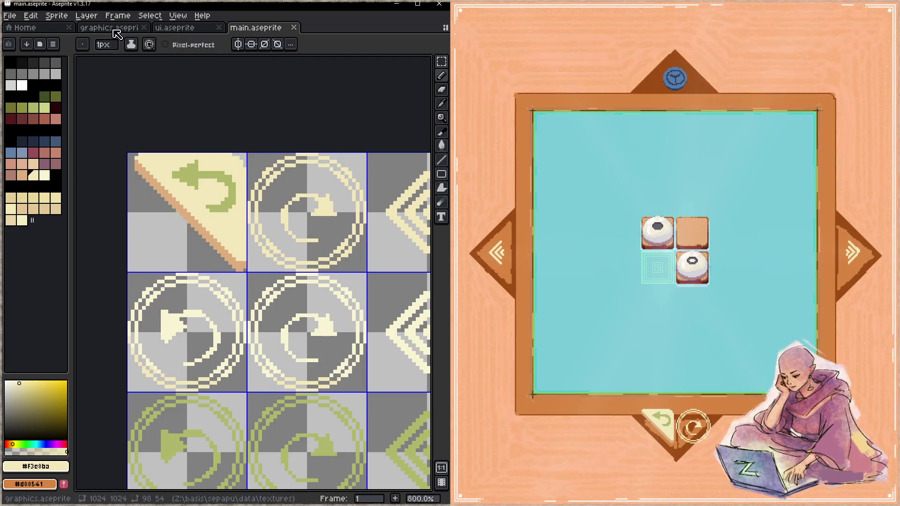
# - Open ui.aseprite with the Slice tool and zoom to the play_undo and play_redo slices
pyautogui.click(115, 28)
pyautogui.click(174, 28)
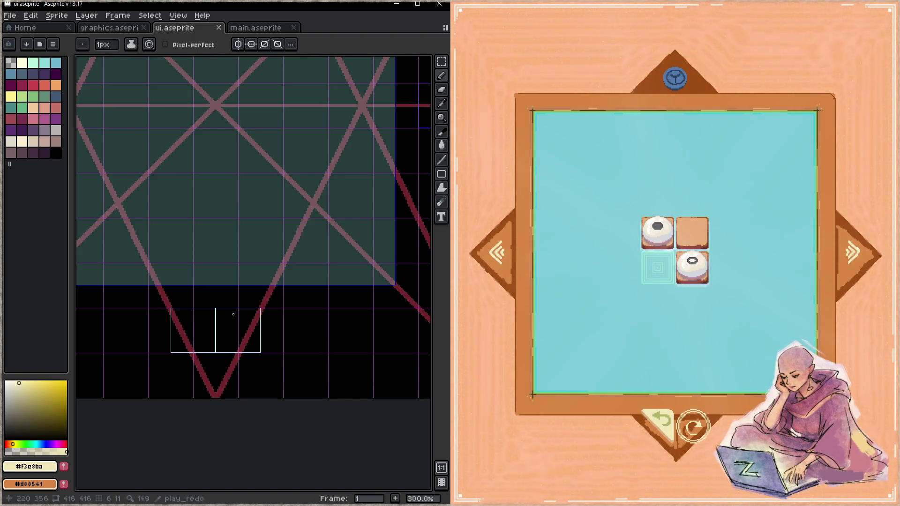
pyautogui.scroll(2, 165, 321)
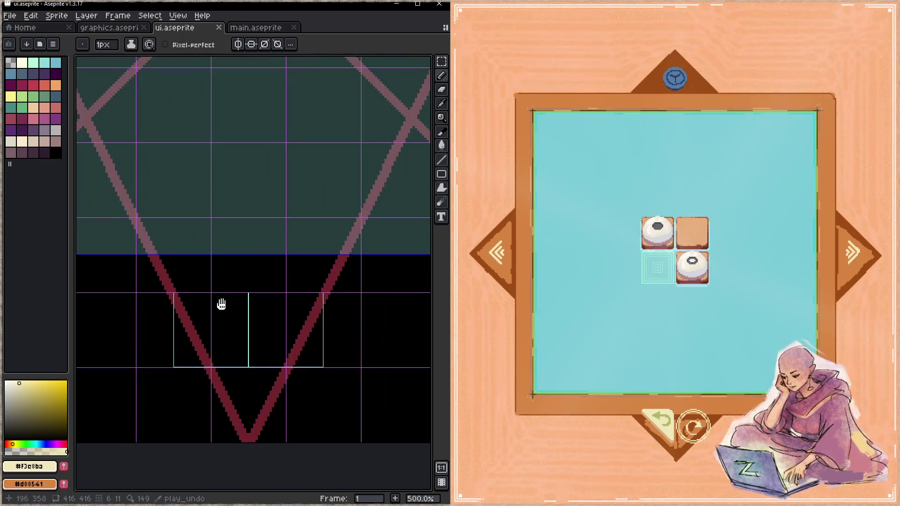
pyautogui.hotkey('shift', 'c')
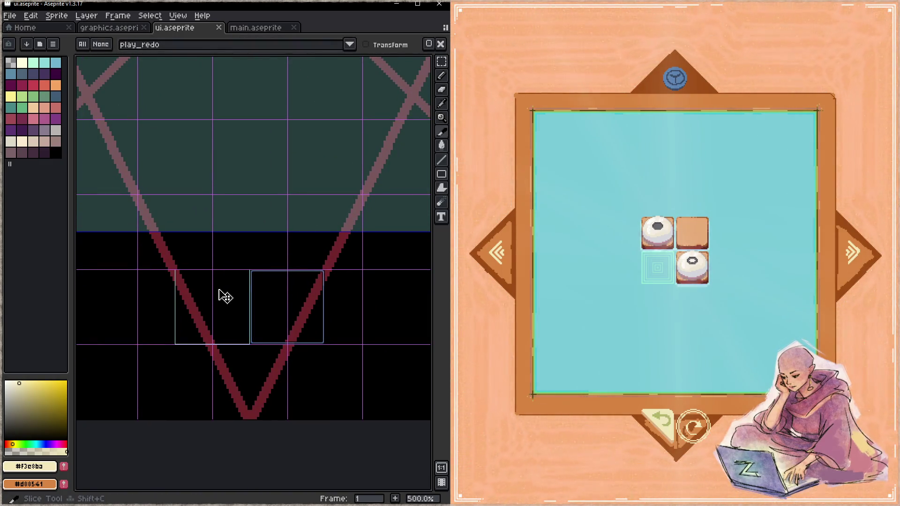
pyautogui.scroll(1, 221, 302)
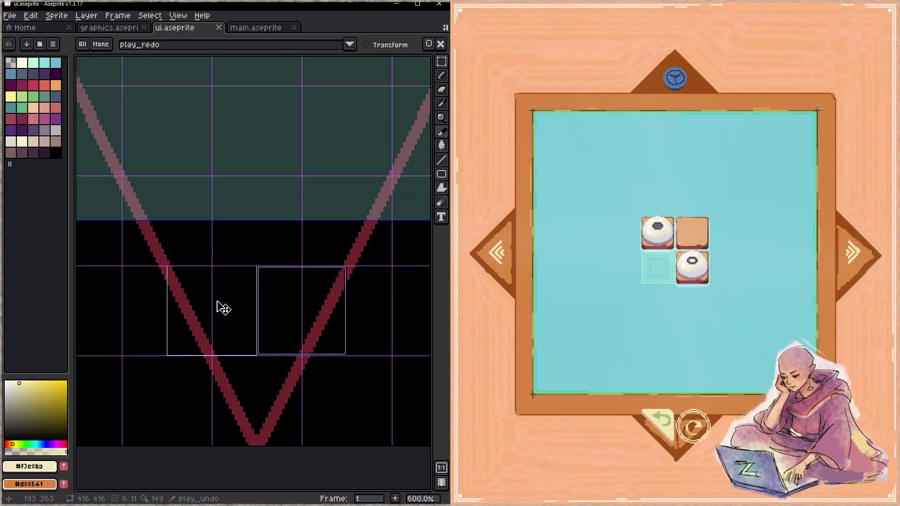
pyautogui.moveTo(221, 304); pyautogui.dragTo(242, 289)
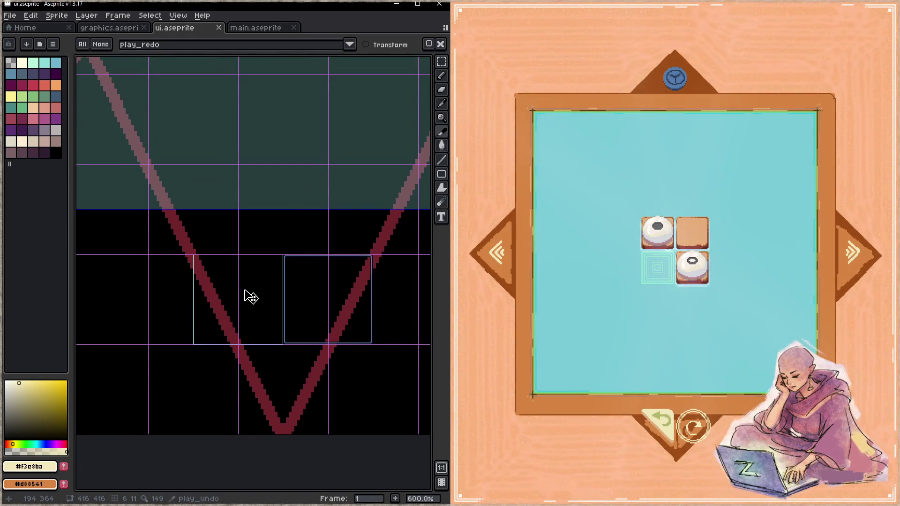
# - Check the in-game undo button and pull back to see the board outline above the slices
pyautogui.click(634, 460)
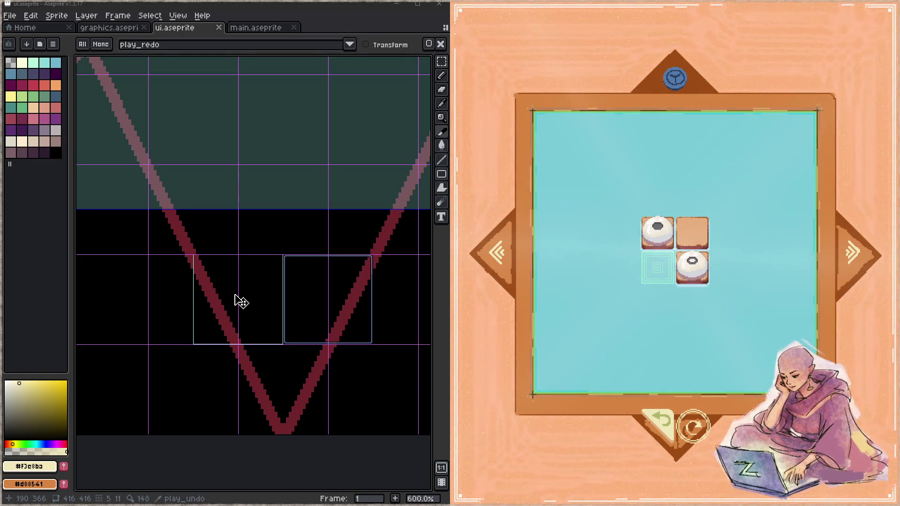
pyautogui.scroll(-2, 229, 295)
pyautogui.moveTo(245, 275); pyautogui.dragTo(245, 342)
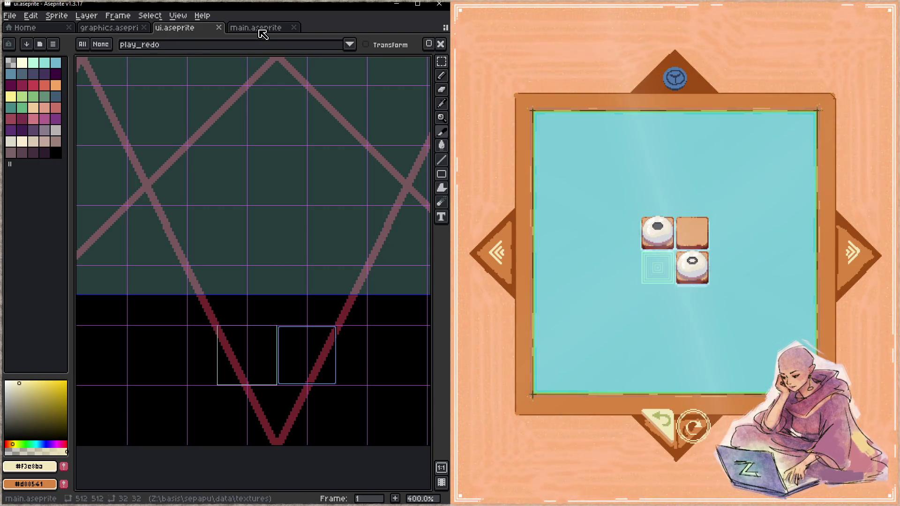
pyautogui.click(98, 28)
# - Redraw the board's bottom border edge with a 4-pixel pencil stroke
pyautogui.moveTo(222, 346); pyautogui.dragTo(344, 258)
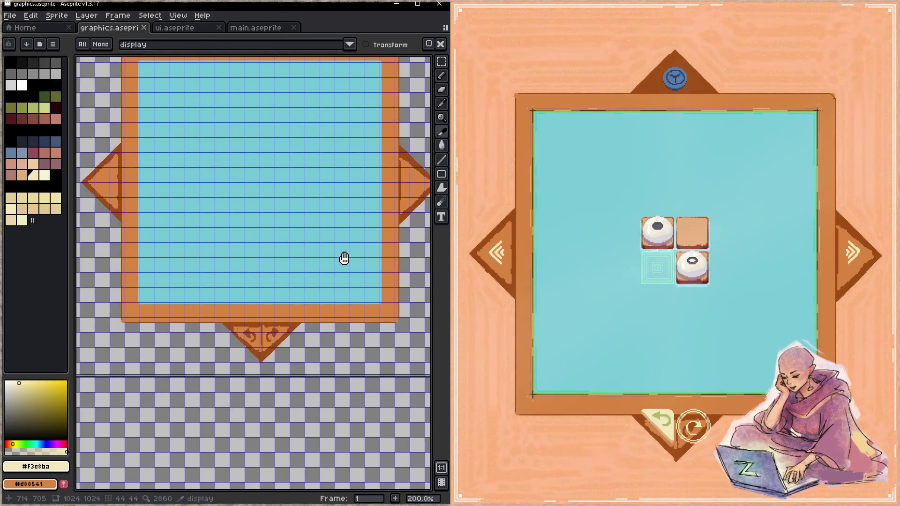
pyautogui.scroll(1, 145, 322)
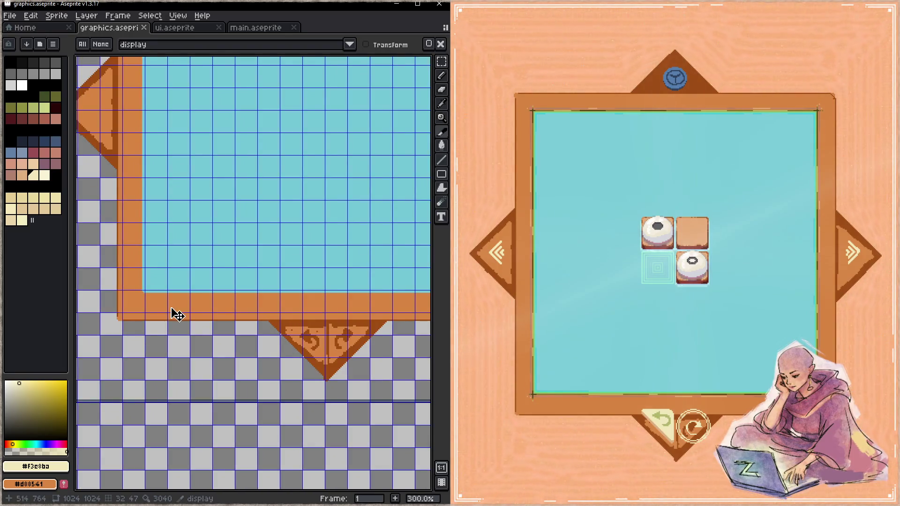
pyautogui.moveTo(201, 337); pyautogui.dragTo(217, 302)
pyautogui.press('b')
pyautogui.press('+')
pyautogui.press('+')
pyautogui.press('+')
pyautogui.moveTo(301, 264); pyautogui.dragTo(212, 270)
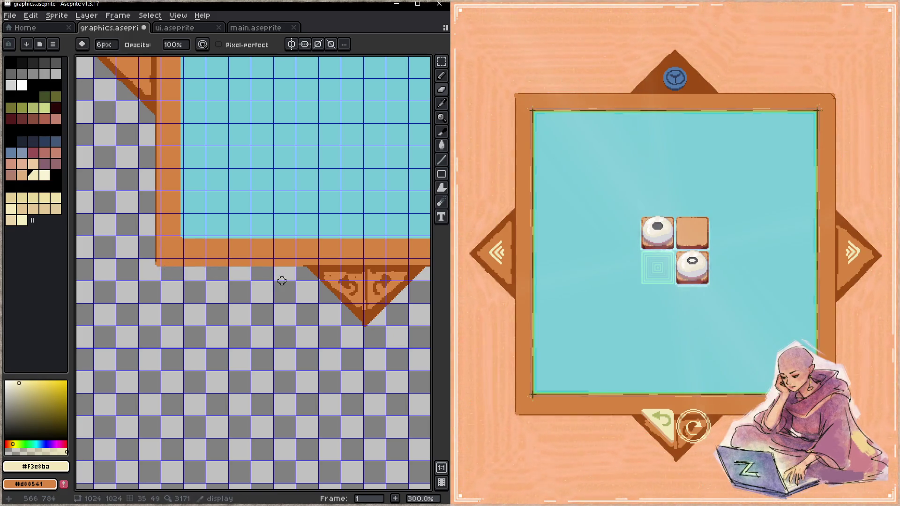
# - Merge Layers 17, 15, 14 and 16 down so they collapse into Layer 13
pyautogui.press('Tab')
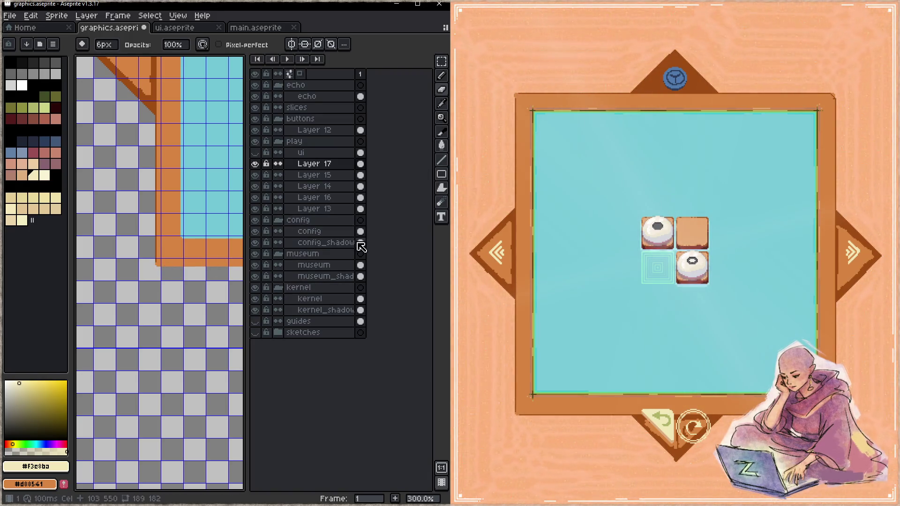
pyautogui.rightClick(327, 163)
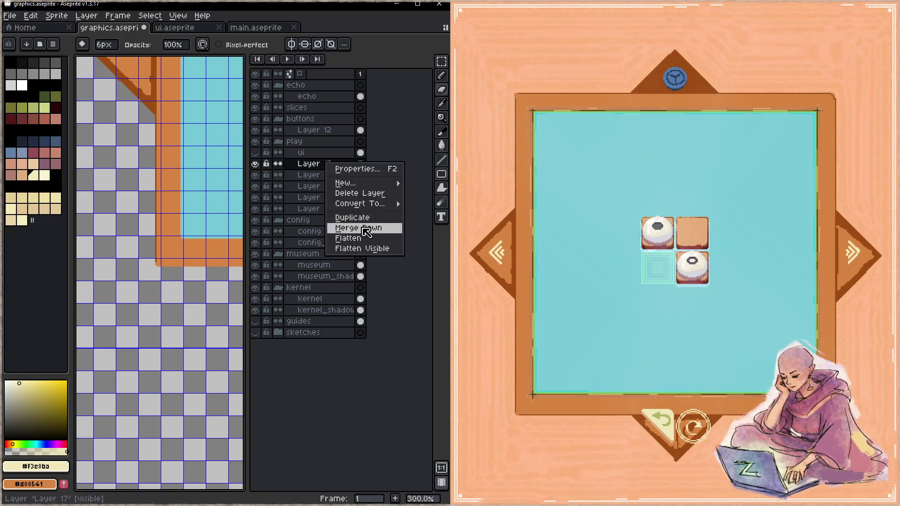
pyautogui.click(358, 227)
pyautogui.rightClick(336, 168)
pyautogui.click(359, 231)
pyautogui.rightClick(338, 165)
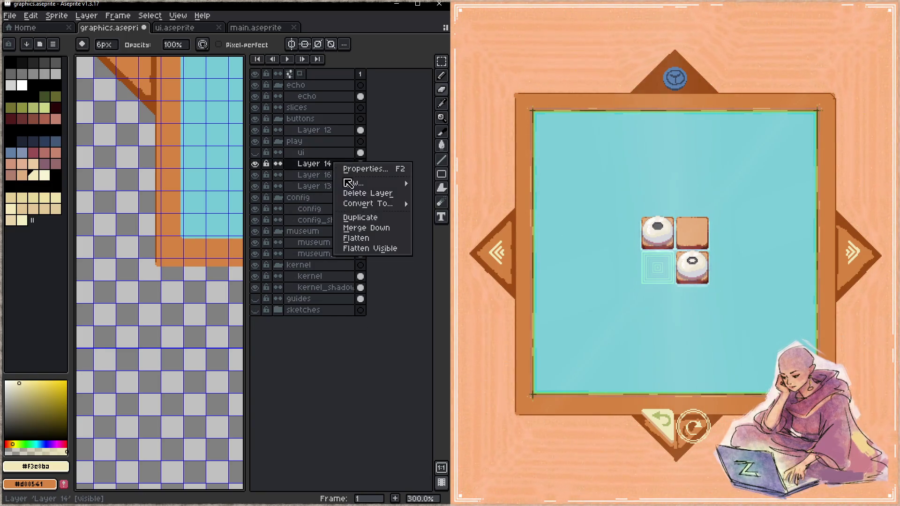
pyautogui.click(359, 227)
pyautogui.rightClick(342, 170)
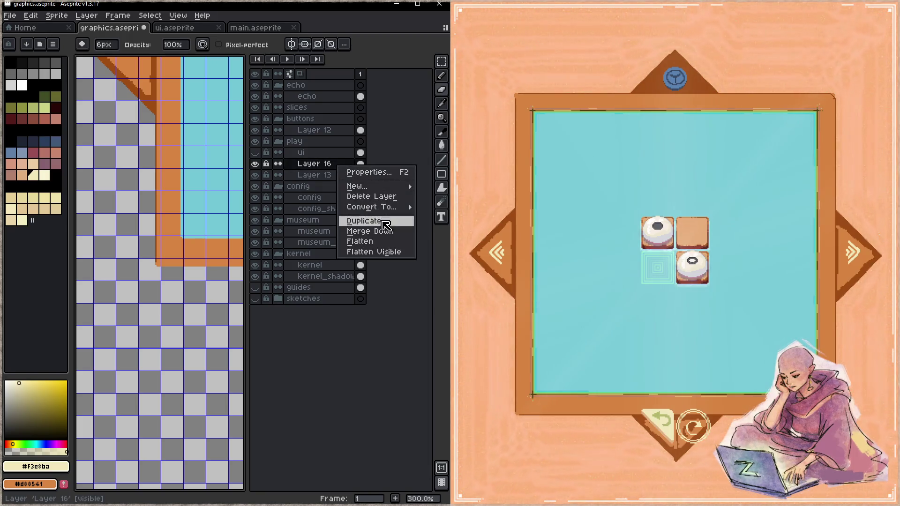
pyautogui.click(382, 240)
pyautogui.press('Tab')
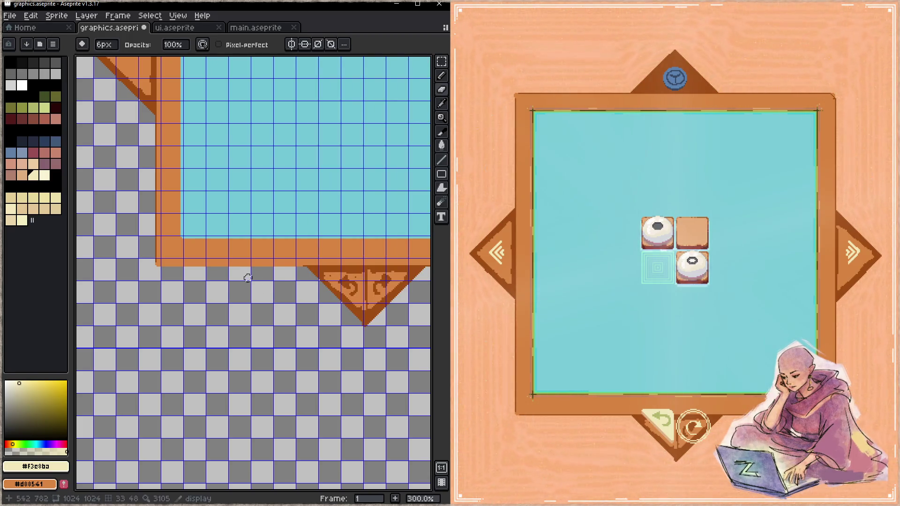
# - Erase the orange strip along the frame's bottom edge
pyautogui.moveTo(298, 264)
pyautogui.mouseDown()
pyautogui.moveTo(176, 271)
pyautogui.moveTo(151, 263)
pyautogui.mouseUp()
pyautogui.hscroll(5, 206, 314)
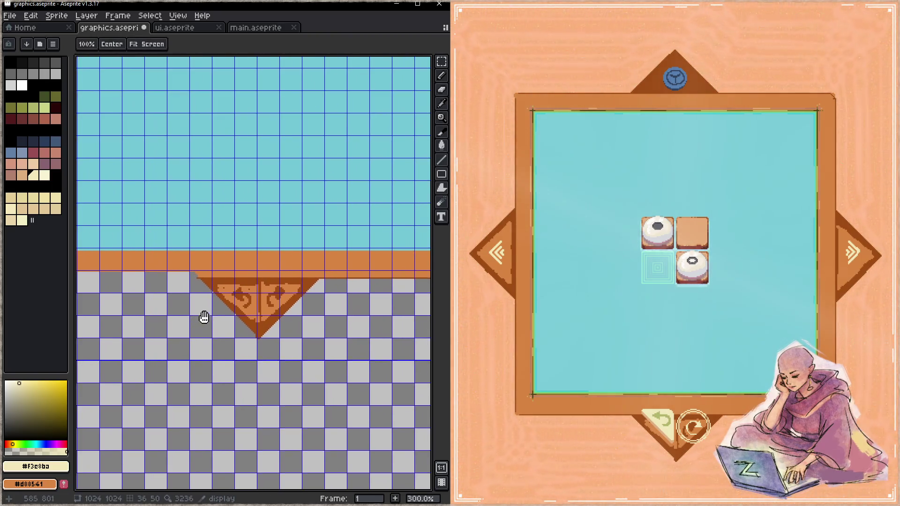
pyautogui.moveTo(219, 308)
pyautogui.mouseDown()
pyautogui.moveTo(207, 297)
pyautogui.moveTo(227, 275)
pyautogui.moveTo(363, 270)
pyautogui.moveTo(215, 277)
pyautogui.moveTo(298, 283)
pyautogui.moveTo(313, 299)
pyautogui.moveTo(318, 293)
pyautogui.moveTo(203, 293)
pyautogui.mouseUp()
# - Eyedrop the dark brown and paint the triangle solid, extending its peak, then save
pyautogui.press('i')
pyautogui.keyDown('alt'); pyautogui.click(313, 300); pyautogui.keyUp('alt')
pyautogui.press('+')
pyautogui.press('+')
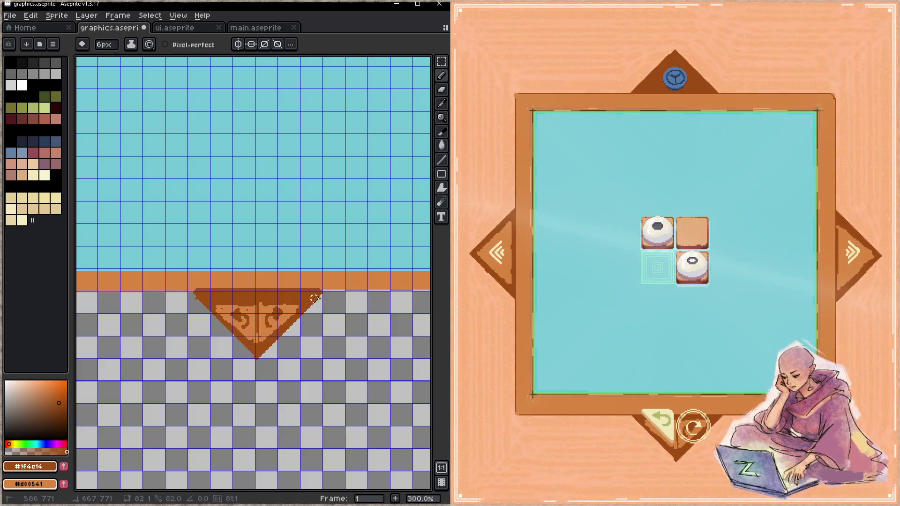
pyautogui.keyDown('alt'); pyautogui.click(297, 304); pyautogui.keyUp('alt')
pyautogui.moveTo(298, 303)
pyautogui.mouseDown()
pyautogui.moveTo(254, 340)
pyautogui.moveTo(212, 302)
pyautogui.moveTo(273, 318)
pyautogui.mouseUp()
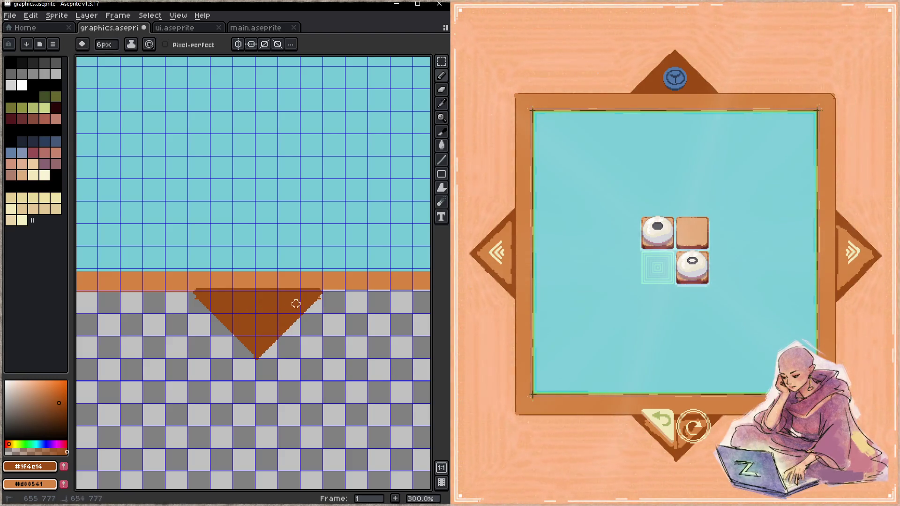
pyautogui.moveTo(256, 273)
pyautogui.mouseDown()
pyautogui.moveTo(245, 280)
pyautogui.moveTo(258, 279)
pyautogui.mouseUp()
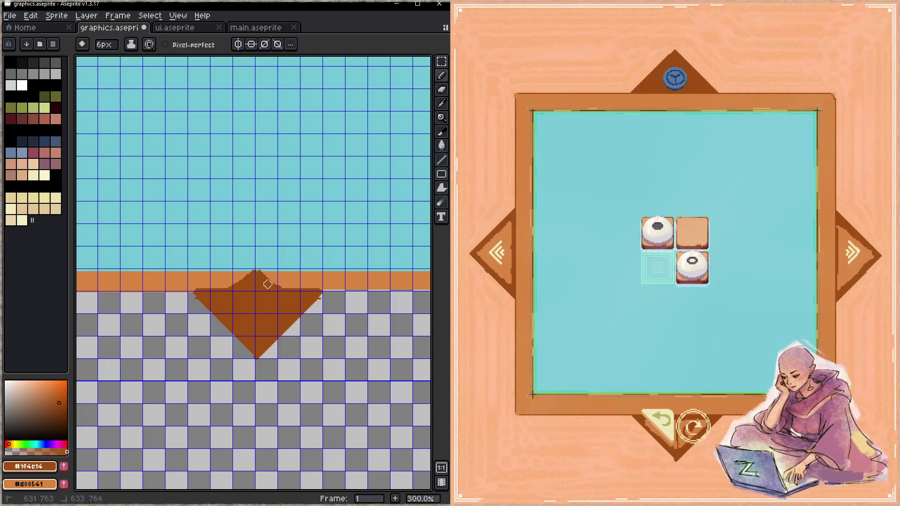
pyautogui.hotkey('ctrl', 's')
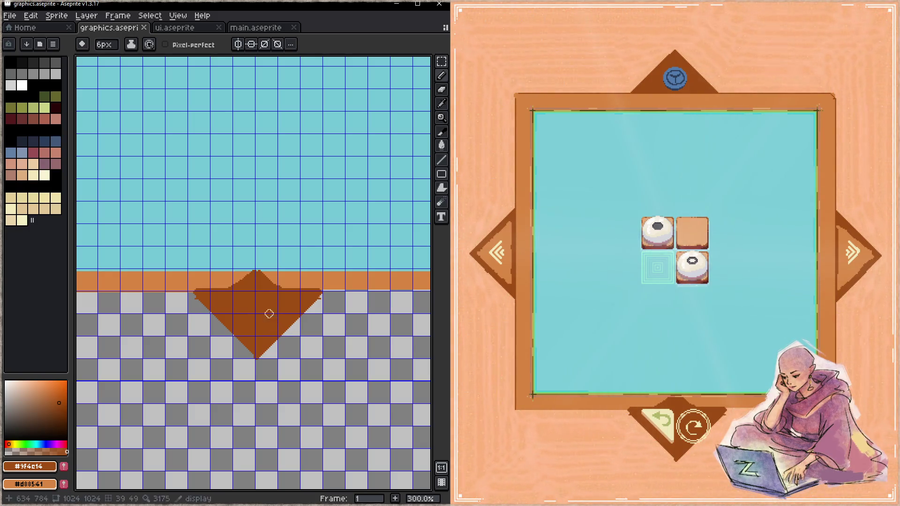
# - Widen the triangle's top along the band and save graphics.aseprite again
pyautogui.moveTo(198, 288); pyautogui.dragTo(317, 290)
pyautogui.press('e')
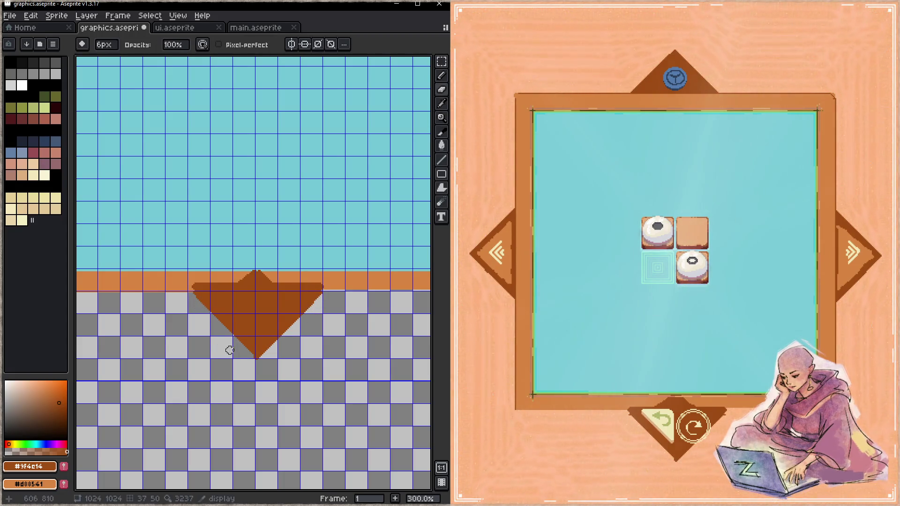
pyautogui.hotkey('ctrl', 's')
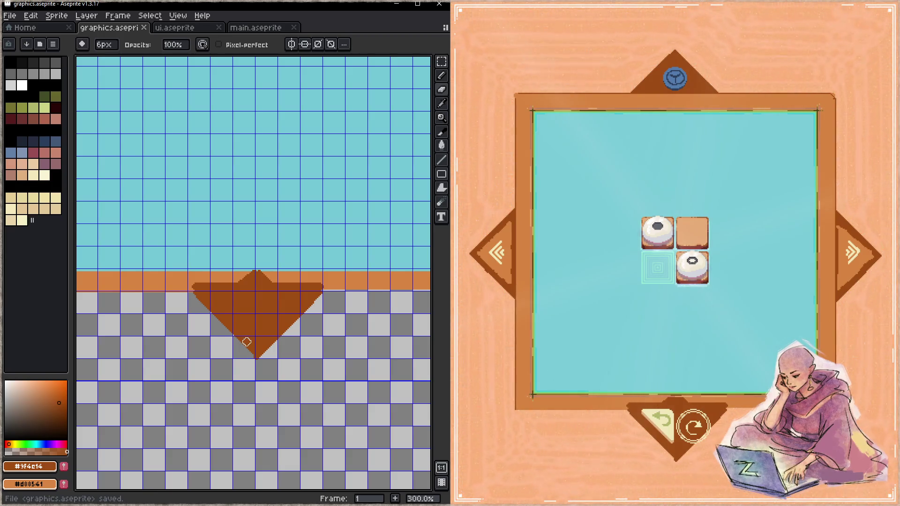
pyautogui.press('z')
pyautogui.scroll(-2, 292, 253)
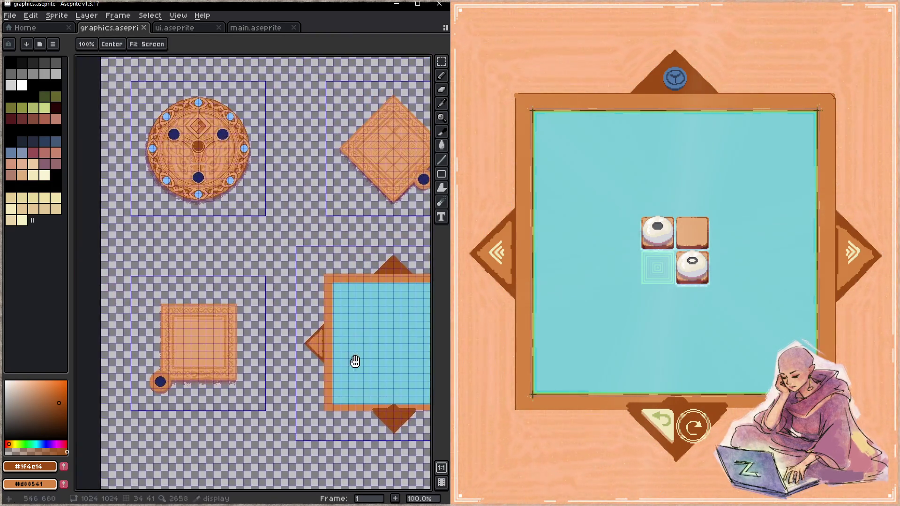
pyautogui.scroll(5, 261, 272)
pyautogui.press('b')
pyautogui.press('z')
pyautogui.scroll(-7, 206, 258)
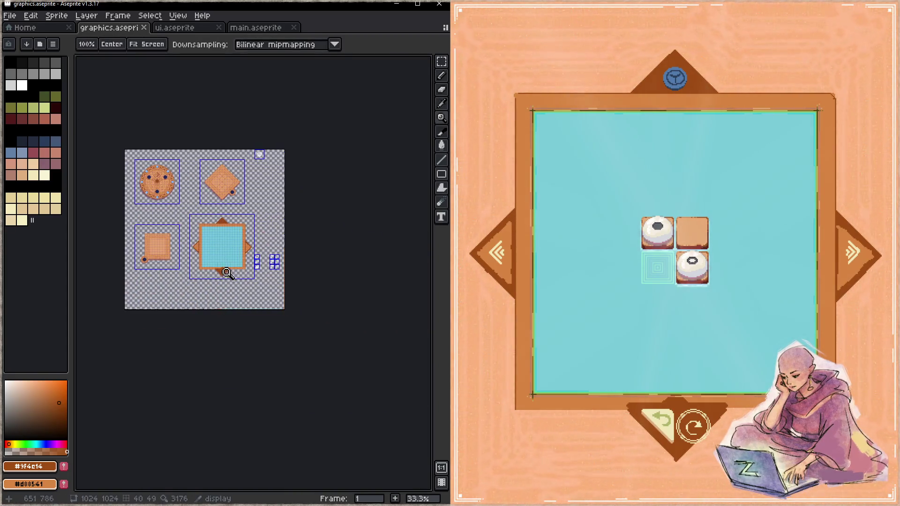
pyautogui.scroll(5, 227, 274)
pyautogui.press('b')
pyautogui.scroll(3, 243, 279)
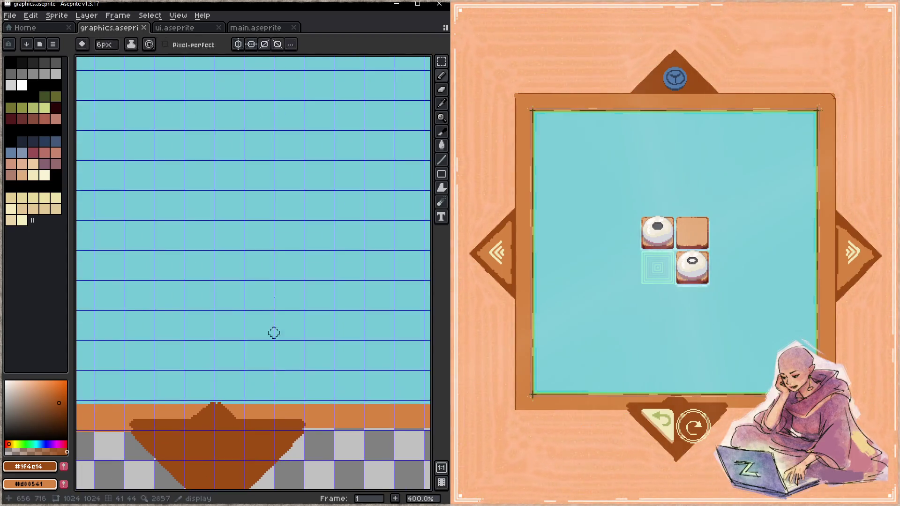
pyautogui.press('h')
pyautogui.scroll(-3, 274, 351)
pyautogui.moveTo(243, 221)
pyautogui.mouseDown()
pyautogui.moveTo(307, 307)
pyautogui.moveTo(305, 273)
pyautogui.moveTo(246, 285)
pyautogui.moveTo(314, 284)
pyautogui.mouseUp()
pyautogui.press('z')
pyautogui.scroll(3, 239, 239)
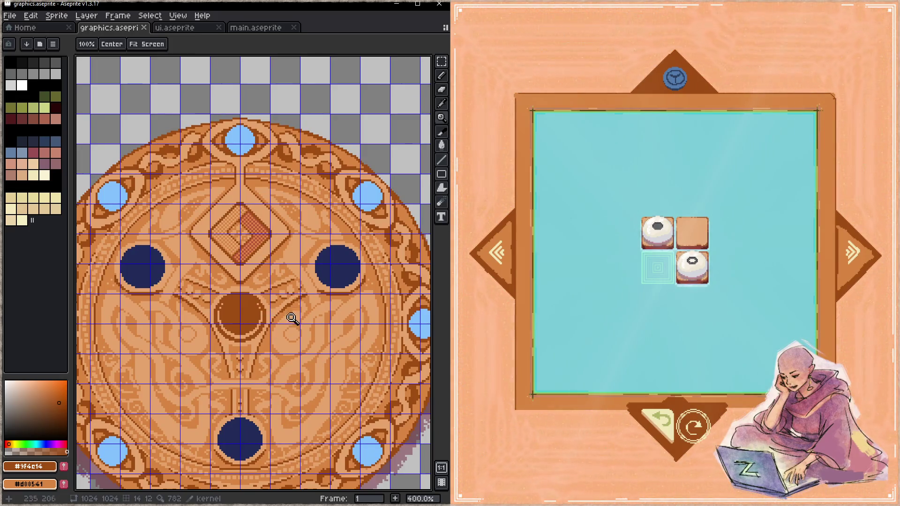
pyautogui.keyDown('alt'); pyautogui.click(300, 302); pyautogui.keyUp('alt')
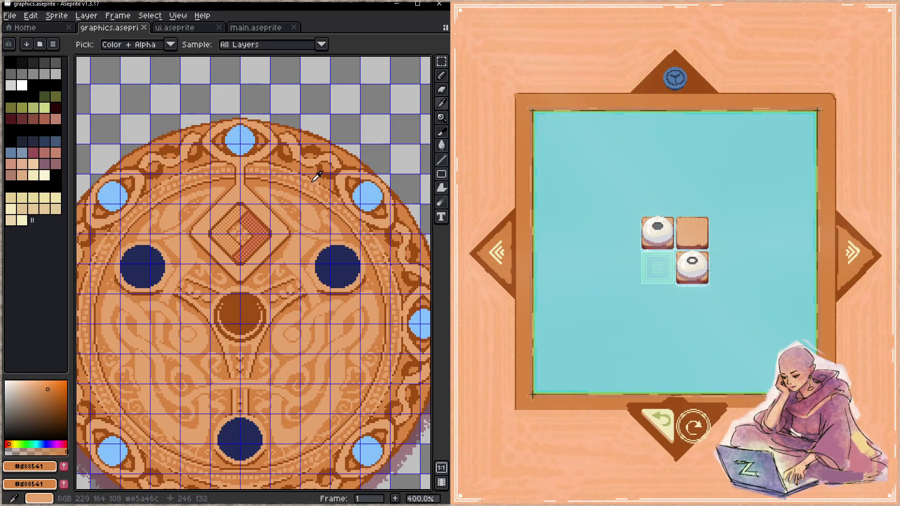
pyautogui.scroll(-4, 328, 293)
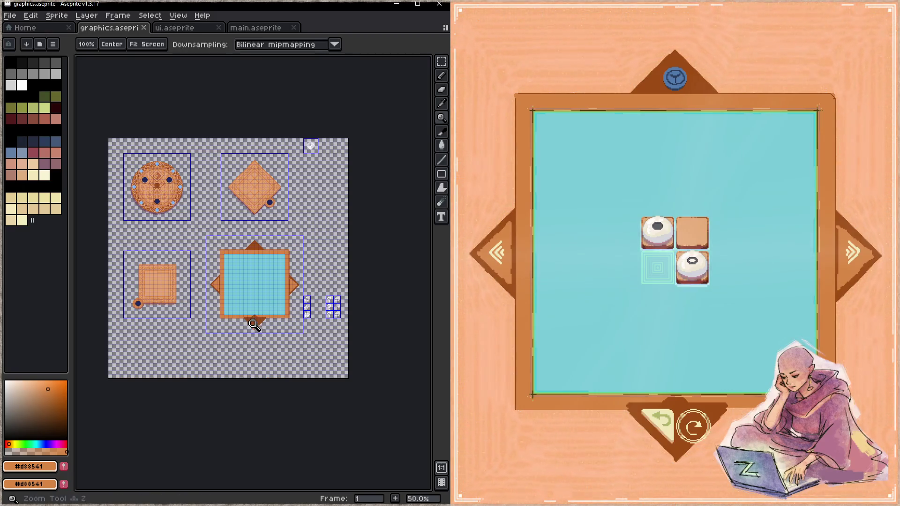
pyautogui.scroll(4, 254, 324)
pyautogui.press('b')
pyautogui.moveTo(260, 286)
pyautogui.mouseDown()
pyautogui.moveTo(263, 319)
pyautogui.moveTo(279, 304)
pyautogui.mouseUp()
pyautogui.hotkey('ctrl', 'z')
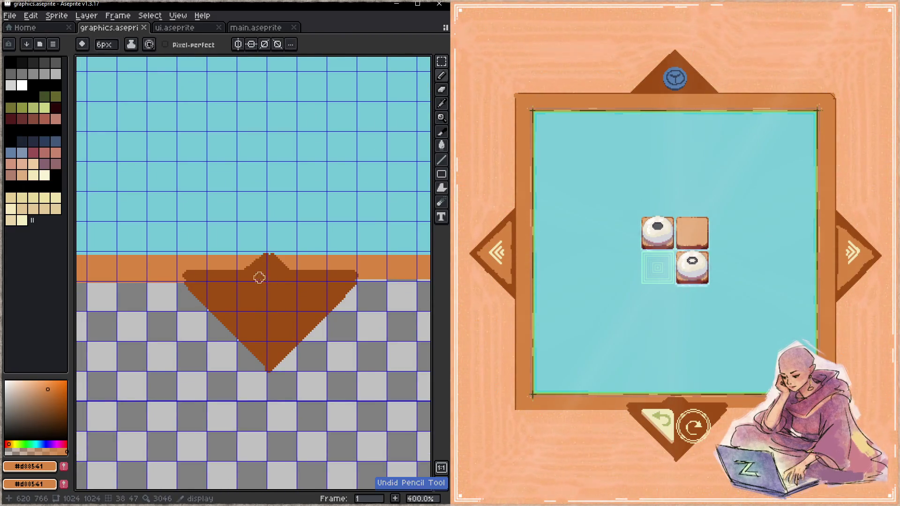
# - Draw dark red lines along the triangle's left and right edges and save
pyautogui.keyDown('alt'); pyautogui.click(226, 294); pyautogui.keyUp('alt')
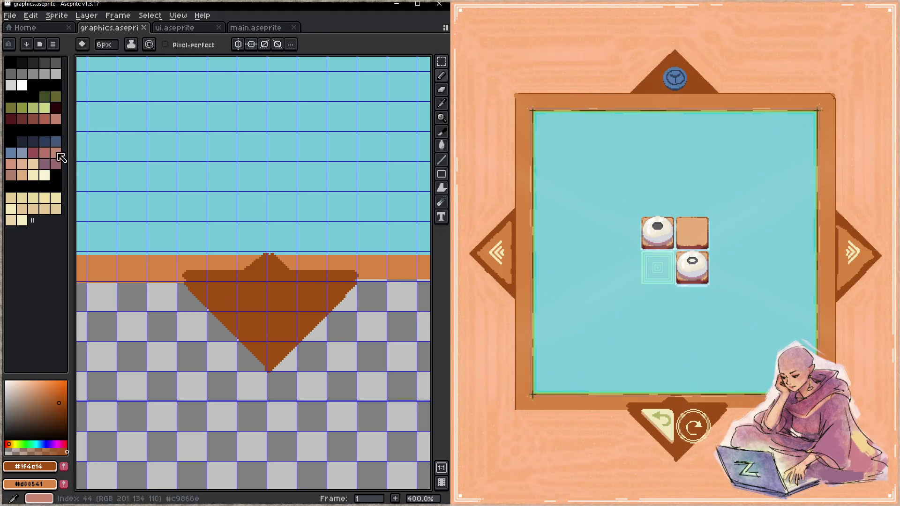
pyautogui.click(32, 162)
pyautogui.hotkey('ctrl', 'z')
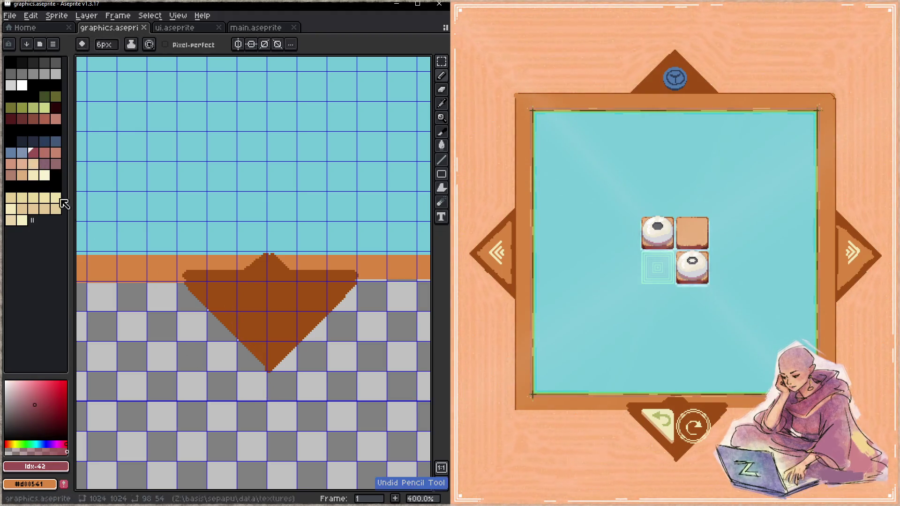
pyautogui.click(15, 122)
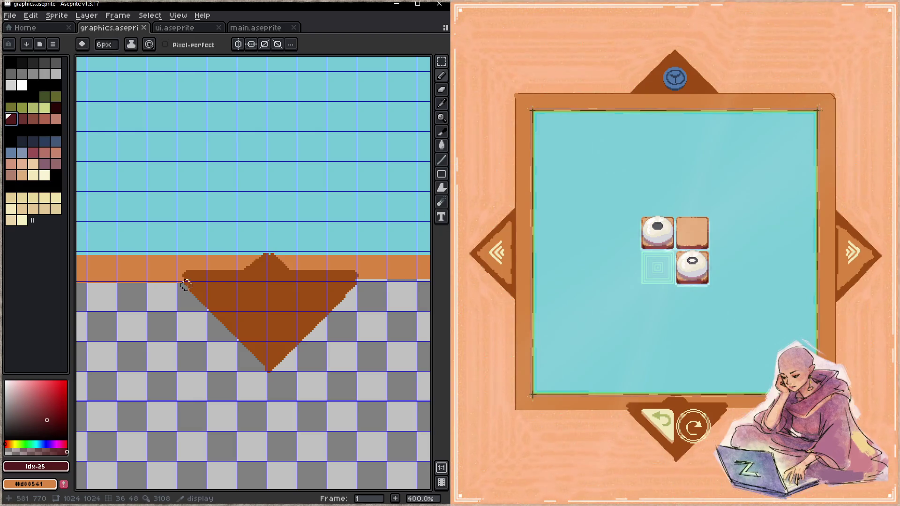
pyautogui.moveTo(185, 281); pyautogui.dragTo(283, 373)
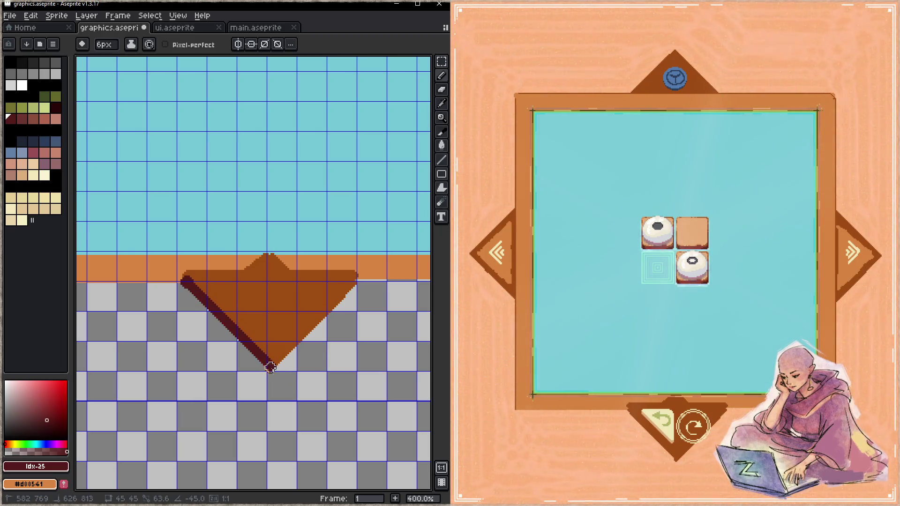
pyautogui.keyDown('shift'); pyautogui.click(355, 291); pyautogui.keyUp('shift')
pyautogui.hotkey('ctrl', 's')
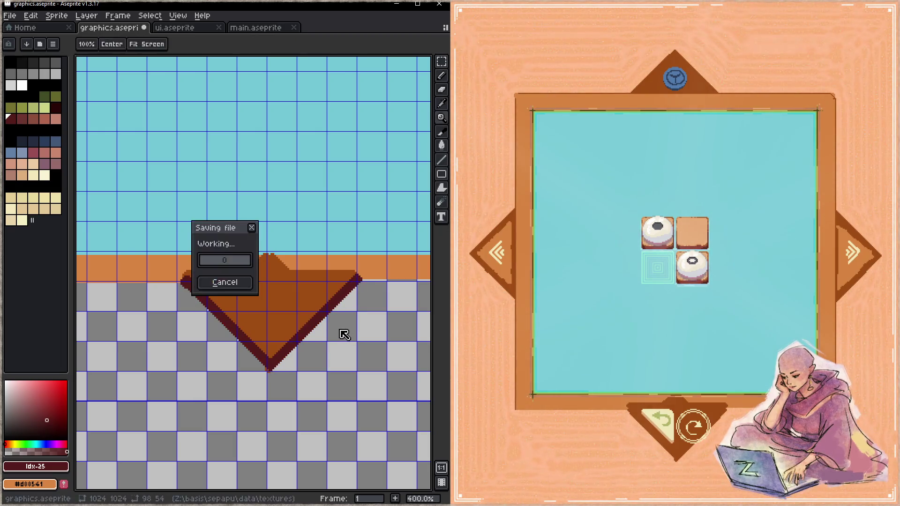
# - Redraw the left edge brown, outline the rest, and flood-fill the interior #541c1b
pyautogui.keyDown('alt'); pyautogui.click(231, 297); pyautogui.keyUp('alt')
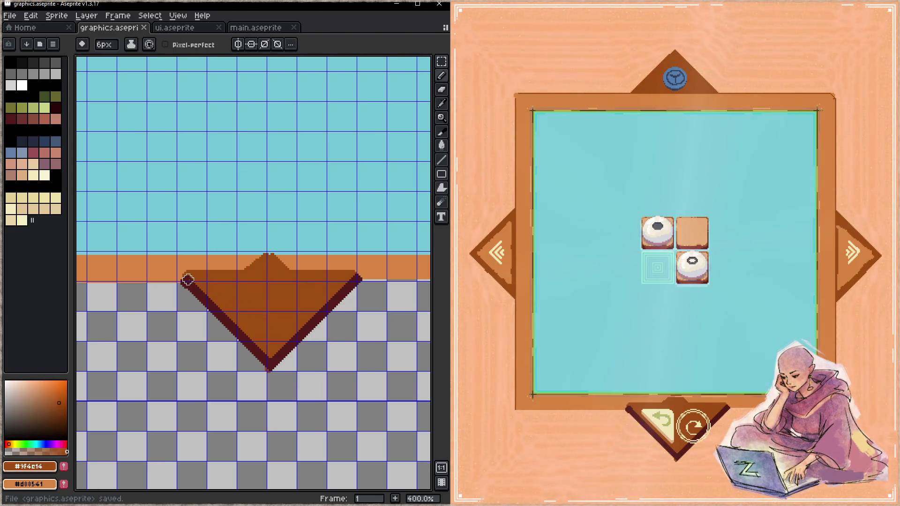
pyautogui.moveTo(188, 279); pyautogui.dragTo(264, 347)
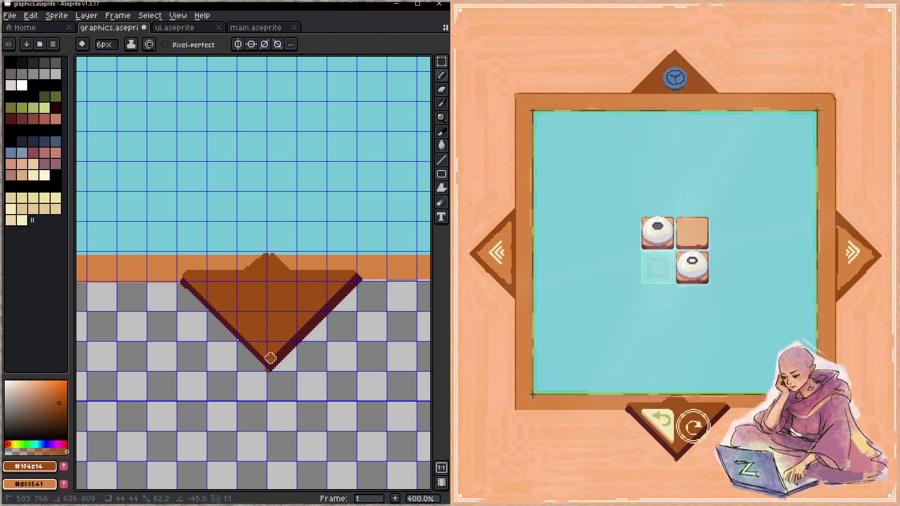
pyautogui.press('alt')
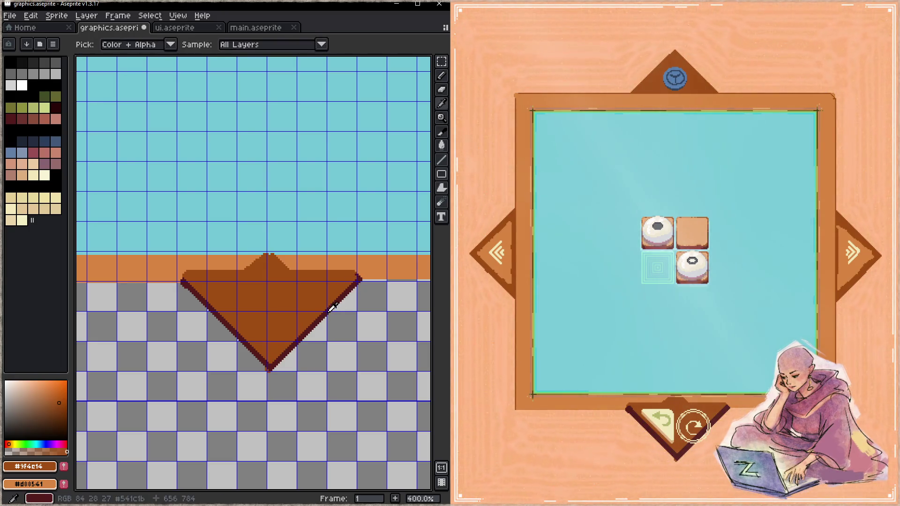
pyautogui.keyDown('alt'); pyautogui.click(333, 308); pyautogui.keyUp('alt')
pyautogui.moveTo(210, 283)
pyautogui.mouseDown()
pyautogui.moveTo(328, 285)
pyautogui.moveTo(270, 343)
pyautogui.moveTo(211, 284)
pyautogui.mouseUp()
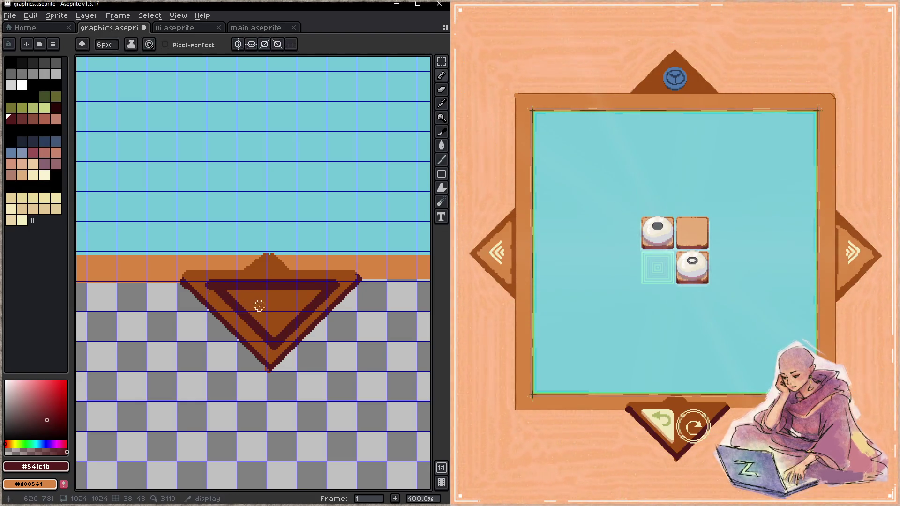
pyautogui.press('g')
pyautogui.click(279, 316)
pyautogui.hotkey('ctrl', 's')
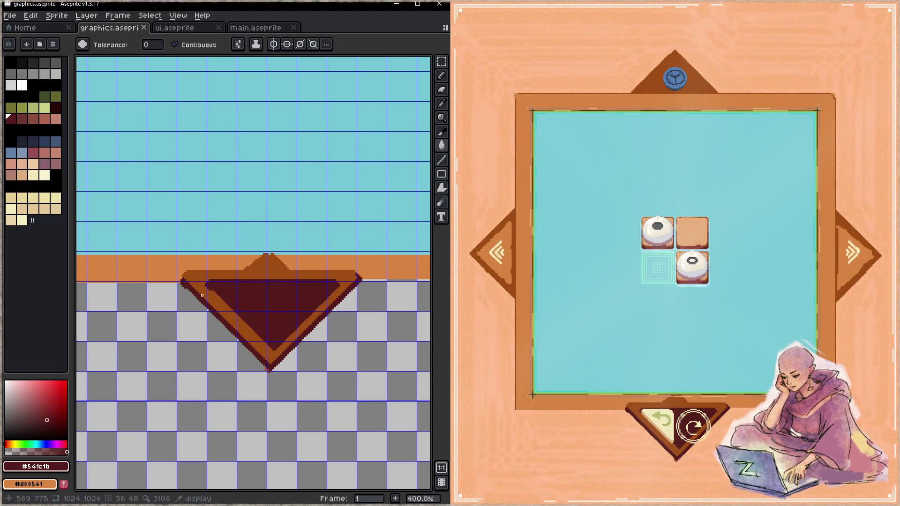
# - Draw a dark 45° diagonal line in the triangle's left band and save
pyautogui.press('i')
pyautogui.press('b')
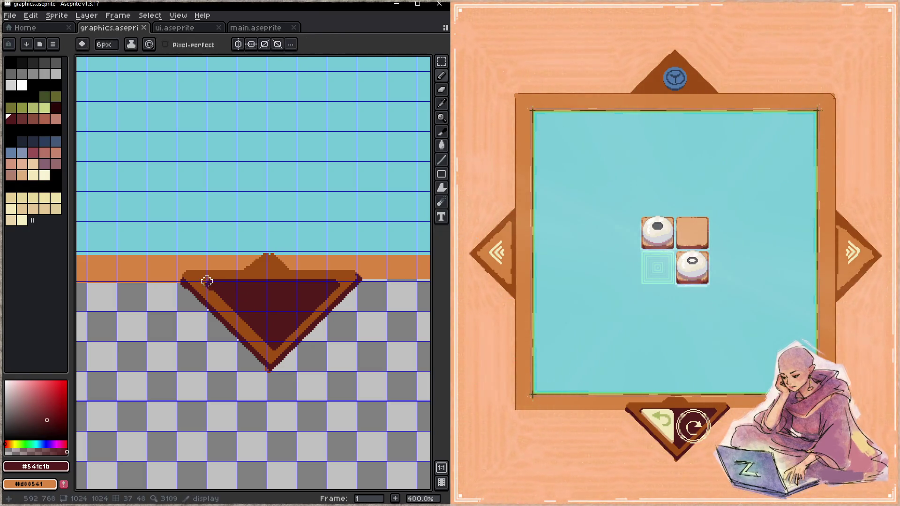
pyautogui.keyDown('shift'); pyautogui.click(266, 342); pyautogui.keyUp('shift')
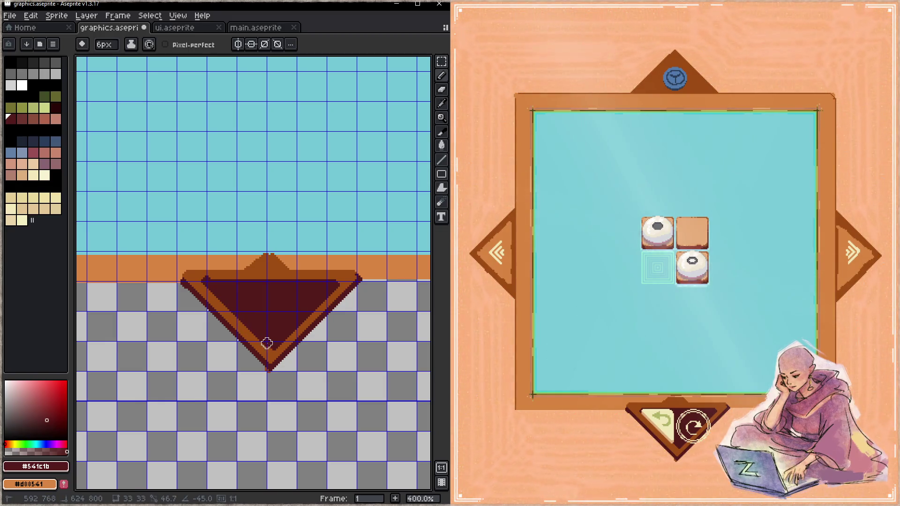
pyautogui.hotkey('ctrl', 's')
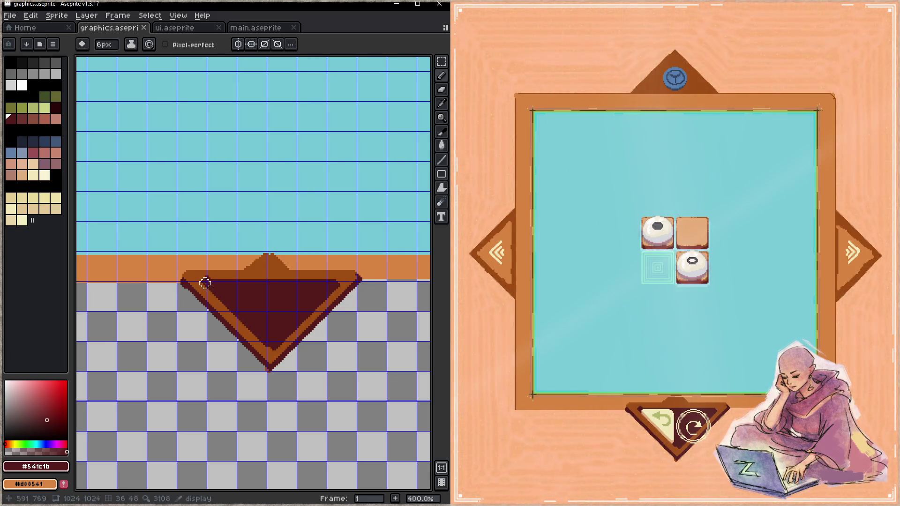
pyautogui.keyDown('shift'); pyautogui.click(270, 345); pyautogui.keyUp('shift')
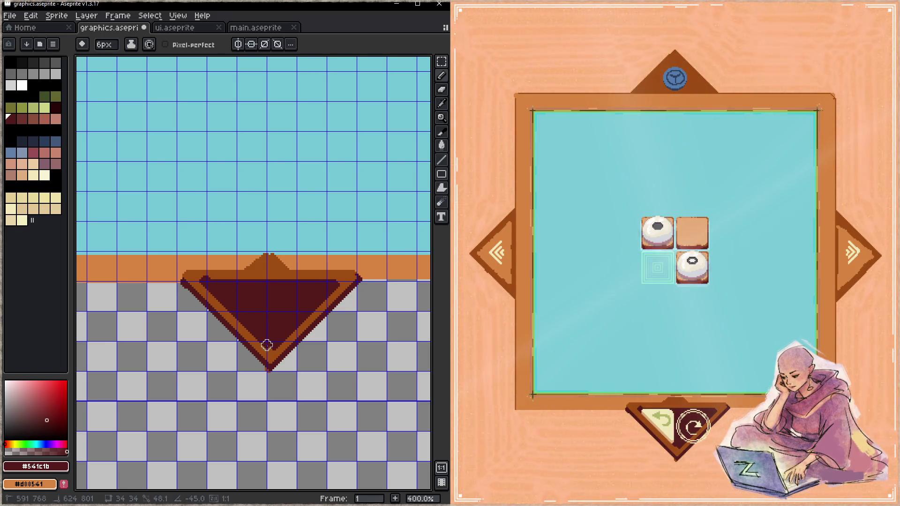
pyautogui.hotkey('ctrl', 's')
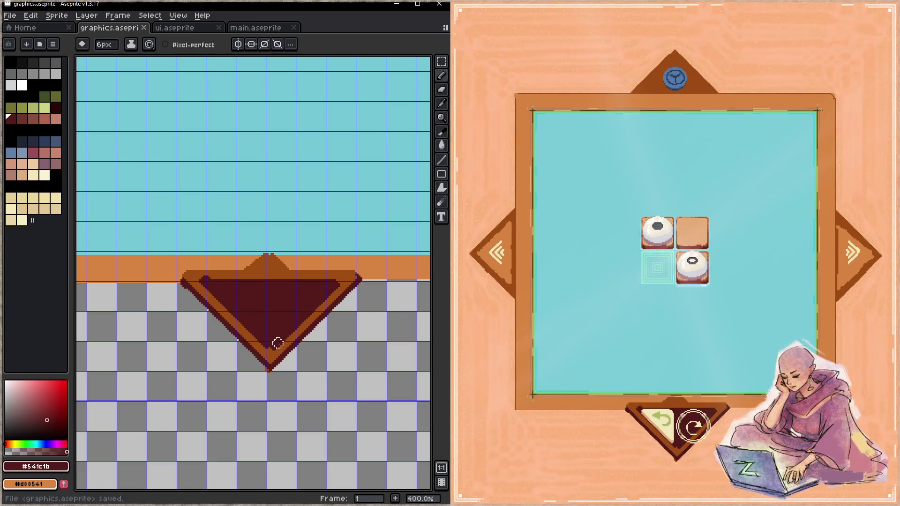
# - Zoom into the top-left corner and paint the dark-red step pixels brown #9f4c14
pyautogui.keyDown('alt'); pyautogui.click(214, 273); pyautogui.keyUp('alt')
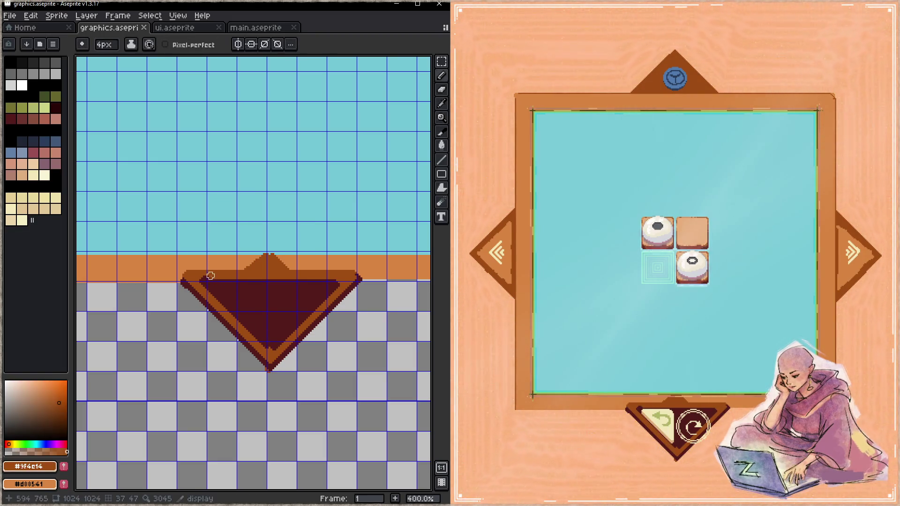
pyautogui.press('z')
pyautogui.moveTo(202, 275)
pyautogui.mouseDown()
pyautogui.moveTo(243, 280)
pyautogui.moveTo(191, 271)
pyautogui.mouseUp()
pyautogui.press('b')
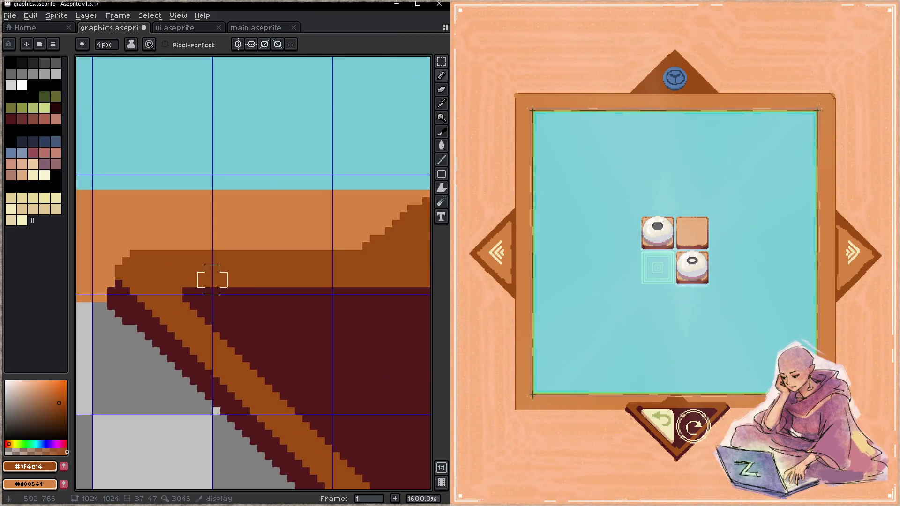
pyautogui.hotkey('ctrl', 's')
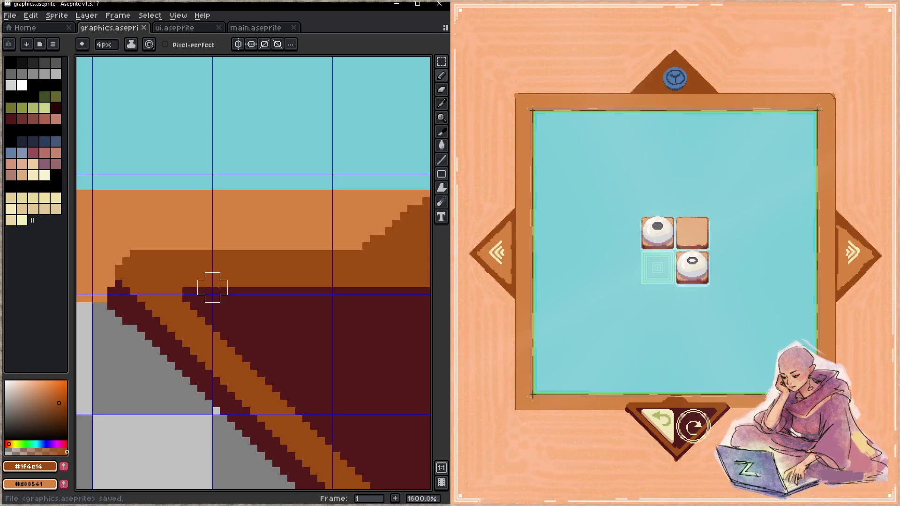
pyautogui.click(191, 287)
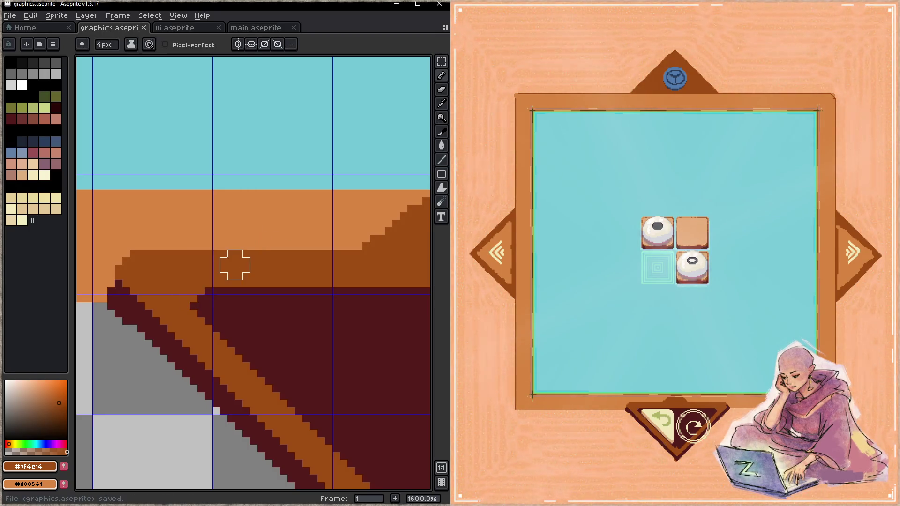
pyautogui.click(191, 301)
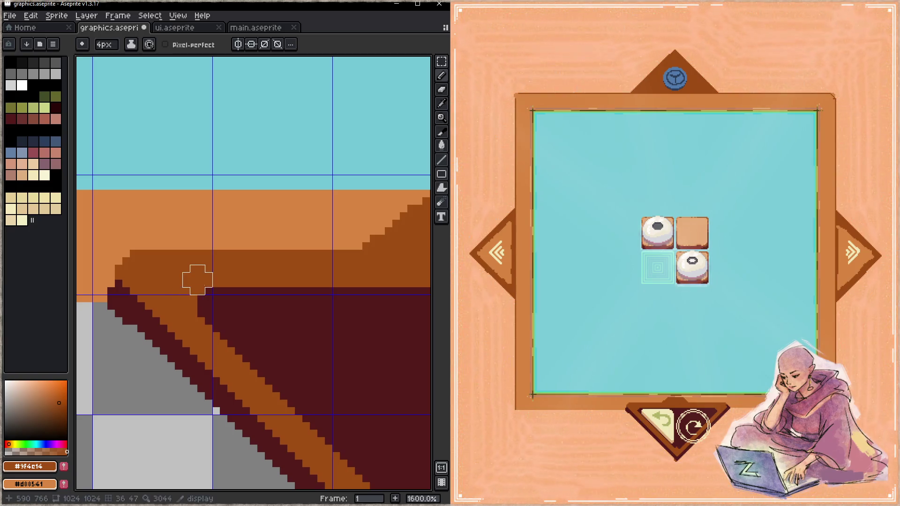
pyautogui.hotkey('ctrl', 's')
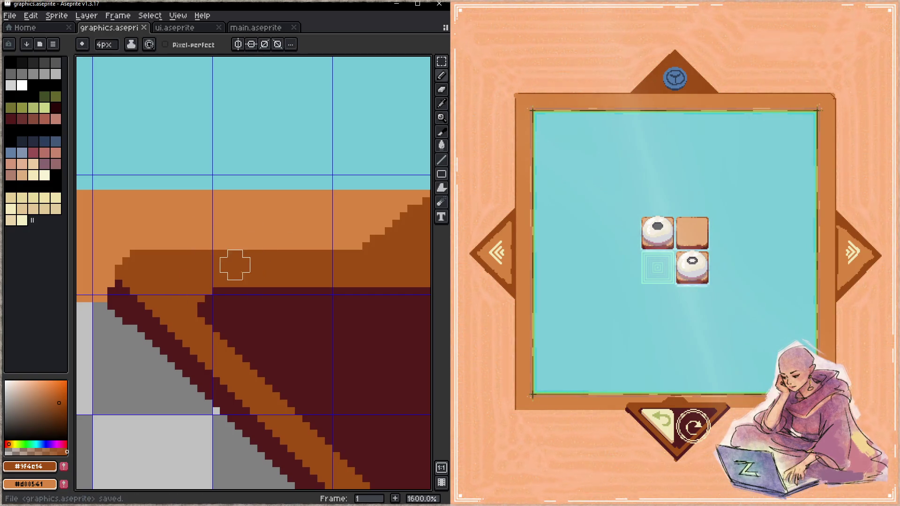
# - Undo two pixel edits, then paint a short maroon column brown with a 1px brush
pyautogui.hotkey('ctrl', 'z')
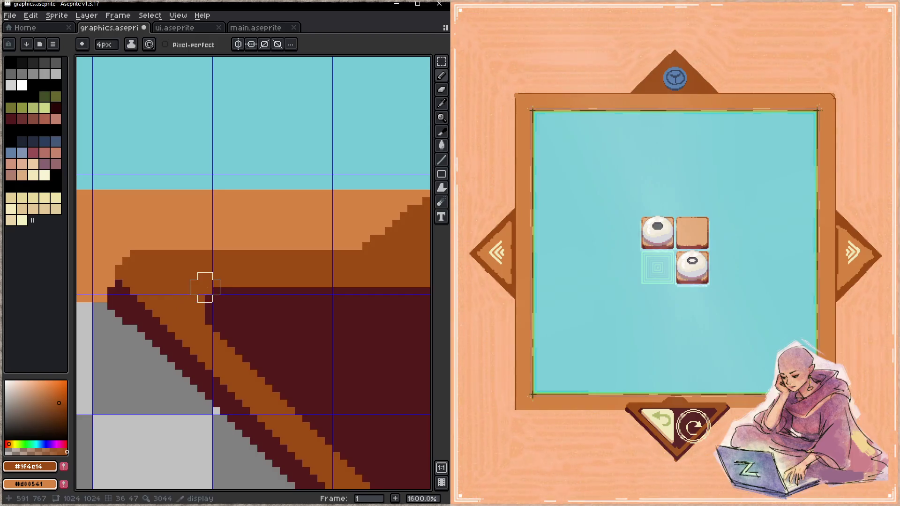
pyautogui.hotkey('ctrl', 's')
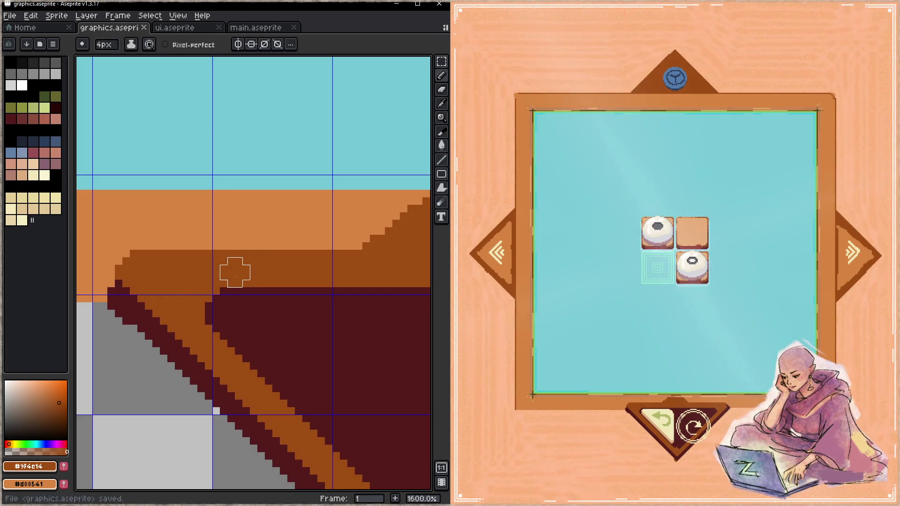
pyautogui.press('-')
pyautogui.press('-')
pyautogui.press('-')
pyautogui.moveTo(208, 329); pyautogui.dragTo(209, 304)
pyautogui.hotkey('ctrl', 's')
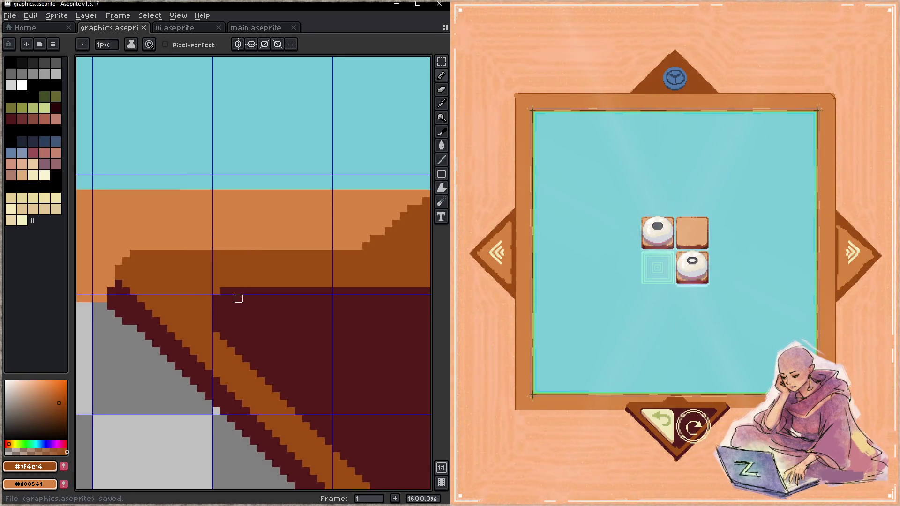
pyautogui.hotkey('ctrl', 's')
# - Recolour the top-edge pixels brown, then back to dark red #541c1b, and save
pyautogui.click(223, 306)
pyautogui.moveTo(238, 291); pyautogui.dragTo(261, 291)
pyautogui.hotkey('ctrl', 's')
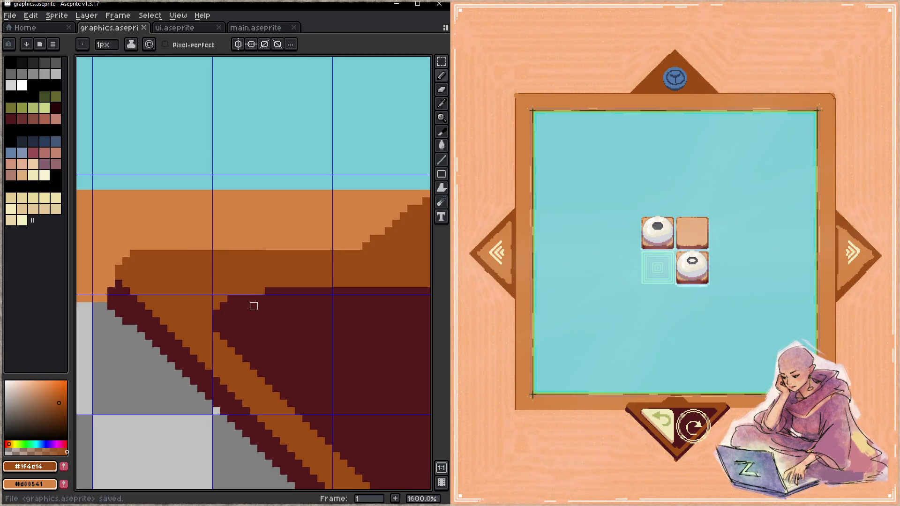
pyautogui.scroll(1, 231, 298)
pyautogui.scroll(-1, 250, 295)
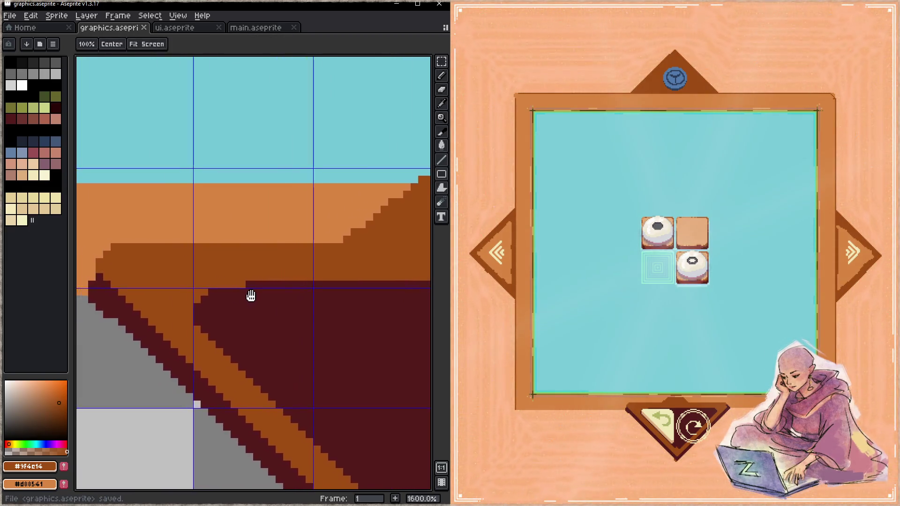
pyautogui.keyDown('alt'); pyautogui.click(255, 289); pyautogui.keyUp('alt')
pyautogui.moveTo(255, 284); pyautogui.dragTo(226, 284)
pyautogui.hotkey('ctrl', 's')
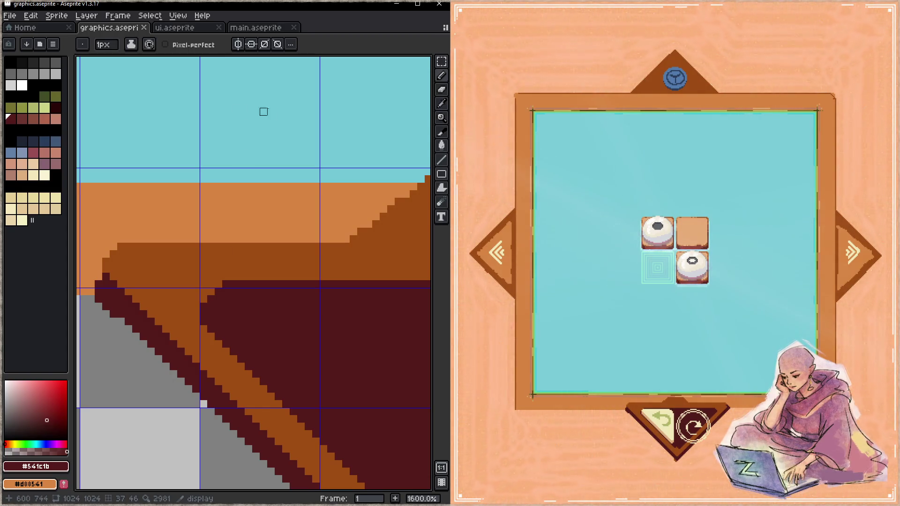
pyautogui.click(186, 29)
pyautogui.moveTo(261, 357); pyautogui.dragTo(253, 317)
# - Select the play_undo and play_redo slices, save ui.aseprite, and return to graphics.aseprite
pyautogui.hotkey('shift', 'c')
pyautogui.scroll(1, 253, 317)
pyautogui.click(250, 317)
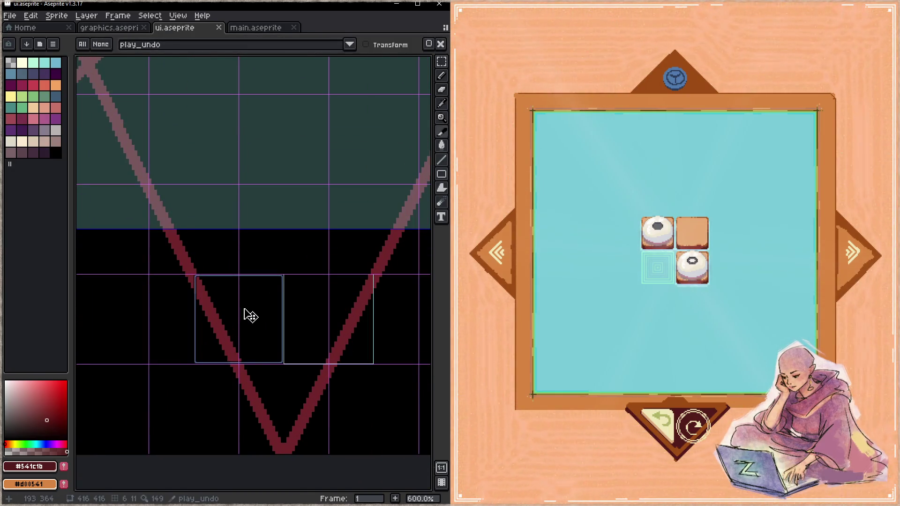
pyautogui.click(307, 325)
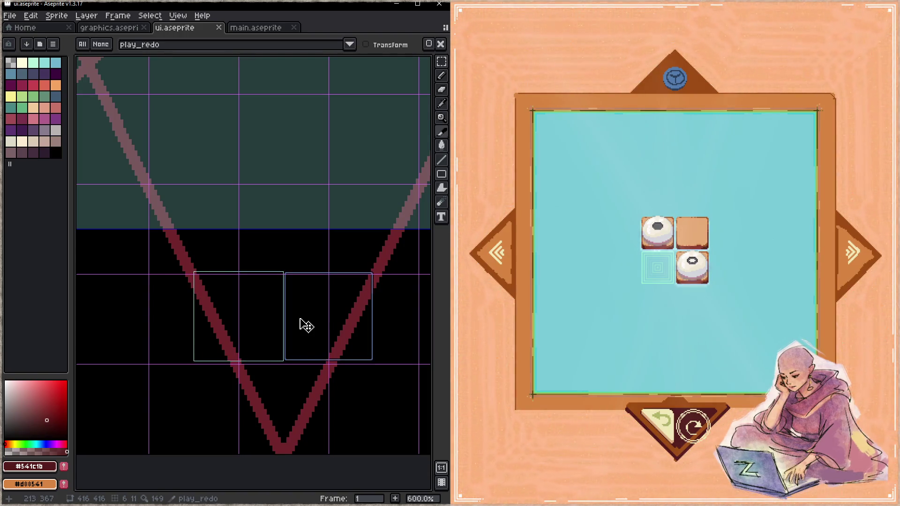
pyautogui.scroll(1, 307, 356)
pyautogui.hotkey('ctrl', 's')
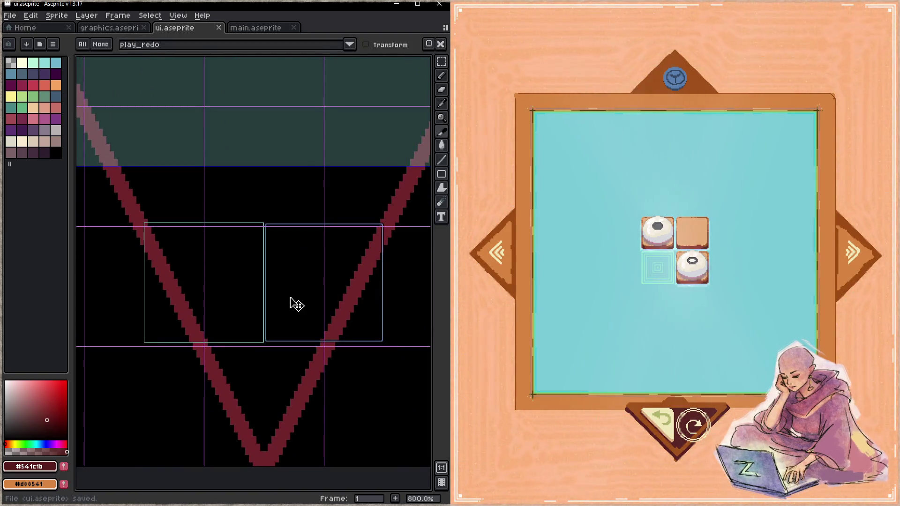
pyautogui.click(108, 28)
pyautogui.scroll(-3, 249, 281)
pyautogui.hscroll(4, 248, 281)
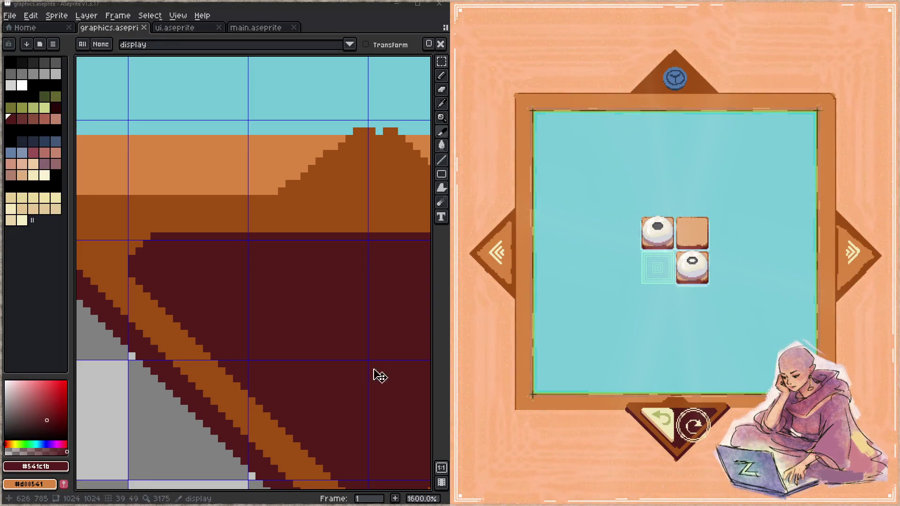
# - With vertical symmetry on, draw a mirrored 45° #9f4c14 line up from the triangle tip
pyautogui.scroll(-3, 279, 343)
pyautogui.hscroll(5, 299, 291)
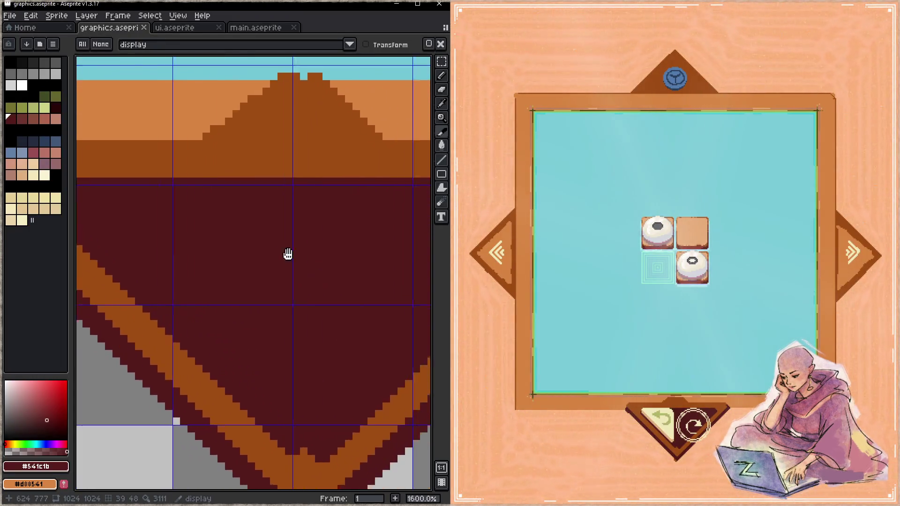
pyautogui.scroll(-2, 258, 346)
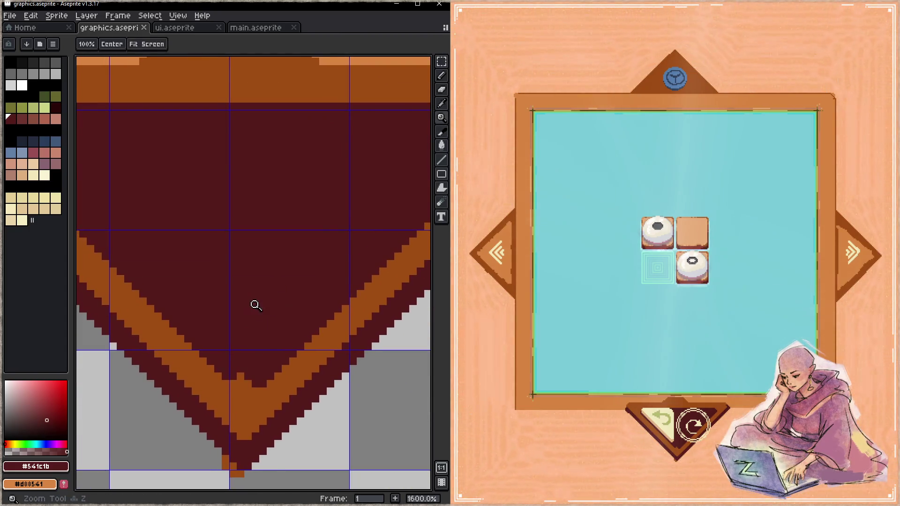
pyautogui.scroll(-2, 256, 303)
pyautogui.scroll(2, 248, 282)
pyautogui.click(238, 44)
pyautogui.scroll(-2, 261, 286)
pyautogui.hscroll(-2, 261, 286)
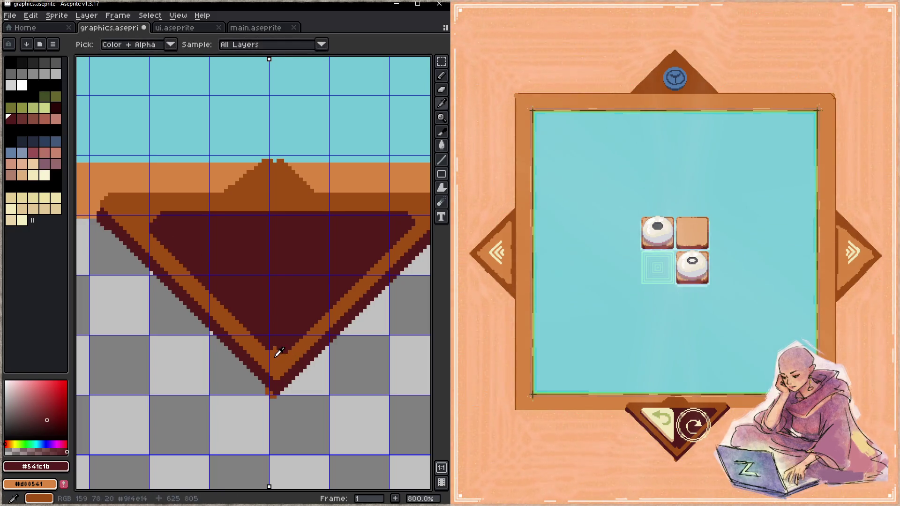
pyautogui.keyDown('alt'); pyautogui.click(271, 352); pyautogui.keyUp('alt')
pyautogui.moveTo(271, 352)
pyautogui.mouseDown()
pyautogui.moveTo(413, 222)
pyautogui.moveTo(281, 355)
pyautogui.mouseUp()
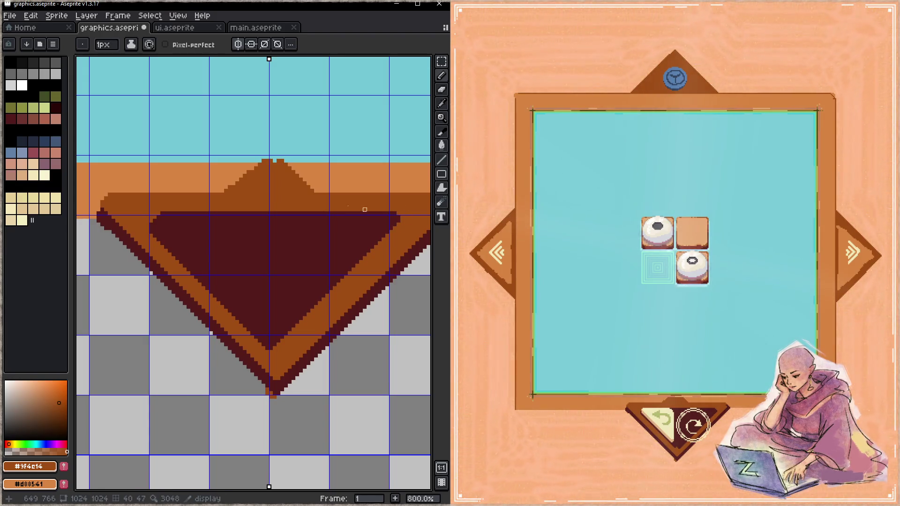
pyautogui.click(176, 28)
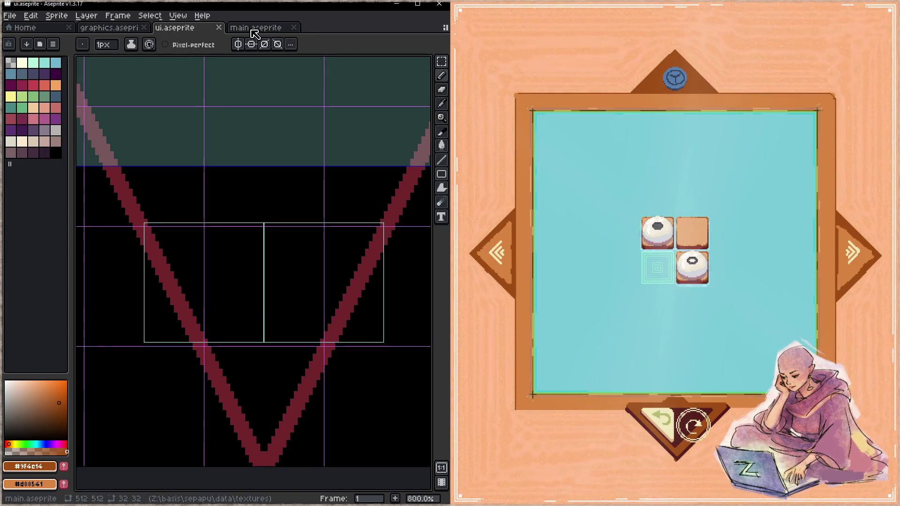
# - In main.aseprite, delete the redo graphic and copy the undo triangle into the empty cell
pyautogui.click(252, 30)
pyautogui.moveTo(291, 199)
pyautogui.mouseDown()
pyautogui.moveTo(280, 168)
pyautogui.moveTo(260, 180)
pyautogui.moveTo(281, 234)
pyautogui.moveTo(333, 242)
pyautogui.mouseUp()
pyautogui.press('m')
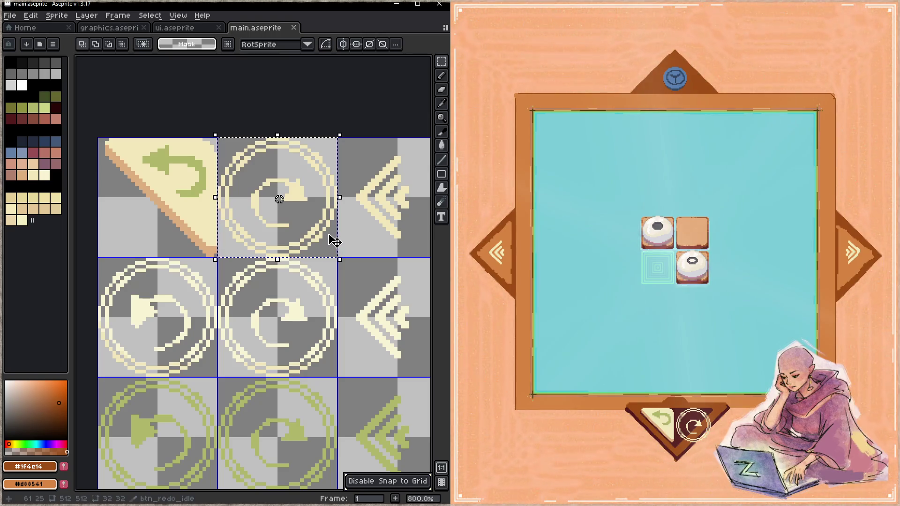
pyautogui.press('Delete')
pyautogui.moveTo(101, 141); pyautogui.dragTo(213, 253)
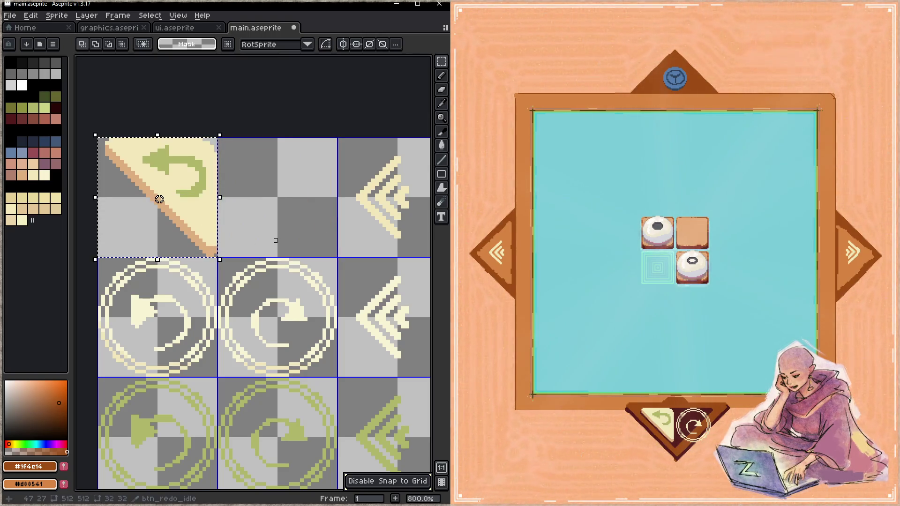
pyautogui.moveTo(153, 222)
pyautogui.keyDown('ctrl'); pyautogui.mouseDown()
pyautogui.moveTo(197, 231)
pyautogui.moveTo(281, 221)
pyautogui.mouseUp(); pyautogui.keyUp('ctrl')
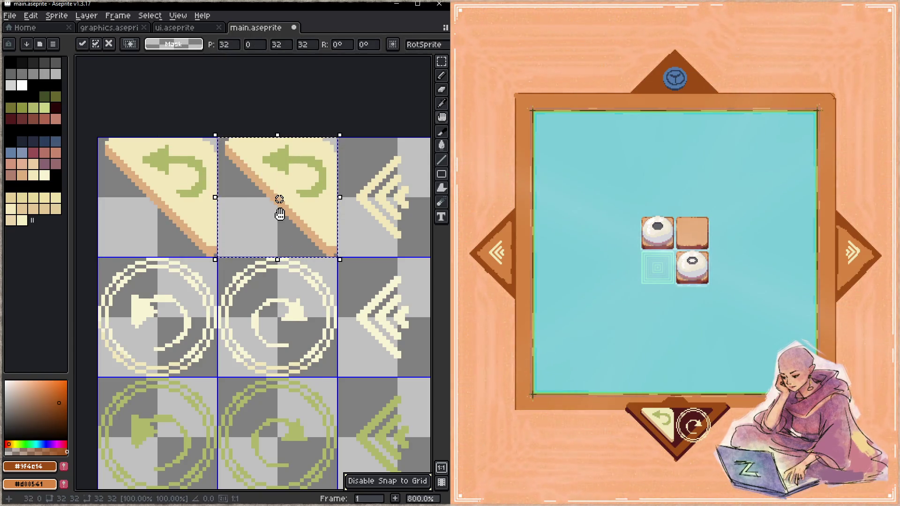
pyautogui.press('space')
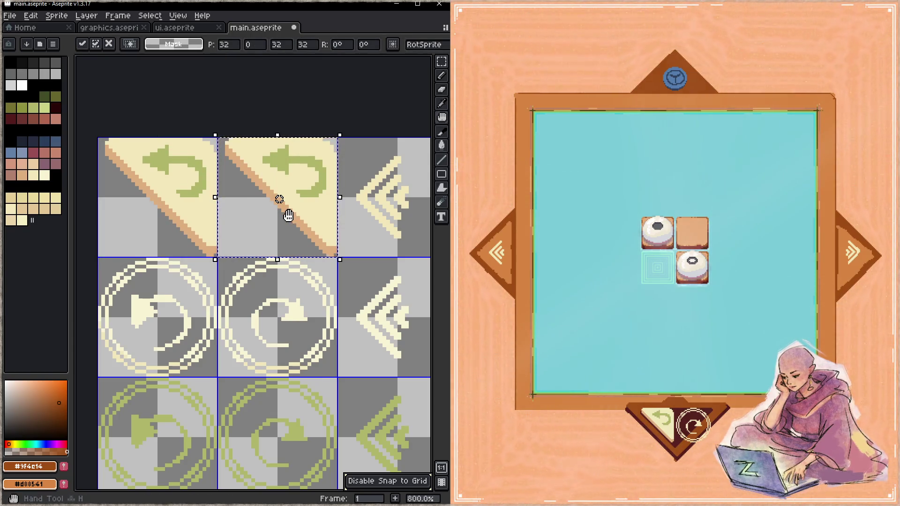
pyautogui.press('b')
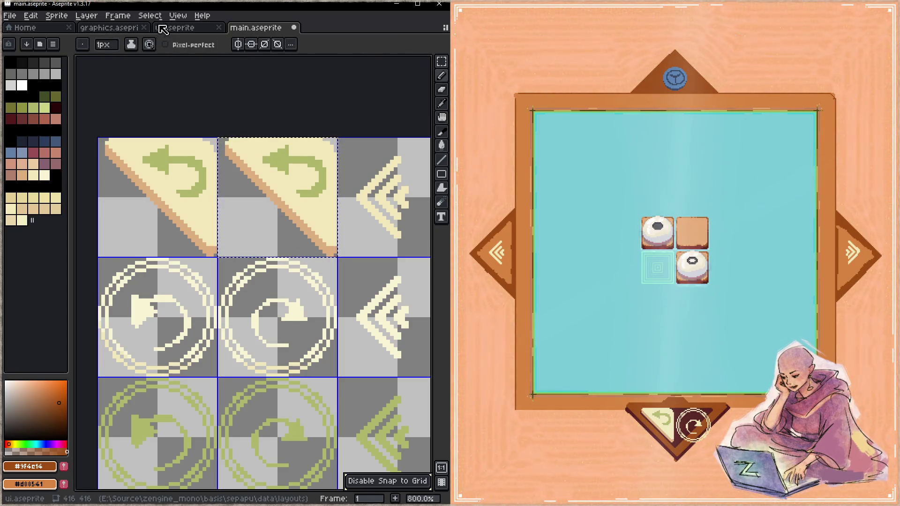
# - Clear the selection and marquee-select the top middle cell holding the copy
pyautogui.press('m')
pyautogui.hotkey('ctrl', 'a')
pyautogui.hotkey('ctrl', 't')
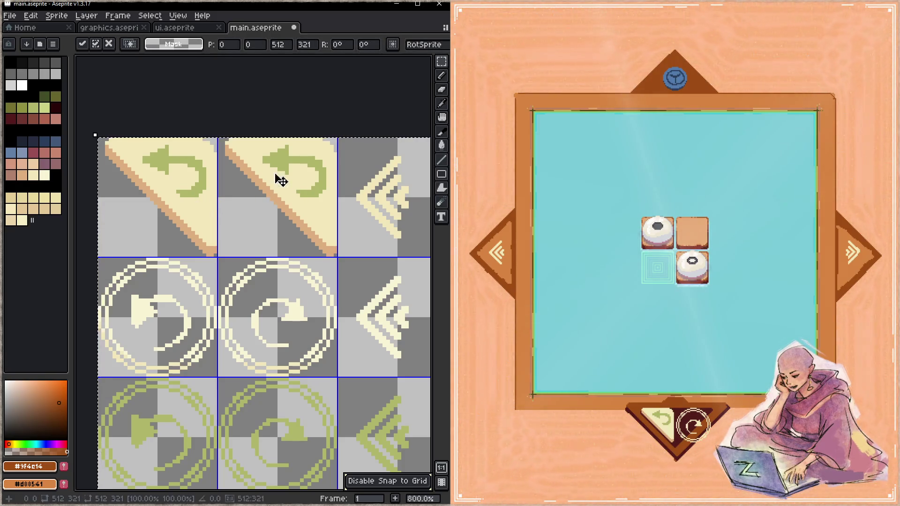
pyautogui.hotkey('ctrl', 'd')
pyautogui.moveTo(215, 147)
pyautogui.mouseDown()
pyautogui.moveTo(288, 240)
pyautogui.moveTo(307, 223)
pyautogui.mouseUp()
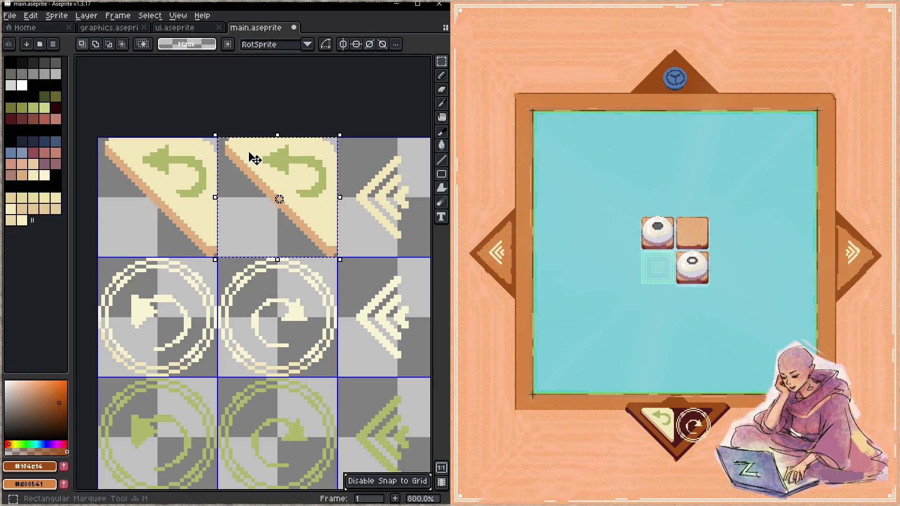
pyautogui.press('v')
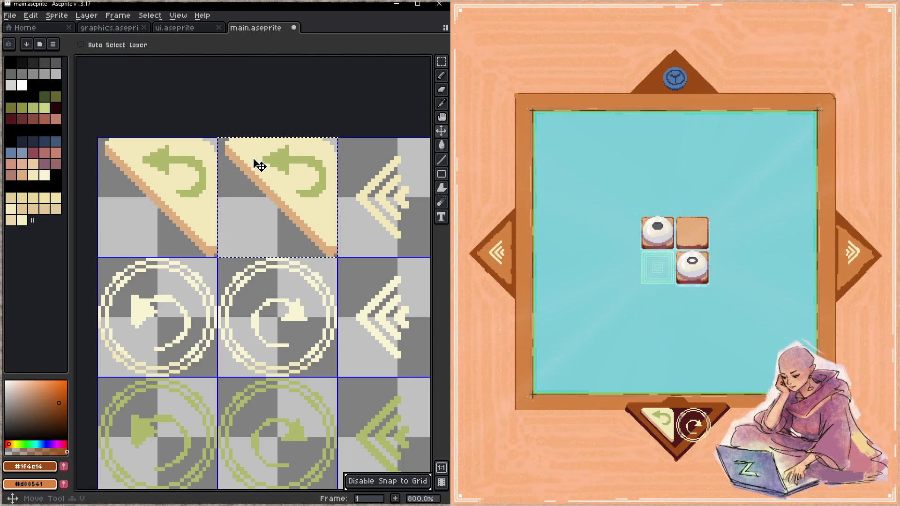
pyautogui.click(63, 15)
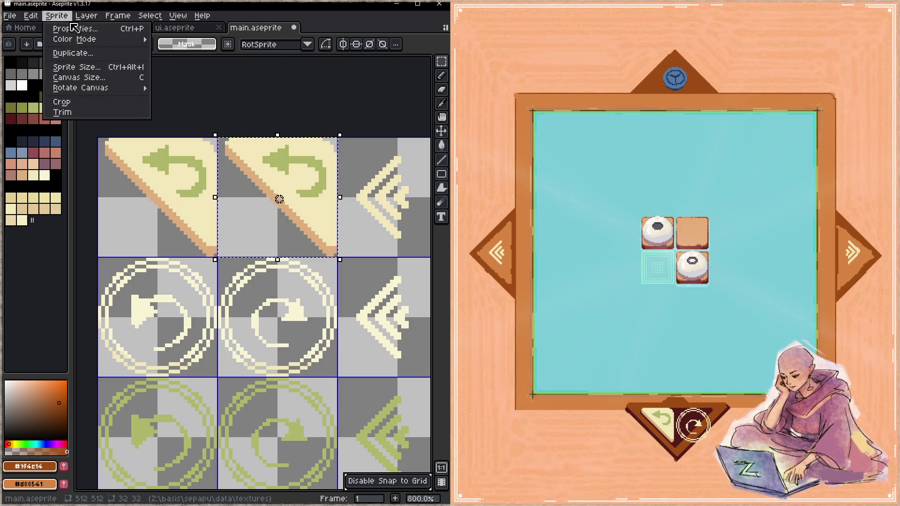
# - Flip the copied triangle horizontally so its arrow points right, and save main.aseprite
pyautogui.moveTo(124, 88)
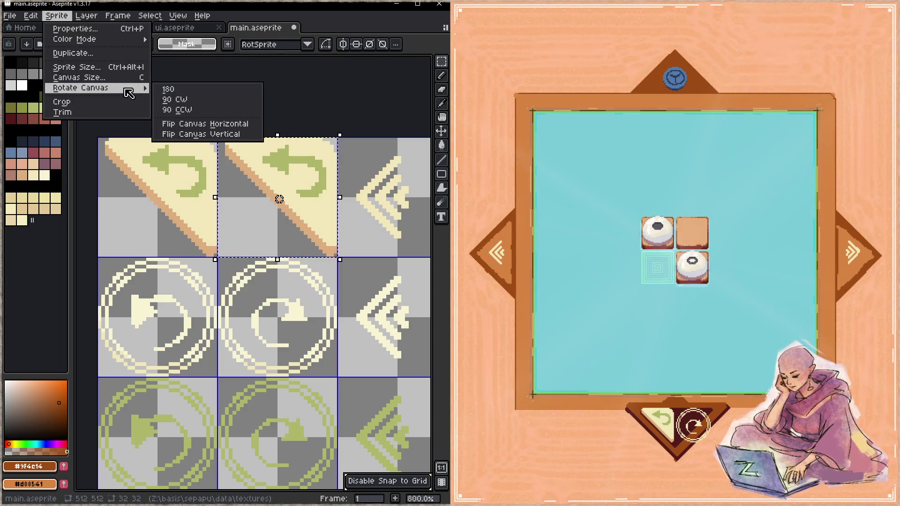
pyautogui.moveTo(38, 18)
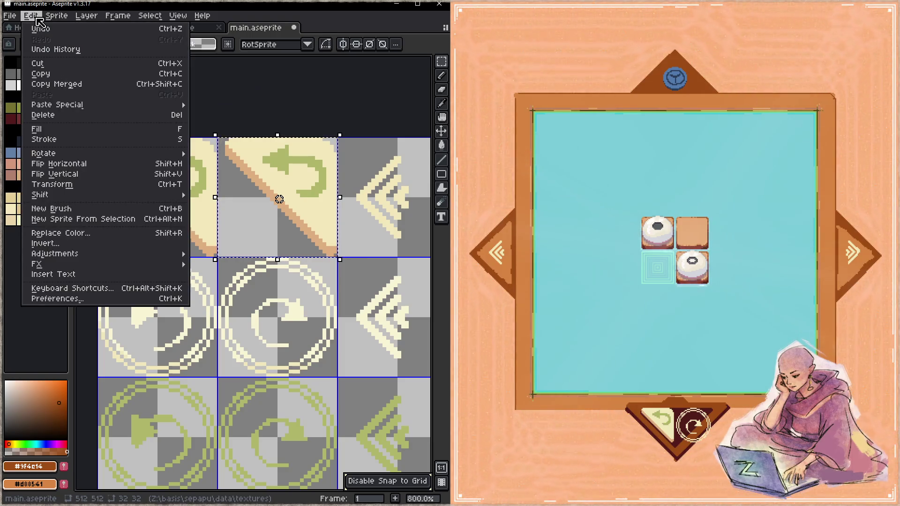
pyautogui.click(101, 164)
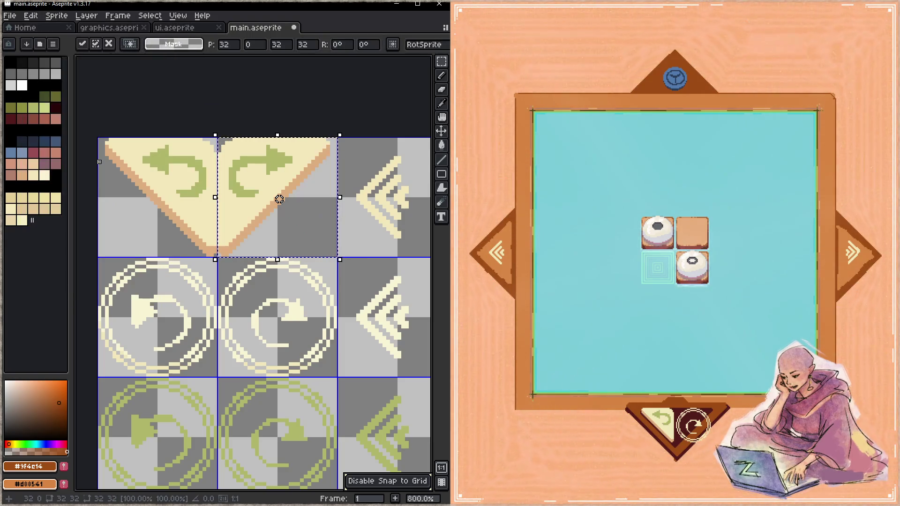
pyautogui.moveTo(315, 232); pyautogui.dragTo(288, 257)
pyautogui.hotkey('ctrl', 's')
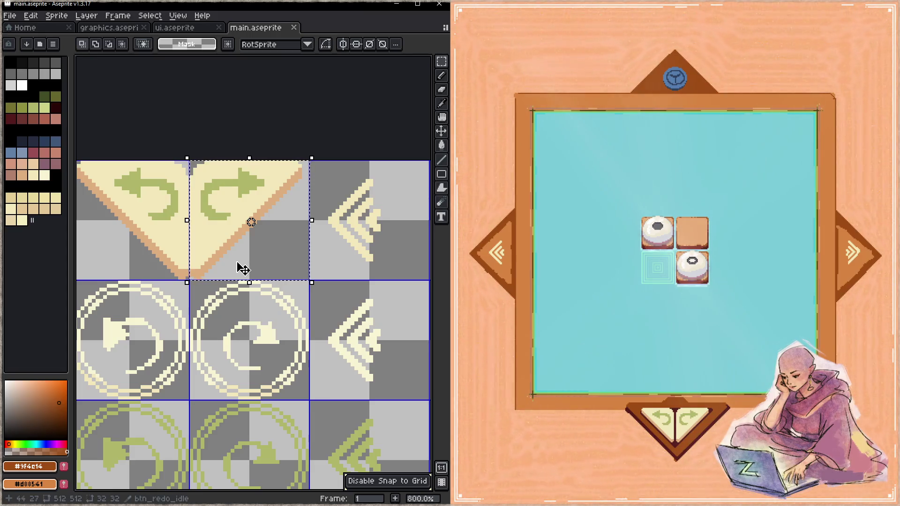
pyautogui.moveTo(237, 267); pyautogui.dragTo(304, 260)
pyautogui.scroll(3, 295, 262)
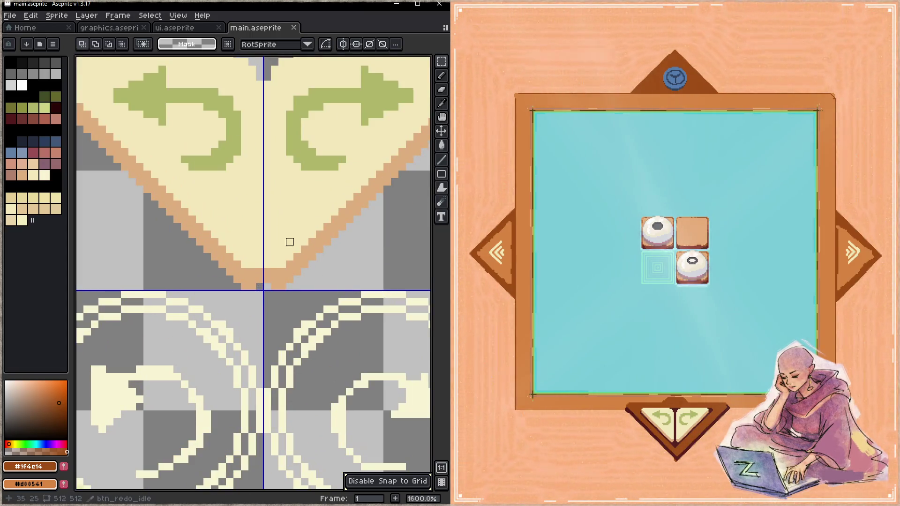
# - Try a dark brown line under the triangles' bottom tips, then undo it
pyautogui.press('b')
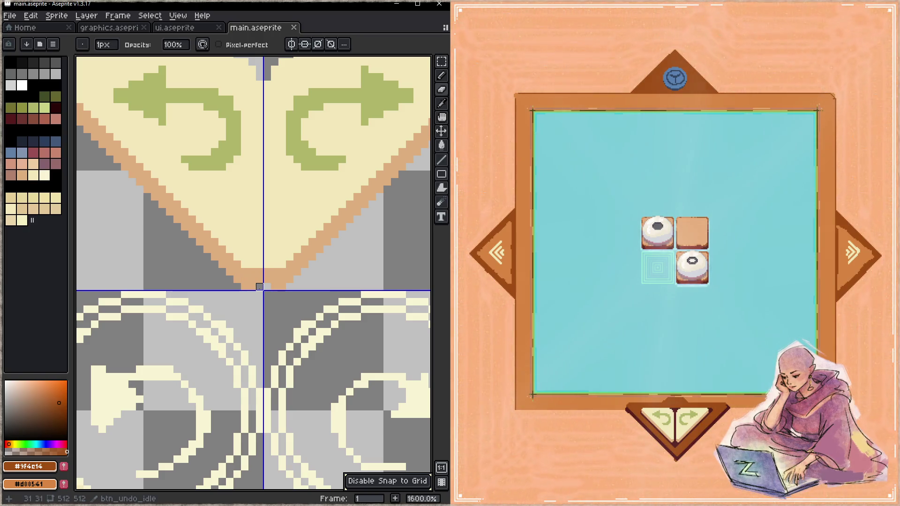
pyautogui.click(260, 286)
pyautogui.press('l')
pyautogui.moveTo(282, 287); pyautogui.dragTo(230, 287)
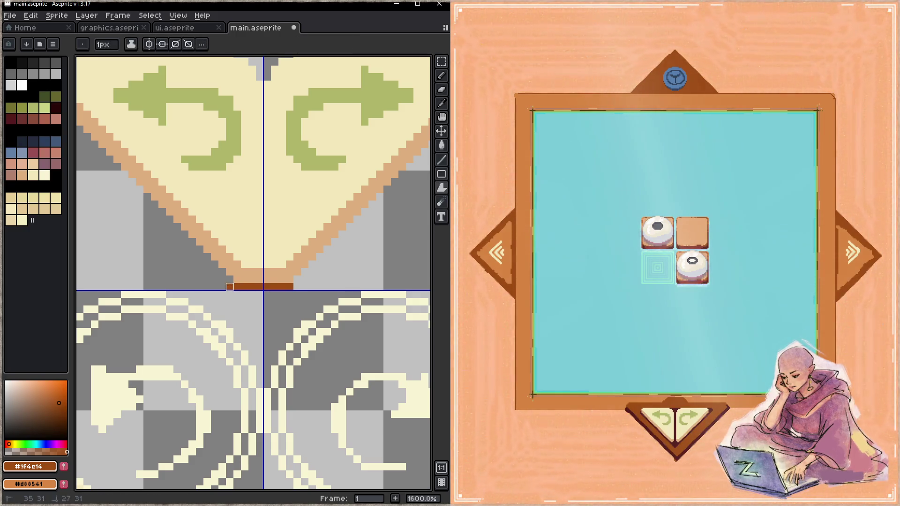
pyautogui.moveTo(297, 286)
pyautogui.mouseDown()
pyautogui.moveTo(323, 286)
pyautogui.moveTo(301, 287)
pyautogui.mouseUp()
pyautogui.press('b')
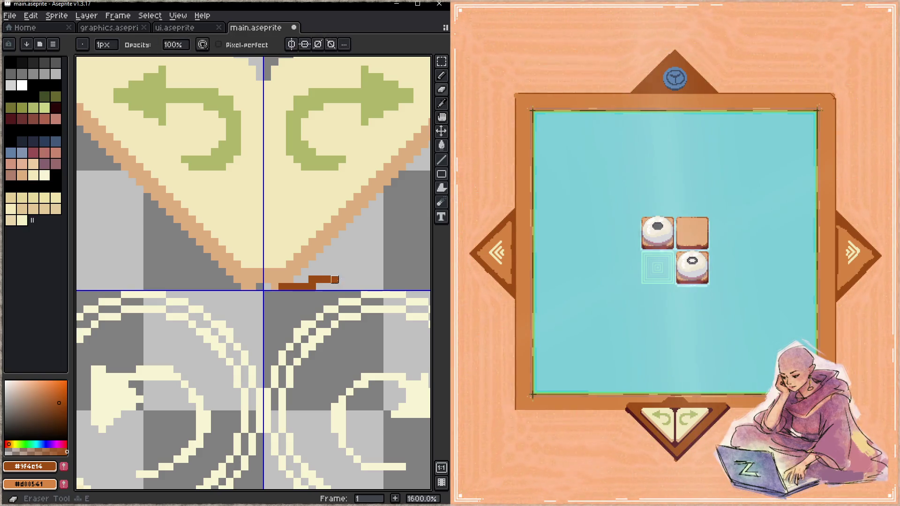
pyautogui.hotkey('ctrl', 'z')
pyautogui.hotkey('ctrl', 's')
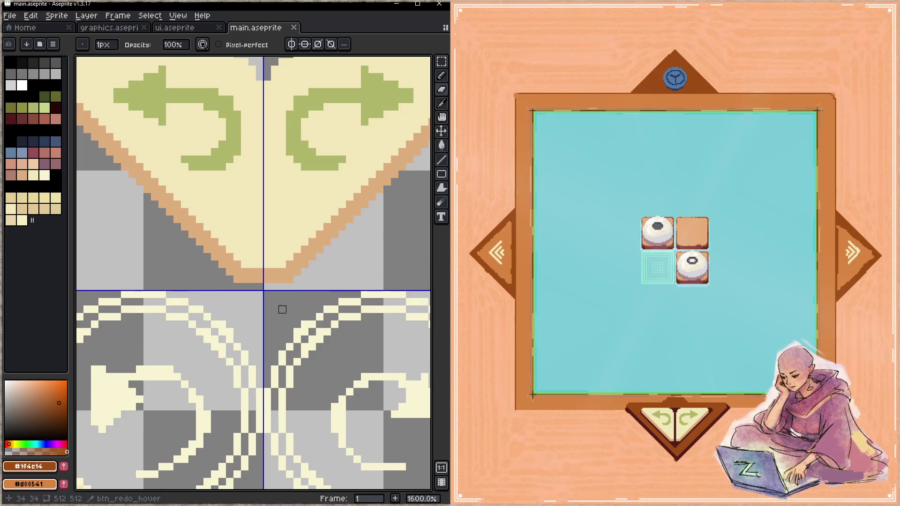
# - Remove the stray orange tip pixel and redraw a cream pixel at the V tip
pyautogui.hotkey('ctrl', 'z')
pyautogui.hotkey('ctrl', 's')
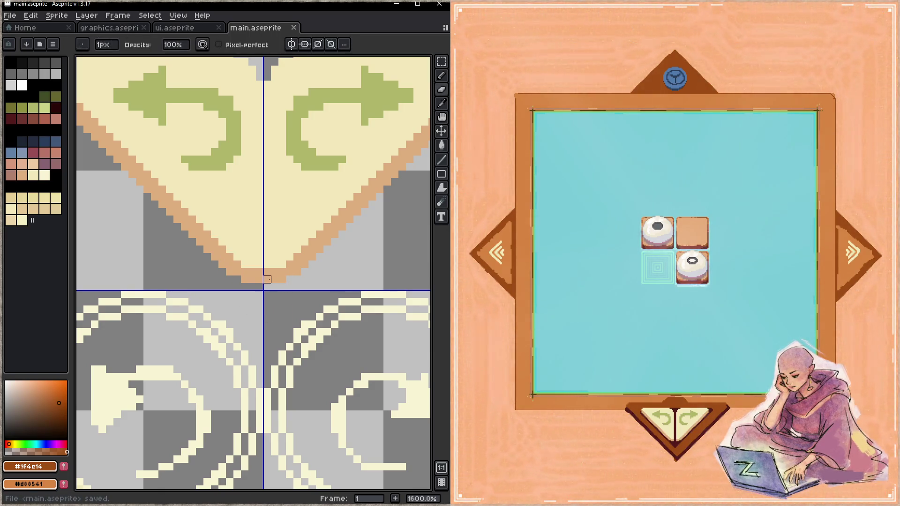
pyautogui.hotkey('ctrl', 'z')
pyautogui.hotkey('ctrl', 'z')
pyautogui.hotkey('ctrl', 's')
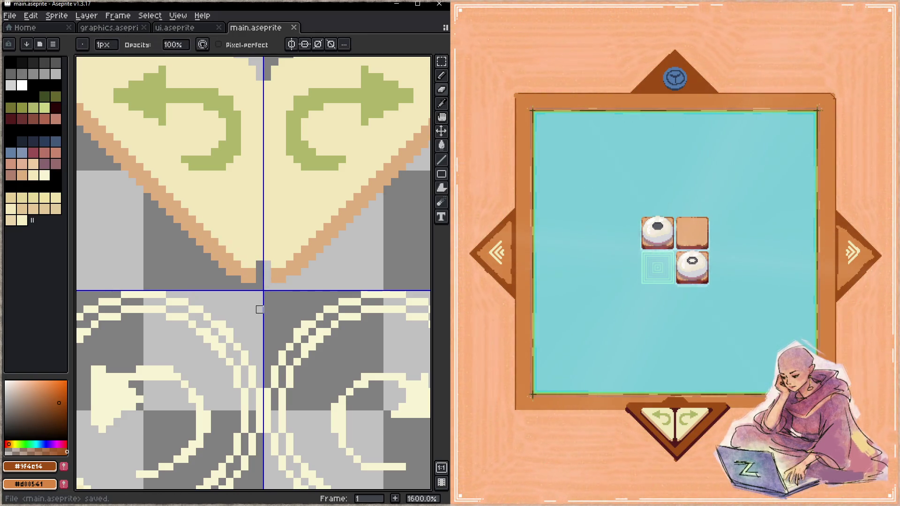
pyautogui.keyDown('alt'); pyautogui.click(270, 253); pyautogui.keyUp('alt')
pyautogui.click(267, 265)
pyautogui.hotkey('ctrl', 's')
# - Add a tan outline pixel at the V tip, save, then step back two edits
pyautogui.keyDown('alt'); pyautogui.click(248, 279); pyautogui.keyUp('alt')
pyautogui.click(257, 271)
pyautogui.press('z')
pyautogui.hotkey('ctrl', 's')
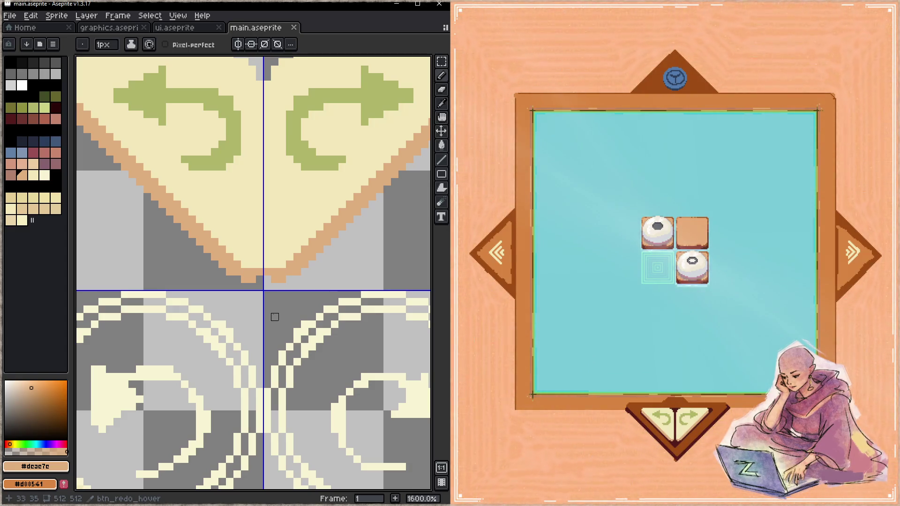
pyautogui.hotkey('ctrl', 'z')
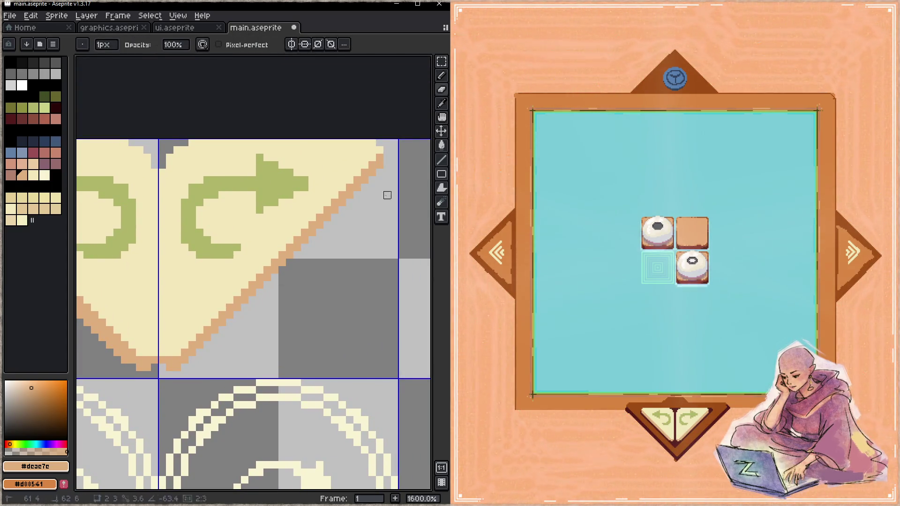
pyautogui.hotkey('ctrl', 'z')
pyautogui.hotkey('ctrl', 'z')
pyautogui.hotkey('ctrl', 'z')
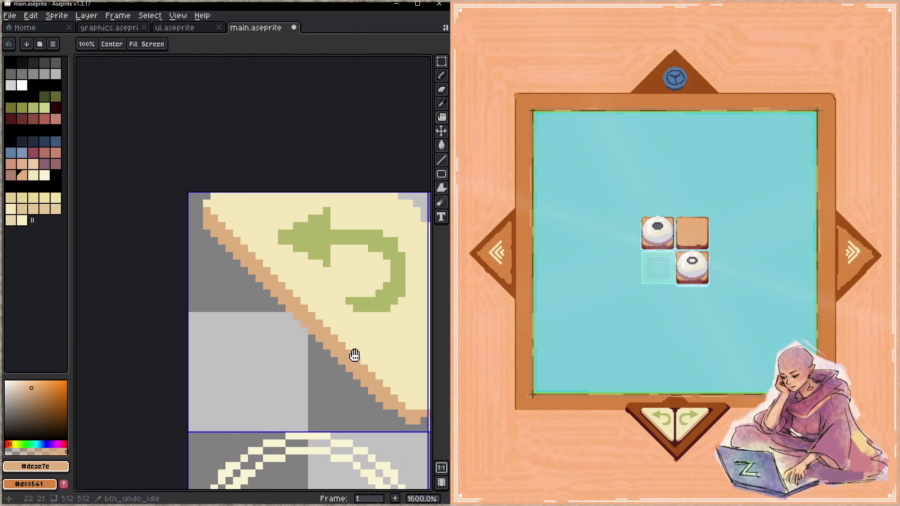
# - Undo the last eraser stroke and draw a tan #dcac7c outline along the triangles' shared edge
pyautogui.hotkey('ctrl', 's')
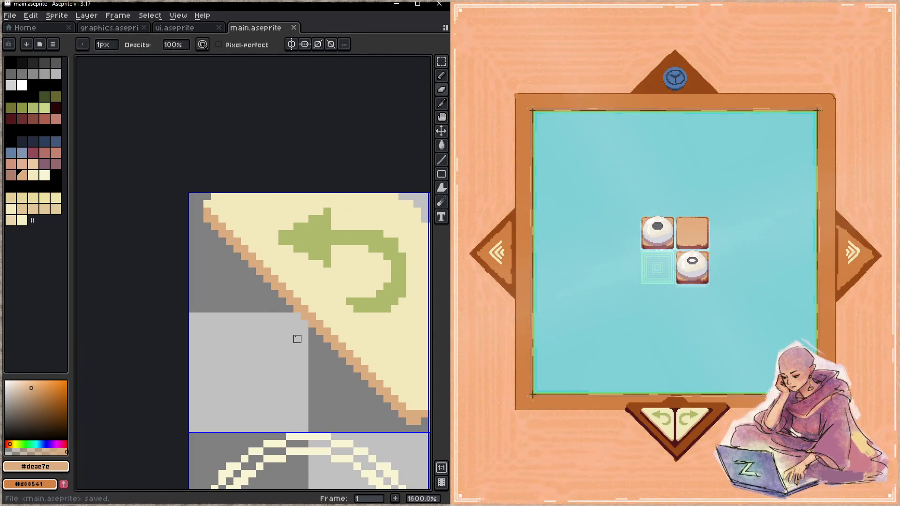
pyautogui.moveTo(297, 337)
pyautogui.mouseDown()
pyautogui.moveTo(186, 281)
pyautogui.moveTo(269, 309)
pyautogui.mouseUp()
pyautogui.hotkey('ctrl', 'z')
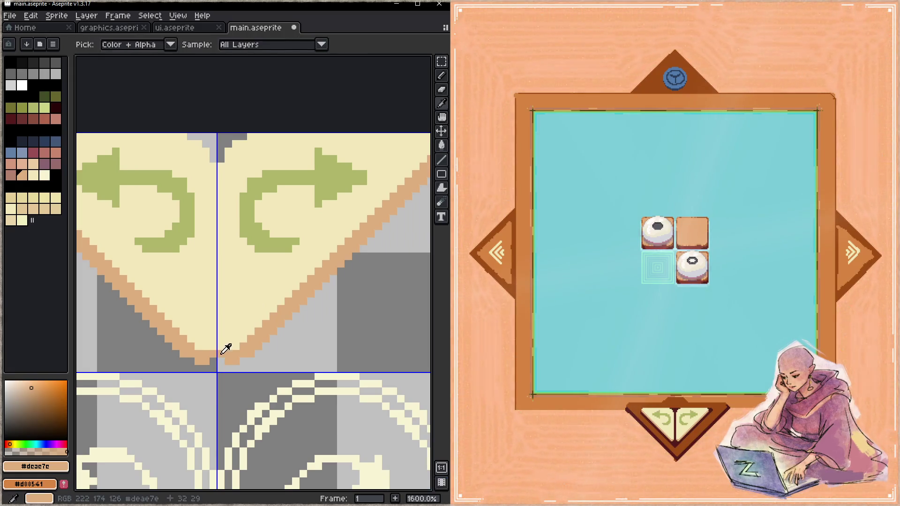
pyautogui.moveTo(221, 356)
pyautogui.mouseDown()
pyautogui.moveTo(221, 166)
pyautogui.moveTo(213, 171)
pyautogui.moveTo(213, 356)
pyautogui.mouseUp()
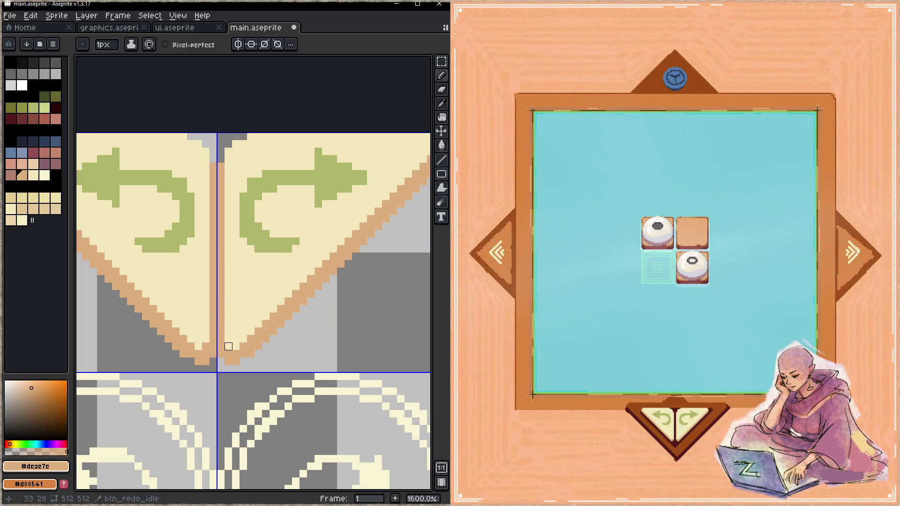
pyautogui.hotkey('ctrl', 's')
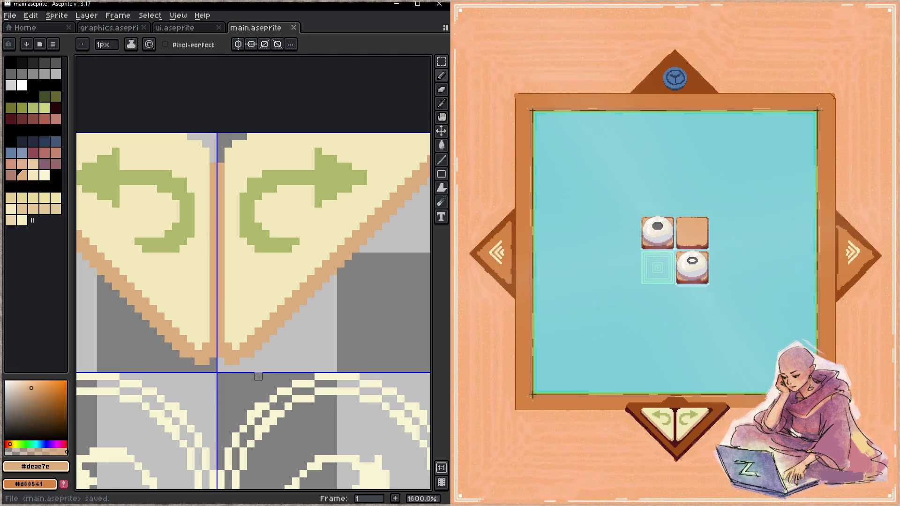
# - Review the redo and undo triangles' outlines and save main.aseprite
pyautogui.moveTo(380, 209); pyautogui.dragTo(263, 273)
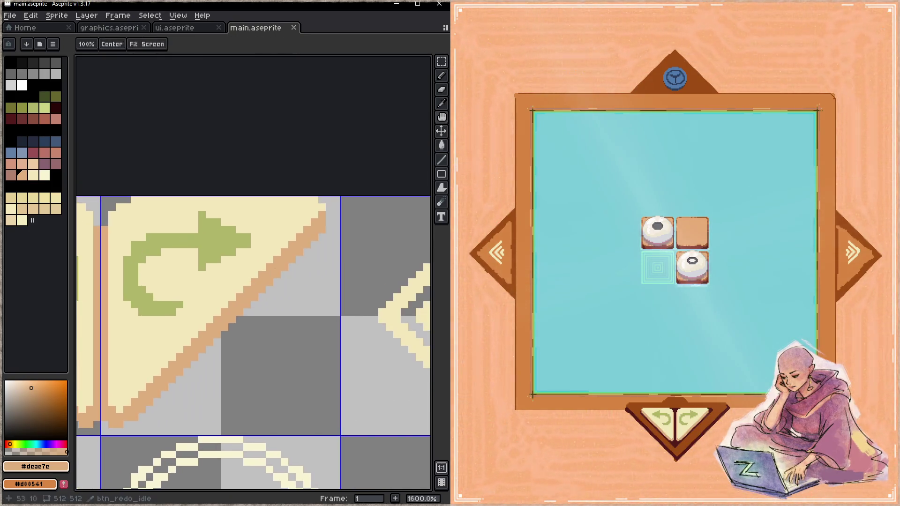
pyautogui.moveTo(198, 290); pyautogui.dragTo(423, 303)
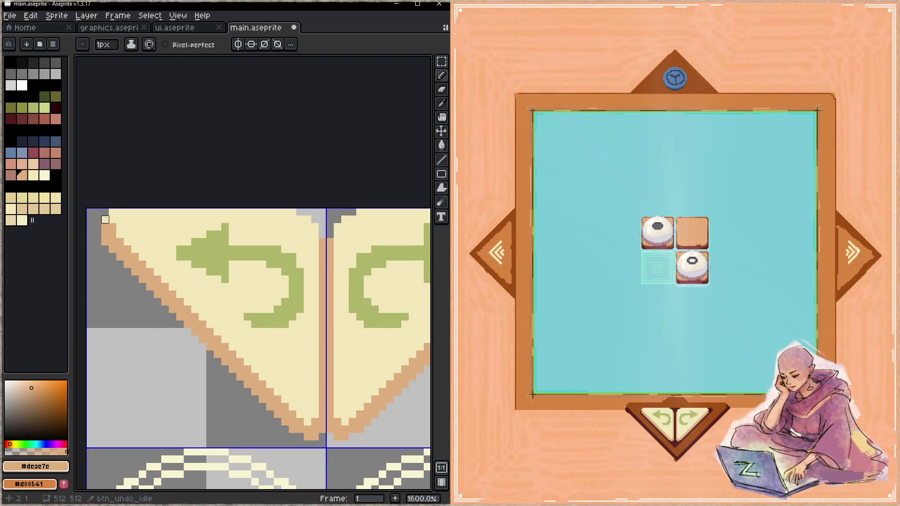
pyautogui.hotkey('ctrl', 's')
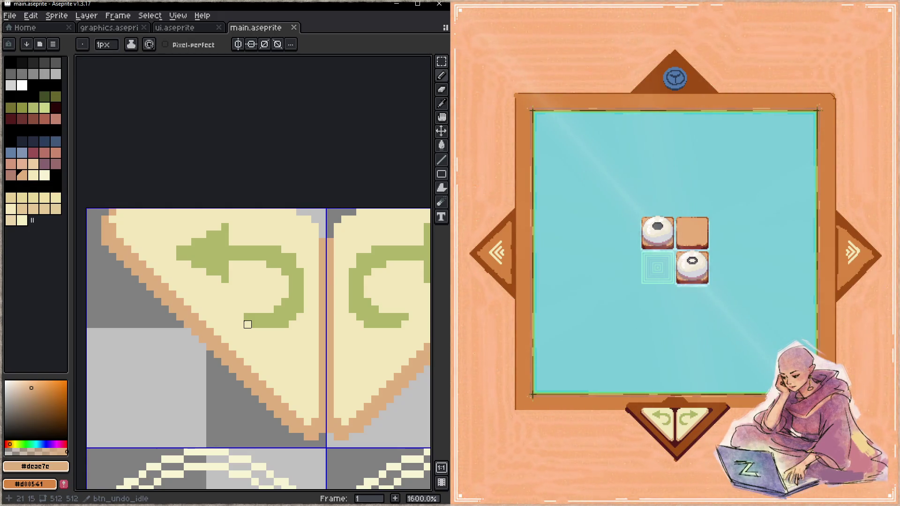
pyautogui.scroll(-3, 273, 317)
pyautogui.hscroll(3, 273, 317)
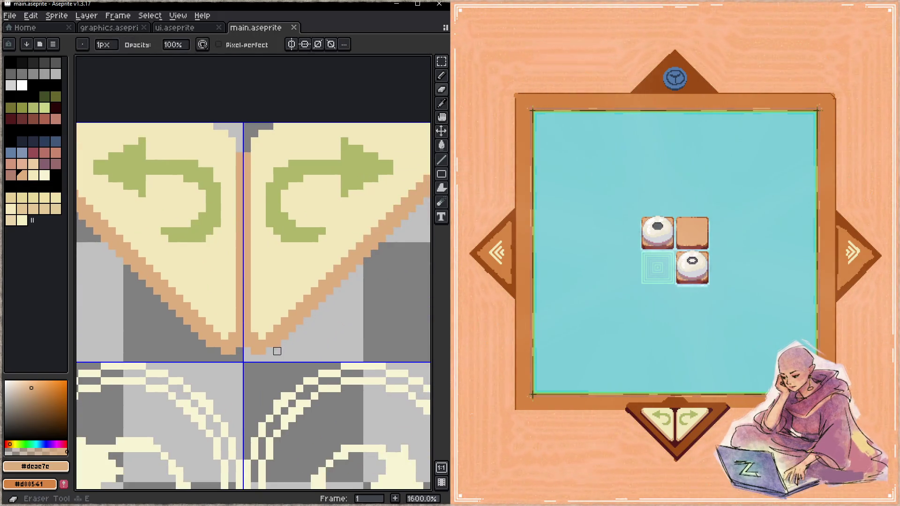
pyautogui.hotkey('ctrl', 's')
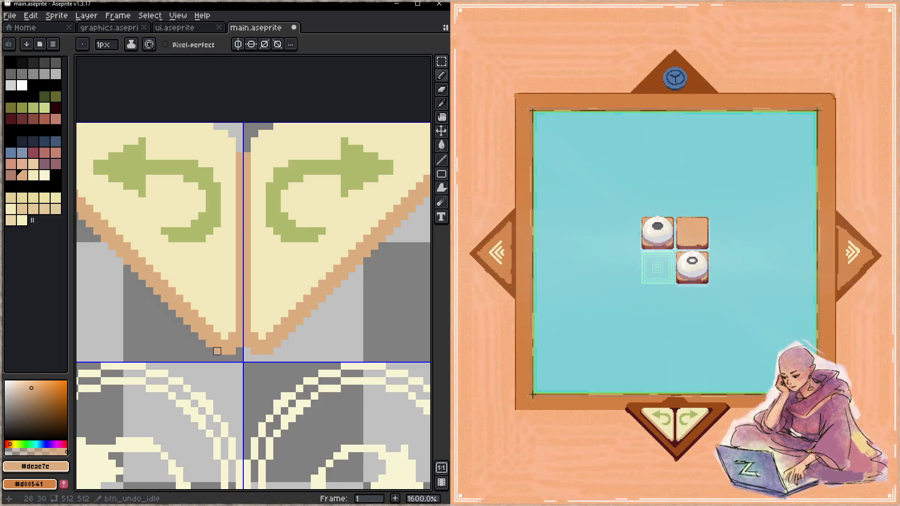
pyautogui.hotkey('ctrl', 's')
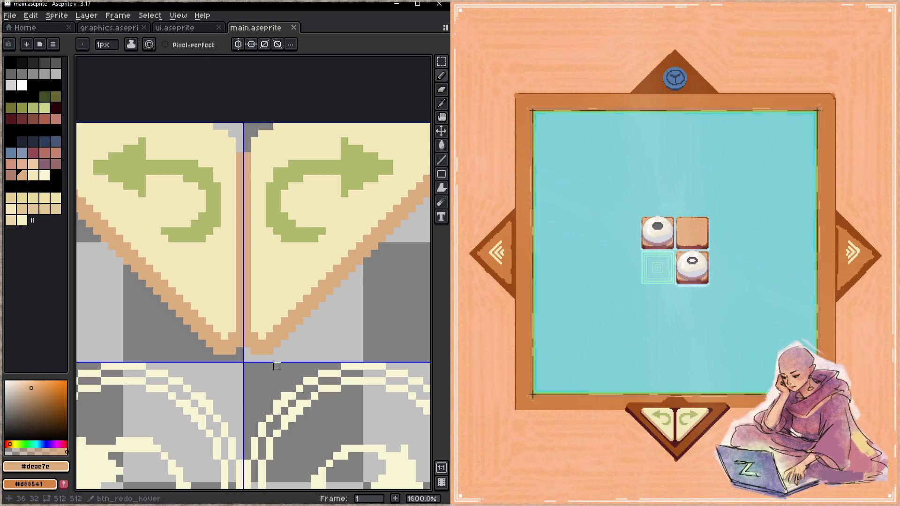
# - Marquee-select the 2x2 block of circular arrow icons below the triangles
pyautogui.scroll(-4, 277, 366)
pyautogui.moveTo(298, 335)
pyautogui.mouseDown()
pyautogui.moveTo(258, 228)
pyautogui.moveTo(256, 182)
pyautogui.mouseUp()
pyautogui.press('m')
pyautogui.moveTo(157, 195); pyautogui.dragTo(292, 327)
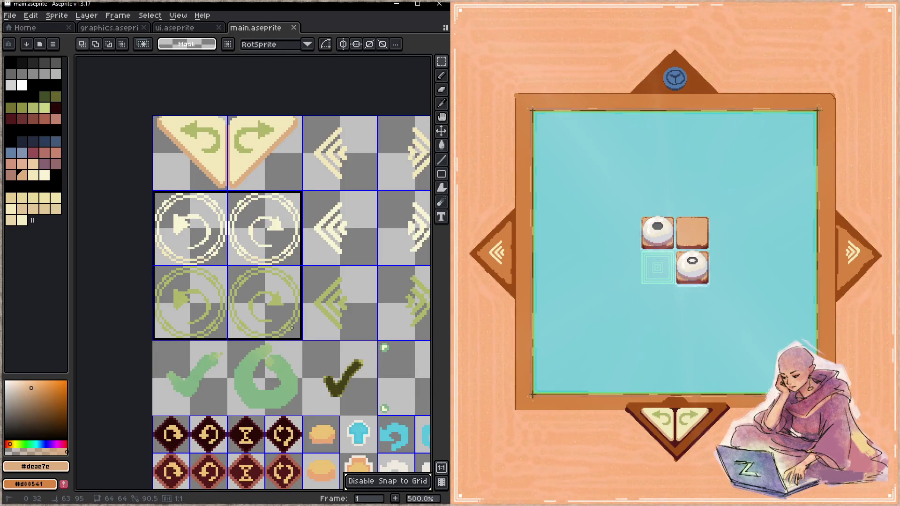
# - Delete the four old circular arrow icons
pyautogui.press('Delete')
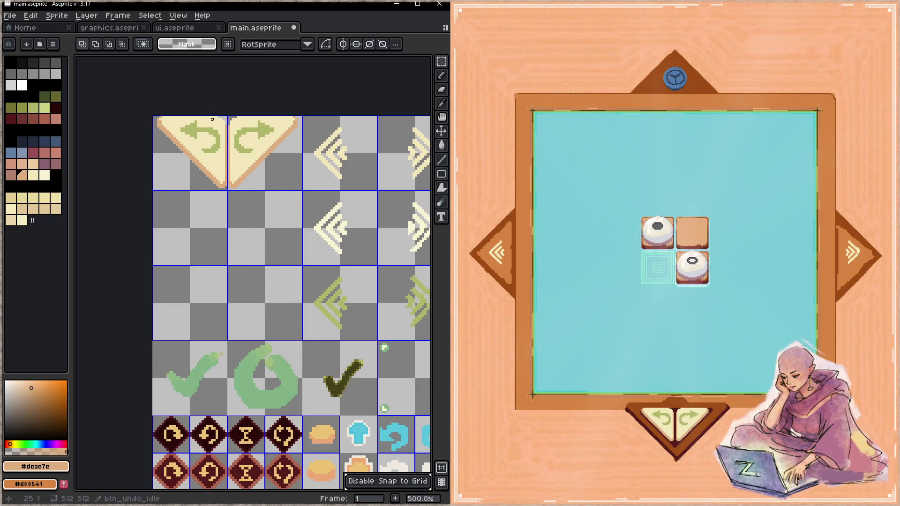
pyautogui.scroll(1, 212, 120)
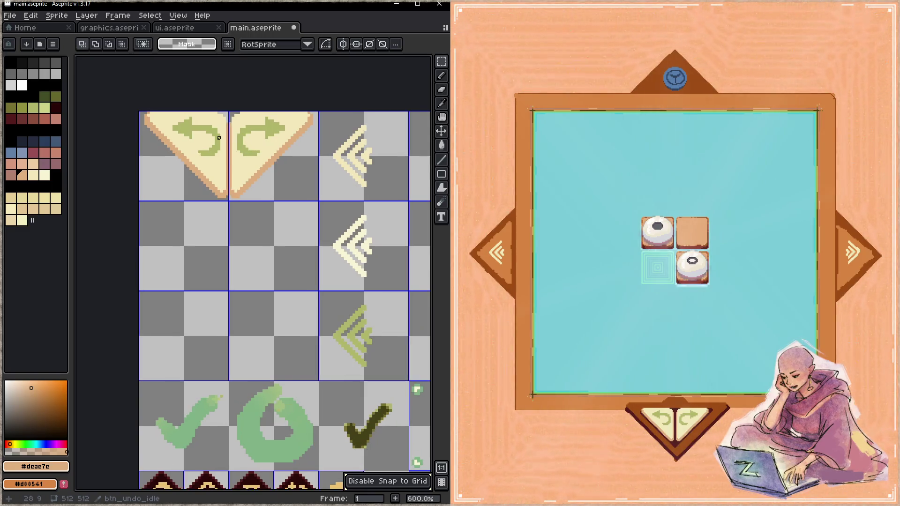
pyautogui.scroll(1, 168, 127)
# - Squash the cream undo/redo triangles two pixels shorter from the top and commit
pyautogui.moveTo(129, 113)
pyautogui.mouseDown()
pyautogui.moveTo(310, 171)
pyautogui.moveTo(355, 176)
pyautogui.moveTo(349, 224)
pyautogui.mouseUp()
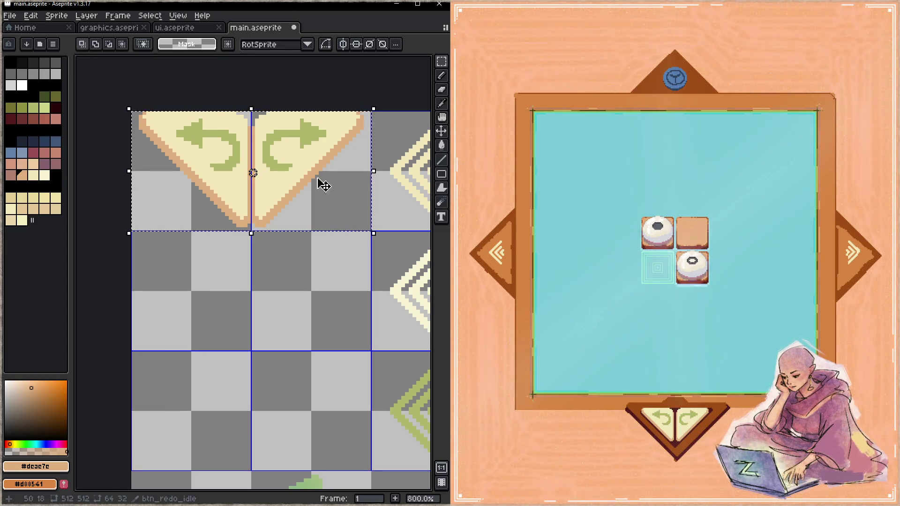
pyautogui.scroll(2, 253, 111)
pyautogui.moveTo(253, 111); pyautogui.dragTo(260, 120)
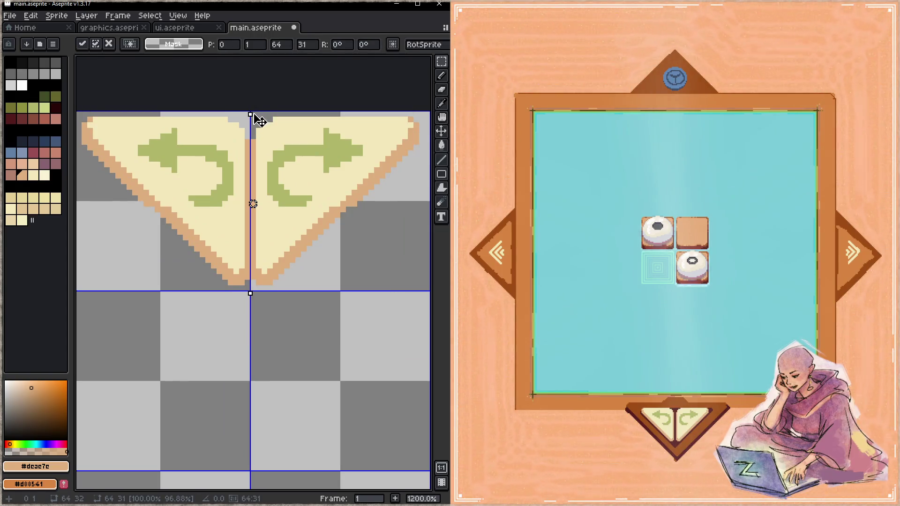
pyautogui.moveTo(254, 117); pyautogui.dragTo(262, 124)
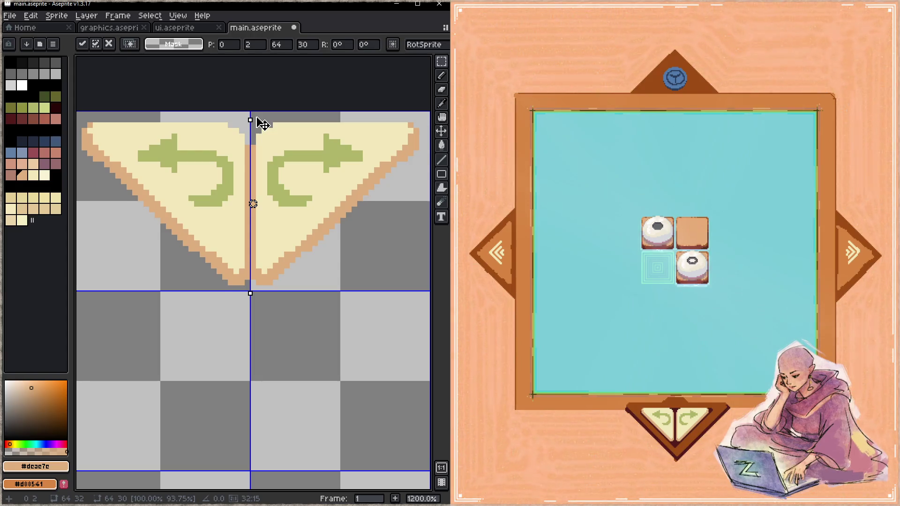
pyautogui.moveTo(263, 125); pyautogui.dragTo(257, 120)
pyautogui.moveTo(245, 289); pyautogui.dragTo(254, 293)
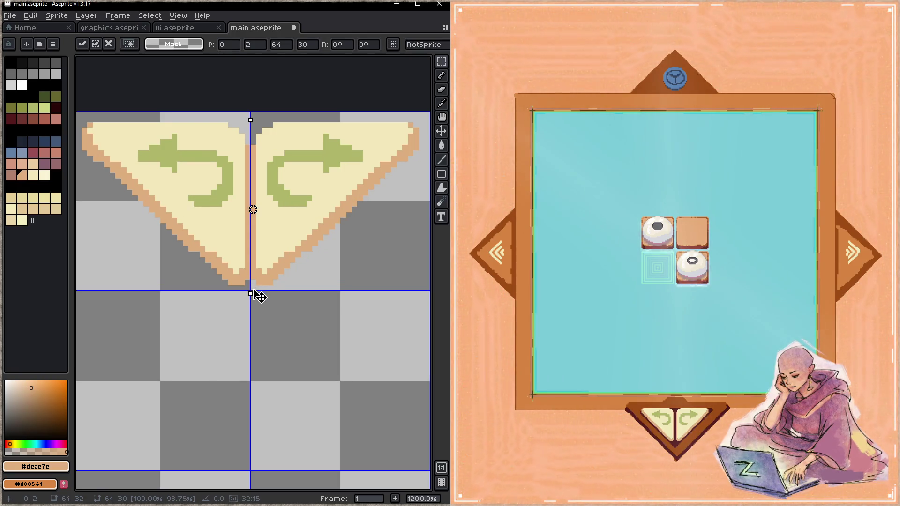
pyautogui.scroll(-3, 259, 297)
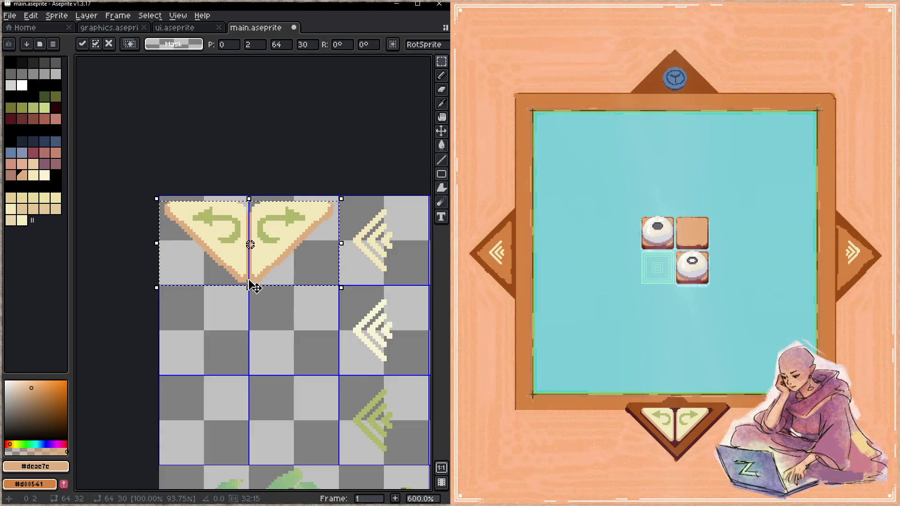
pyautogui.press('Return')
# - Commit the resized triangles, save main.aseprite, and select both button tiles
pyautogui.moveTo(312, 307); pyautogui.dragTo(163, 248)
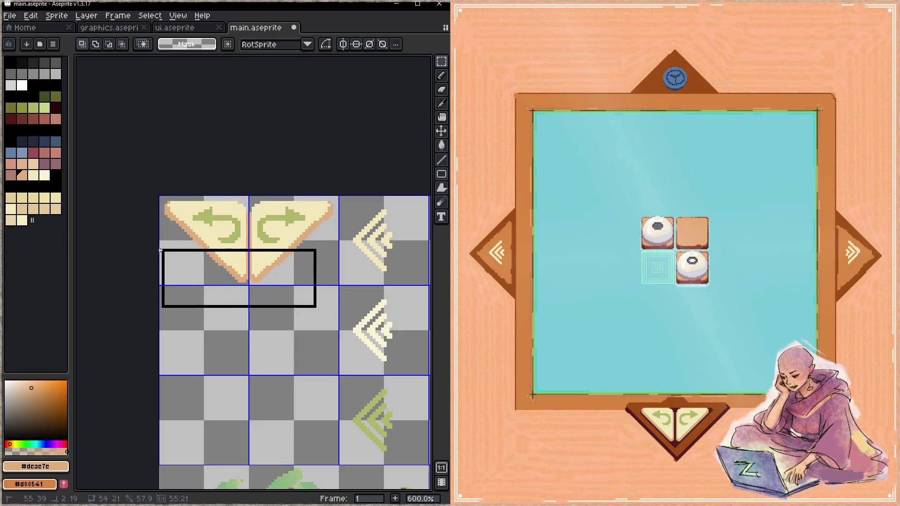
pyautogui.scroll(3, 281, 267)
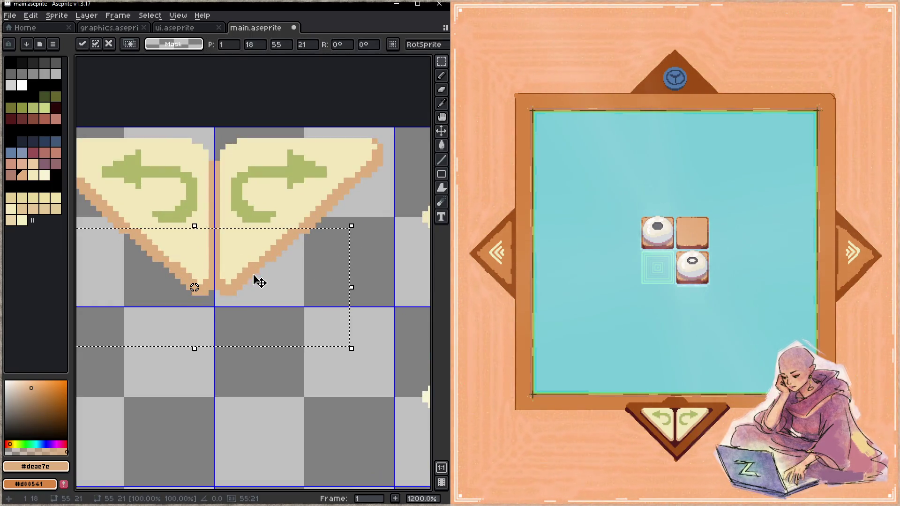
pyautogui.press('Return')
pyautogui.scroll(-3, 276, 276)
pyautogui.hotkey('ctrl', 's')
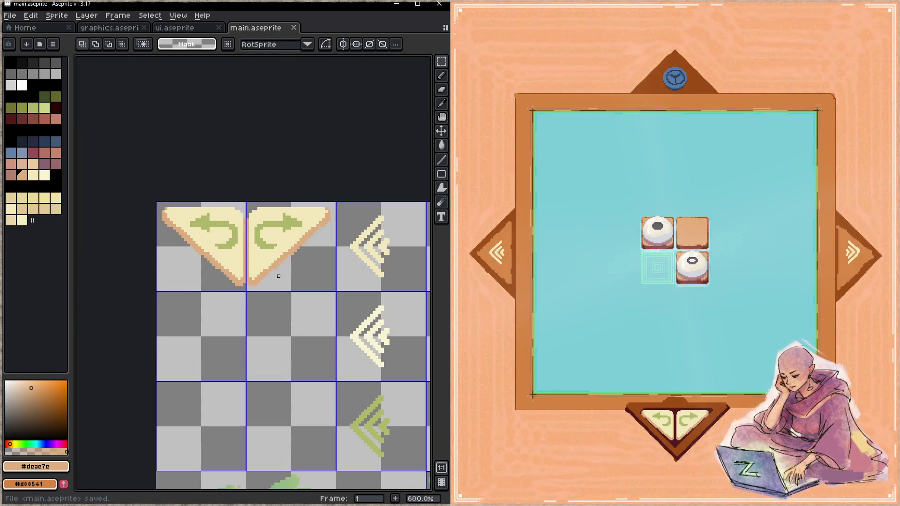
pyautogui.scroll(-3, 278, 276)
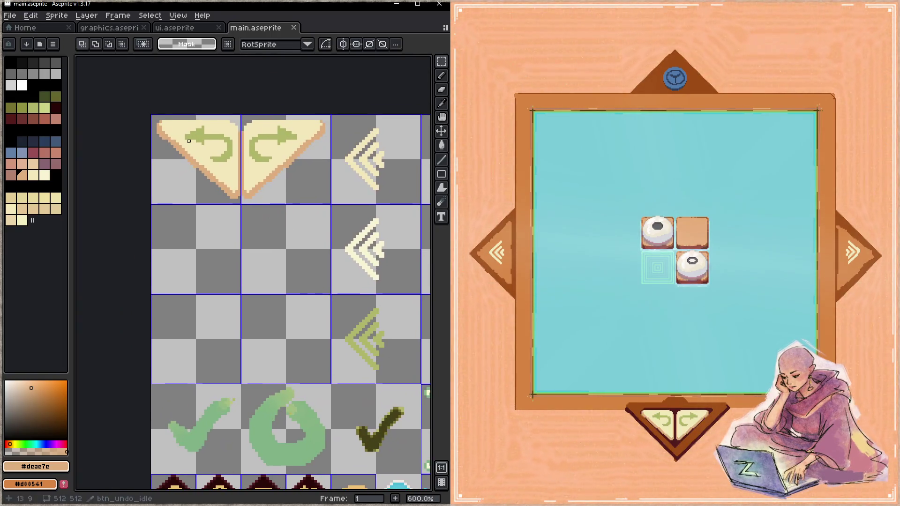
pyautogui.moveTo(189, 141)
pyautogui.mouseDown()
pyautogui.moveTo(330, 205)
pyautogui.moveTo(291, 283)
pyautogui.mouseUp()
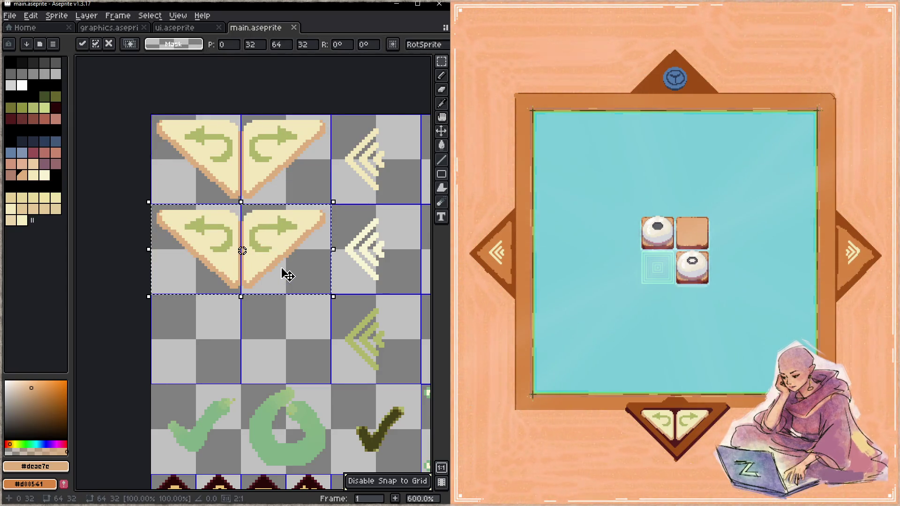
# - Copy the undo and redo buttons into the hover row and the pressed row
pyautogui.hotkey('ctrl', 'd')
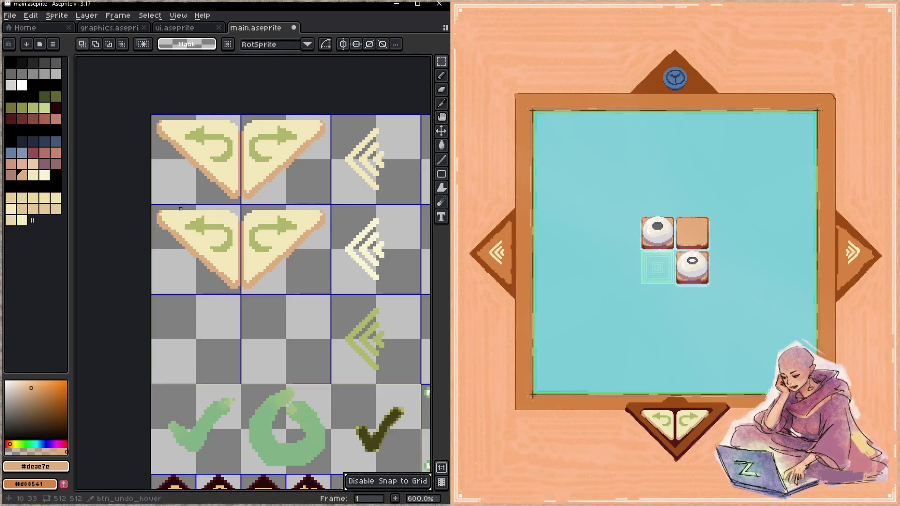
pyautogui.moveTo(152, 209); pyautogui.dragTo(327, 292)
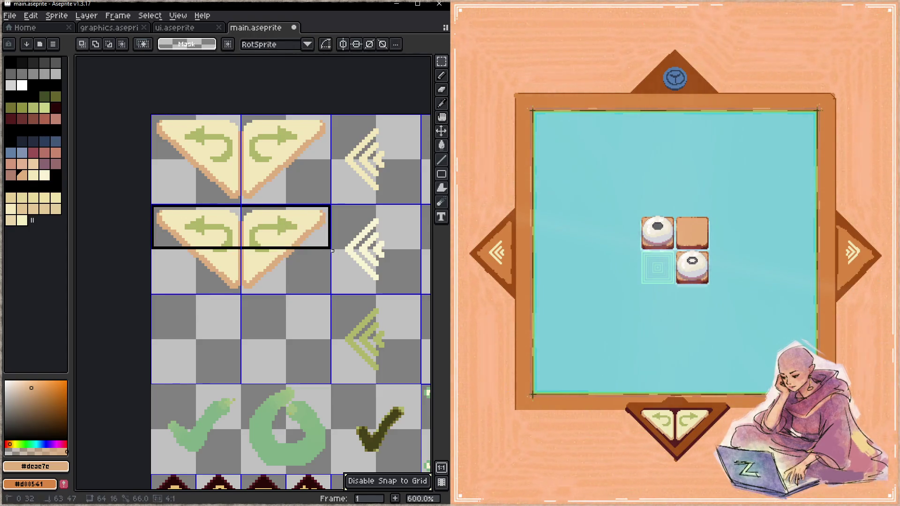
pyautogui.scroll(1, 152, 208)
pyautogui.moveTo(305, 231); pyautogui.dragTo(306, 332)
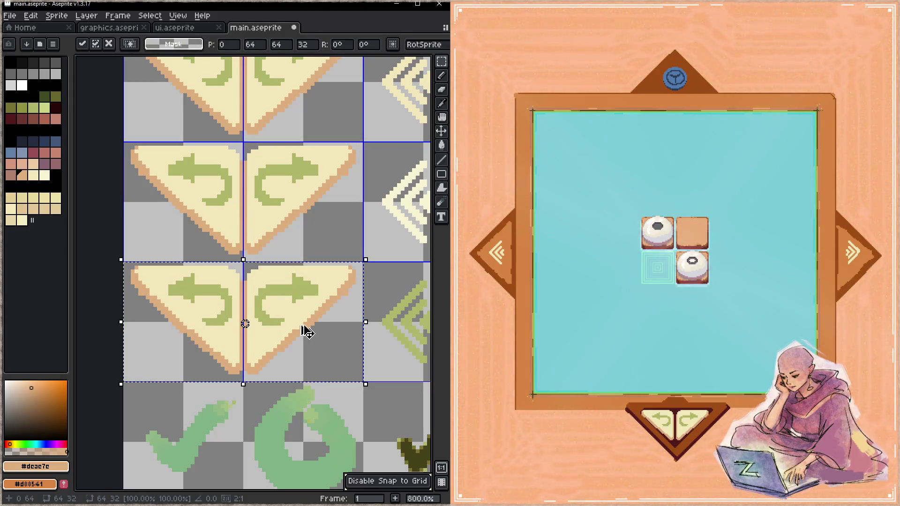
# - Shorten the pressed-row copy by 2 px from the top, commit it, and save
pyautogui.moveTo(244, 261); pyautogui.dragTo(247, 267)
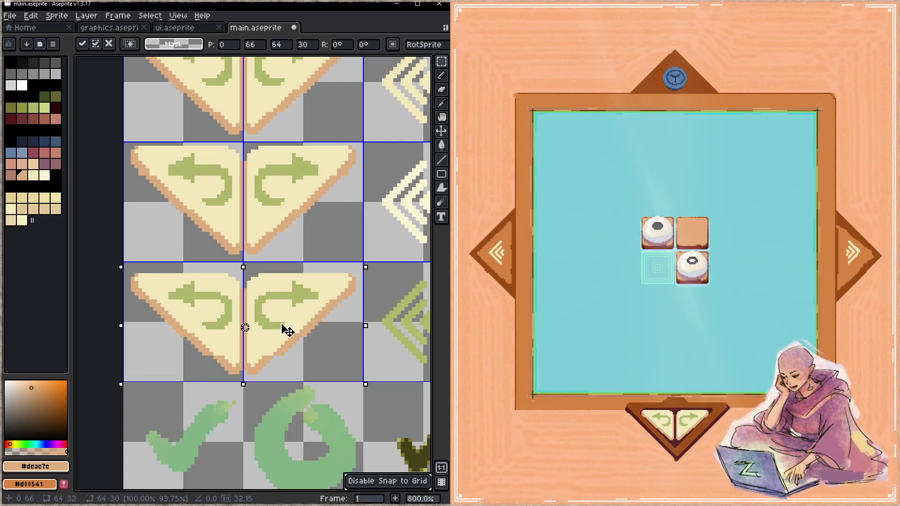
pyautogui.press('Up')
pyautogui.press('Up')
pyautogui.press('Escape')
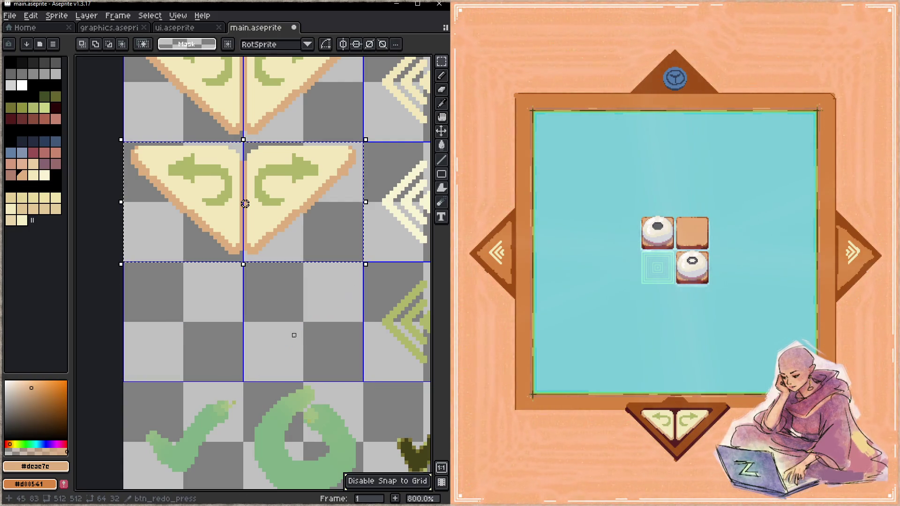
pyautogui.hotkey('ctrl', 'v')
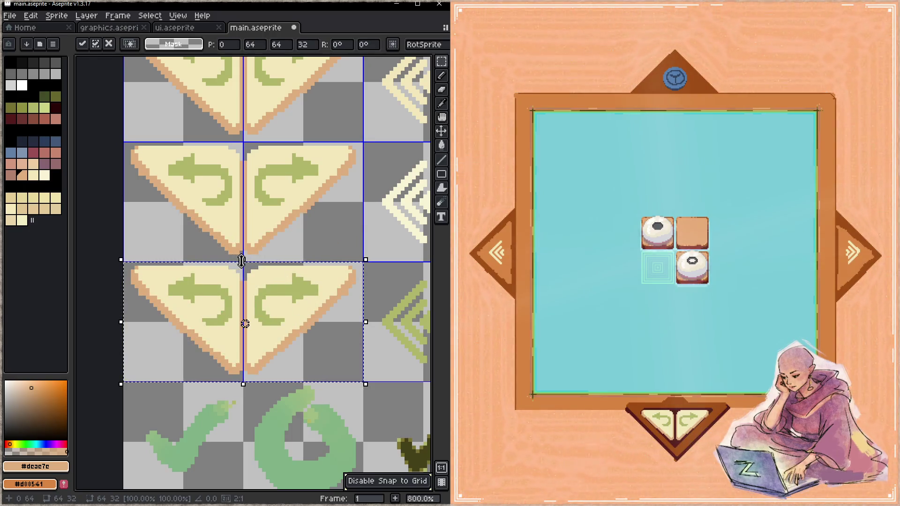
pyautogui.moveTo(243, 261); pyautogui.dragTo(245, 268)
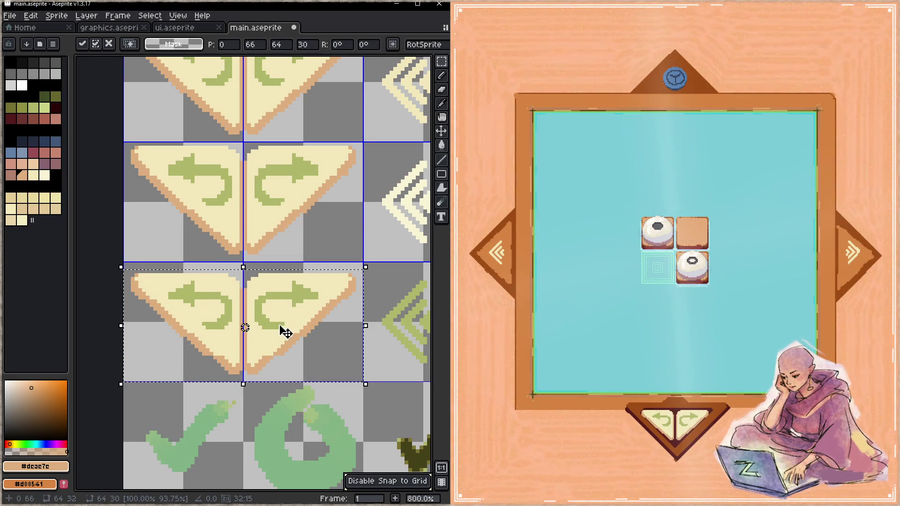
pyautogui.hotkey('ctrl', 'd')
pyautogui.hotkey('ctrl', 's')
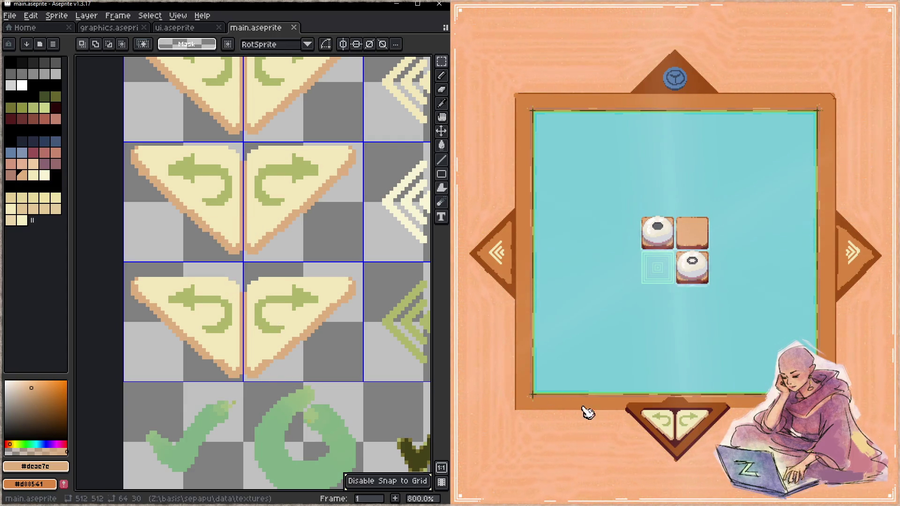
# - Alternate undo and redo in the running game to test the new triangle buttons, then go to graphics.aseprite
pyautogui.click(654, 443)
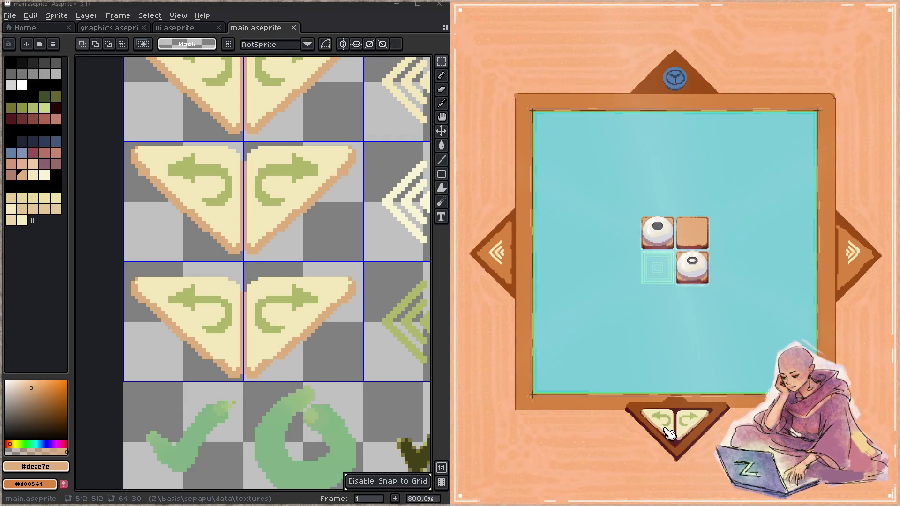
pyautogui.click(698, 427)
pyautogui.click(668, 430)
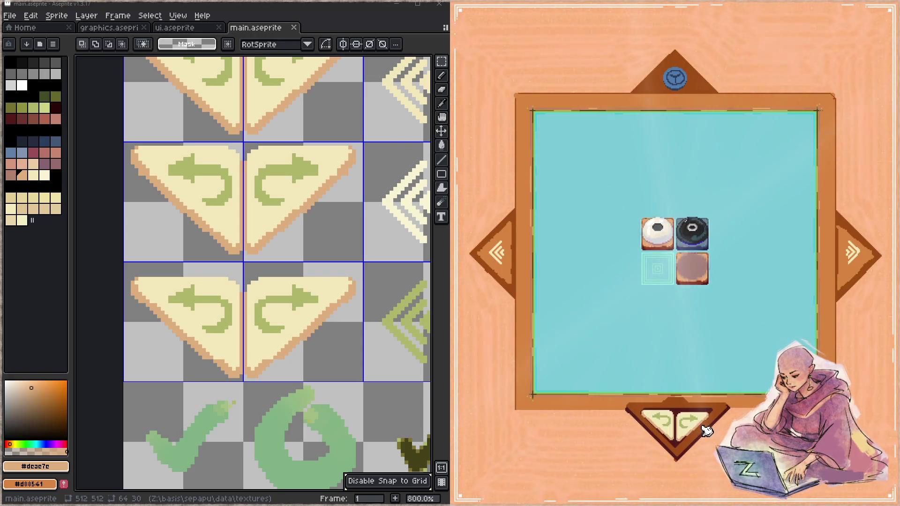
pyautogui.click(681, 424)
pyautogui.click(673, 426)
pyautogui.click(682, 425)
pyautogui.click(671, 427)
pyautogui.click(680, 427)
pyautogui.click(665, 426)
pyautogui.click(682, 425)
pyautogui.click(661, 428)
pyautogui.click(684, 427)
pyautogui.click(670, 428)
pyautogui.click(686, 424)
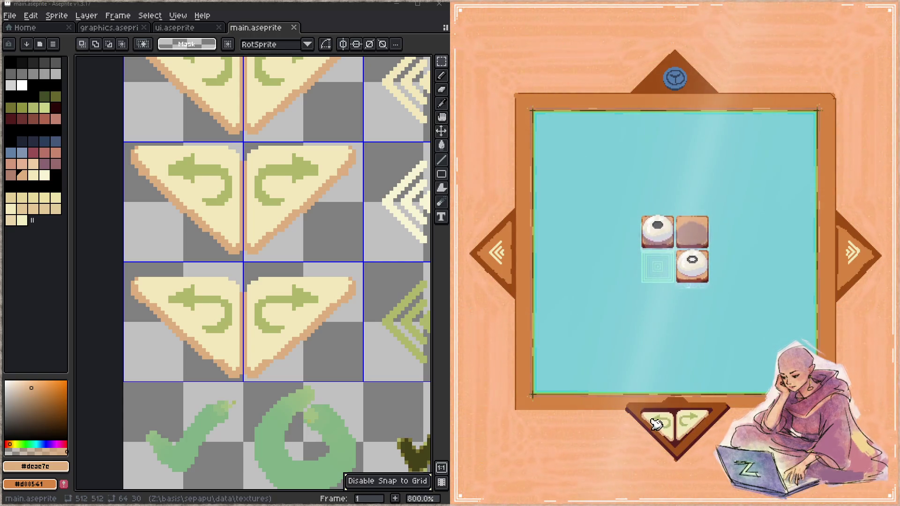
pyautogui.click(668, 426)
pyautogui.click(691, 427)
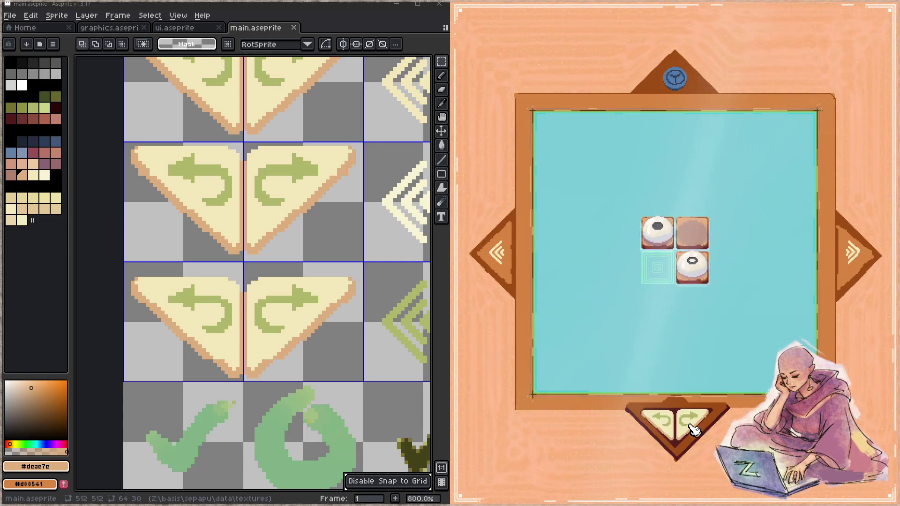
pyautogui.click(663, 426)
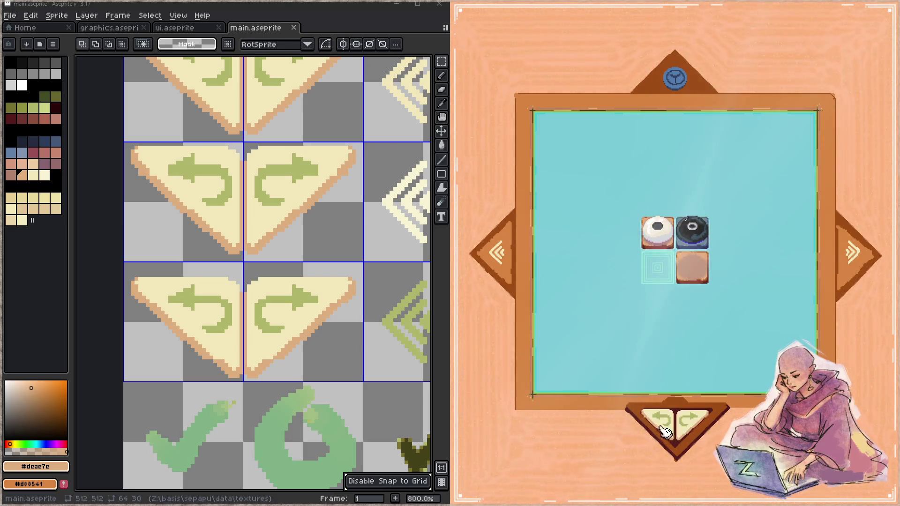
pyautogui.click(686, 427)
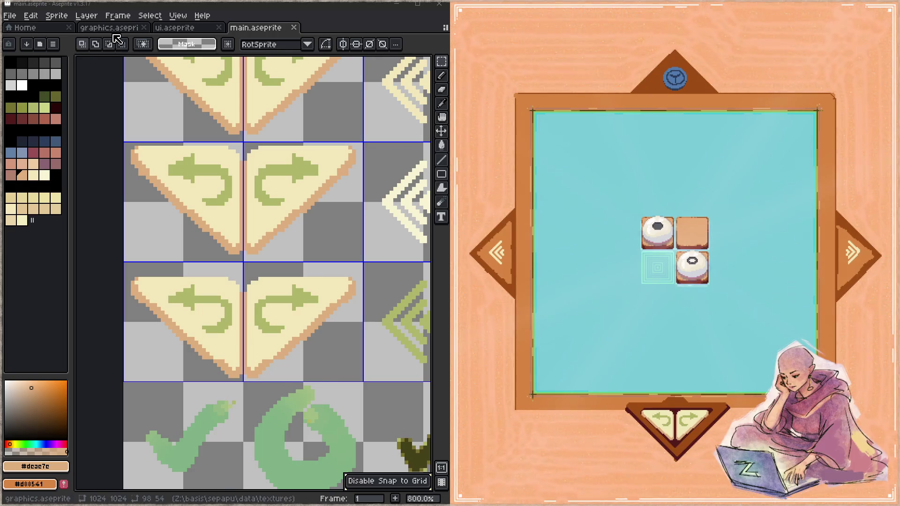
pyautogui.click(110, 28)
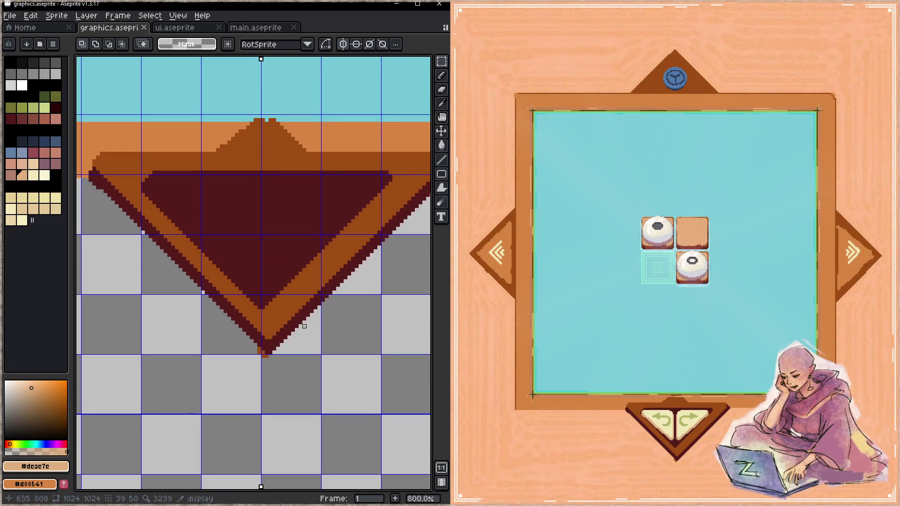
# - Sample the frame edge's dark brown and start a line at the notch's bottom tip
pyautogui.press('b')
pyautogui.press('alt')
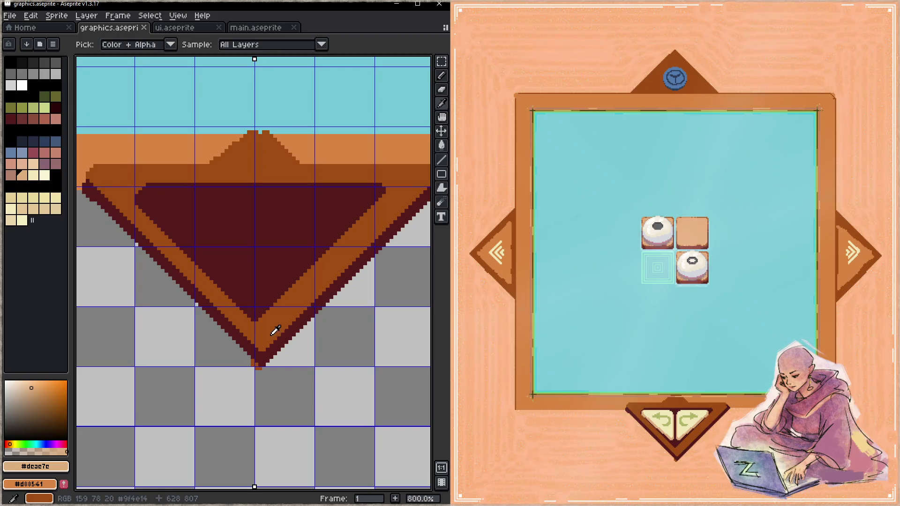
pyautogui.keyDown('alt'); pyautogui.click(274, 338); pyautogui.keyUp('alt')
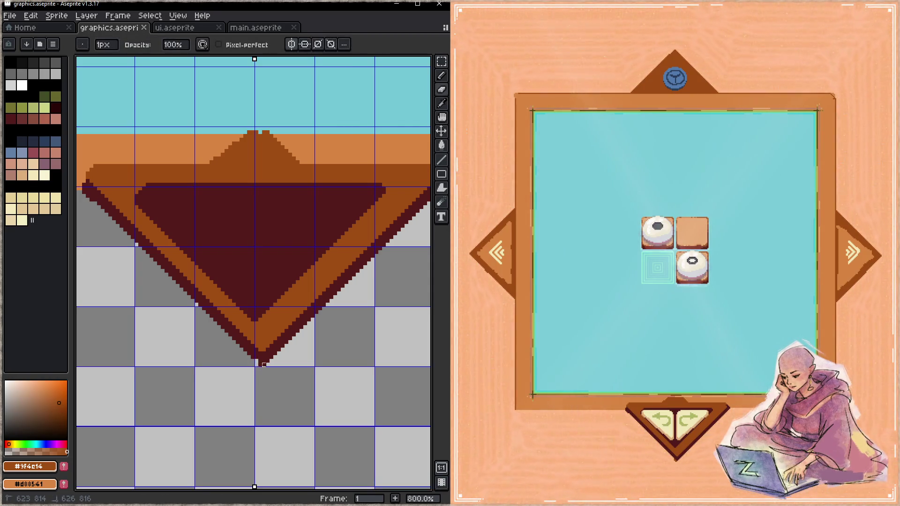
pyautogui.click(260, 360)
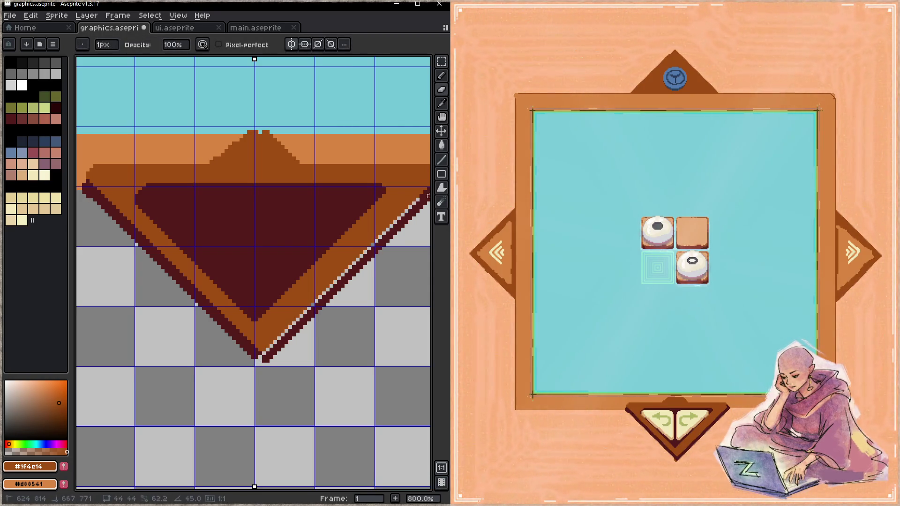
pyautogui.moveTo(418, 204)
pyautogui.mouseDown()
pyautogui.moveTo(337, 293)
pyautogui.moveTo(320, 272)
pyautogui.moveTo(346, 242)
pyautogui.mouseUp()
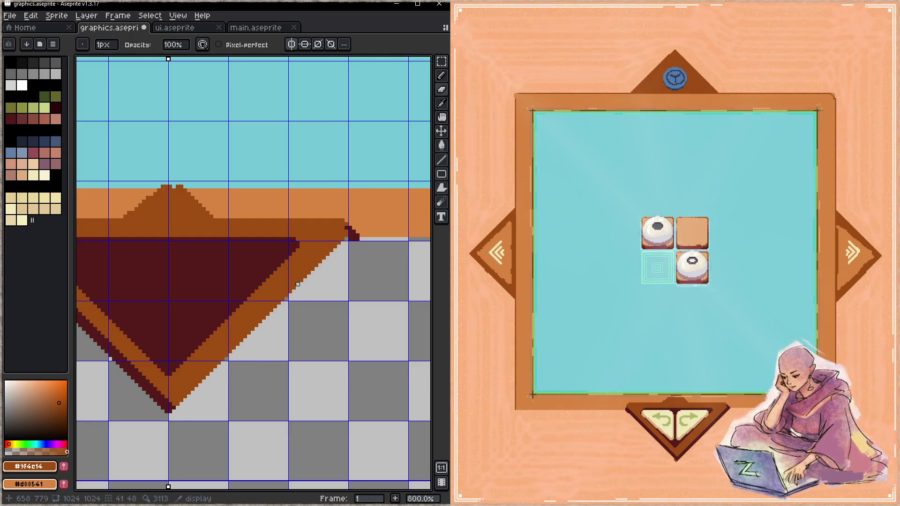
# - Draw a 45° dark maroon line up-right from the triangle tip to the frame
pyautogui.press('b')
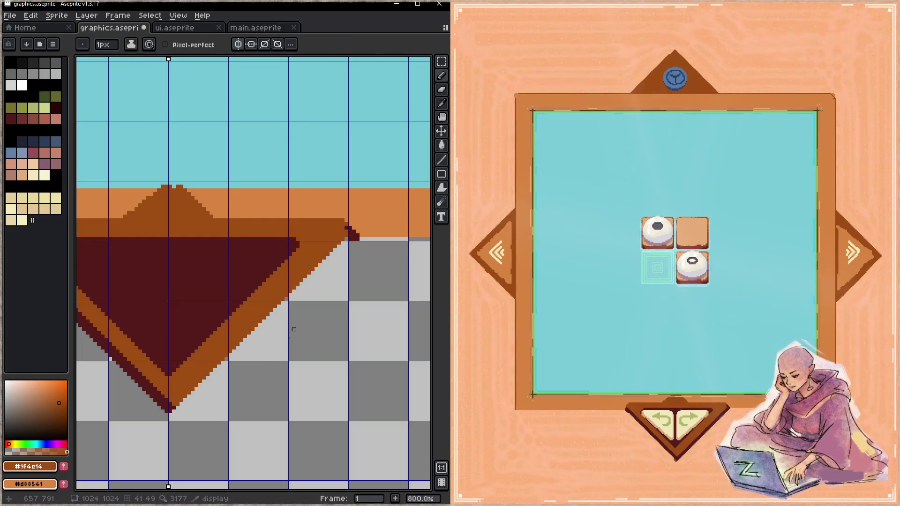
pyautogui.scroll(-3, 321, 308)
pyautogui.press('alt')
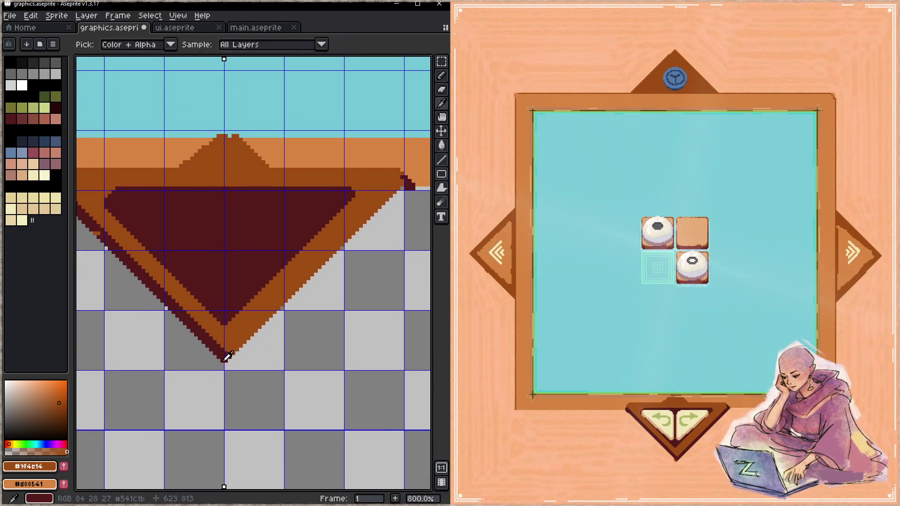
pyautogui.keyDown('alt'); pyautogui.click(224, 359); pyautogui.keyUp('alt')
pyautogui.moveTo(225, 361); pyautogui.dragTo(406, 185)
pyautogui.moveTo(226, 358)
pyautogui.mouseDown()
pyautogui.moveTo(406, 200)
pyautogui.moveTo(409, 185)
pyautogui.mouseUp()
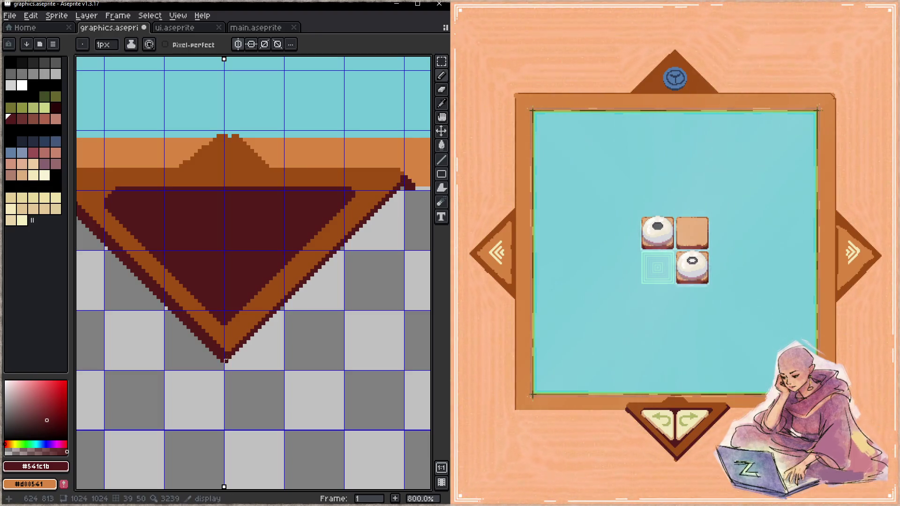
pyautogui.moveTo(226, 353); pyautogui.dragTo(405, 180)
pyautogui.moveTo(227, 351); pyautogui.dragTo(405, 181)
# - Check the redrawn diagonal edge and save graphics.aseprite
pyautogui.press('z')
pyautogui.hscroll(-3, 255, 317)
pyautogui.press('b')
pyautogui.hotkey('ctrl', 's')
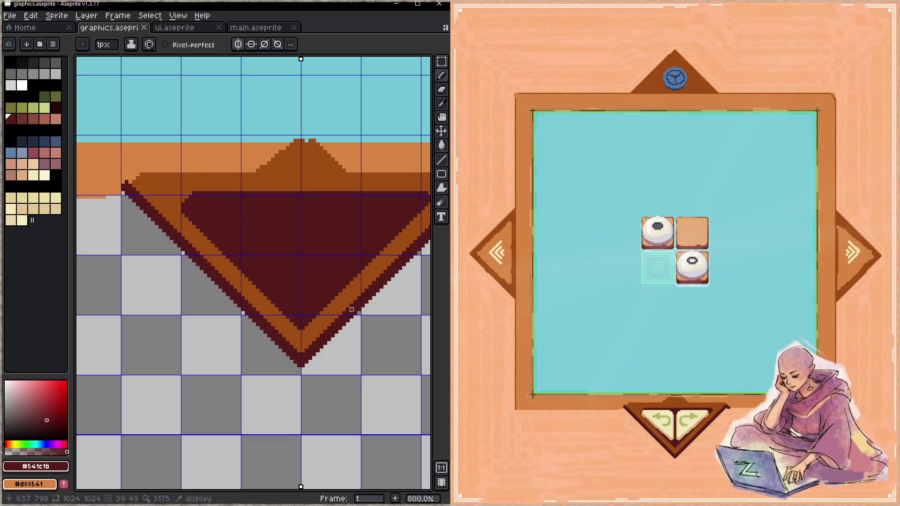
pyautogui.moveTo(351, 309); pyautogui.dragTo(332, 323)
# - Fill the dark band with orange #d88541 and the triangle with brown #9f4c14, then save
pyautogui.press('g')
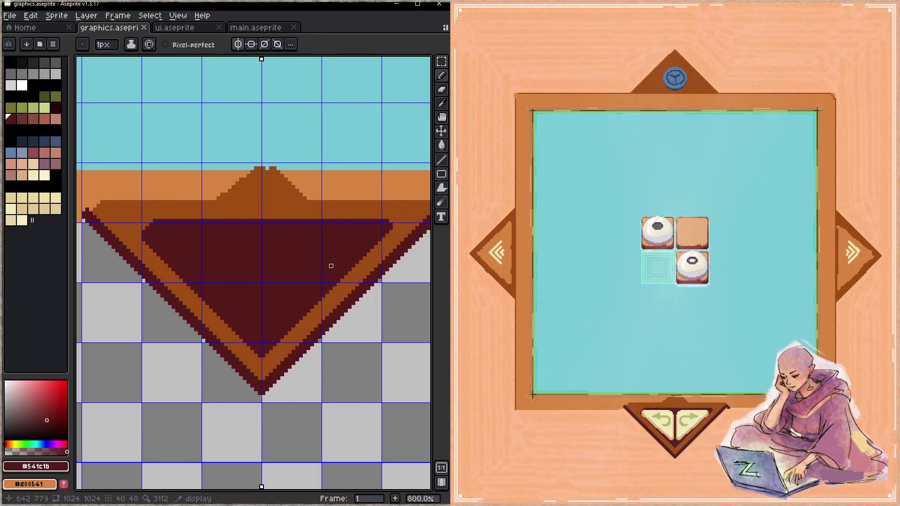
pyautogui.keyDown('alt'); pyautogui.click(337, 177); pyautogui.keyUp('alt')
pyautogui.click(293, 209)
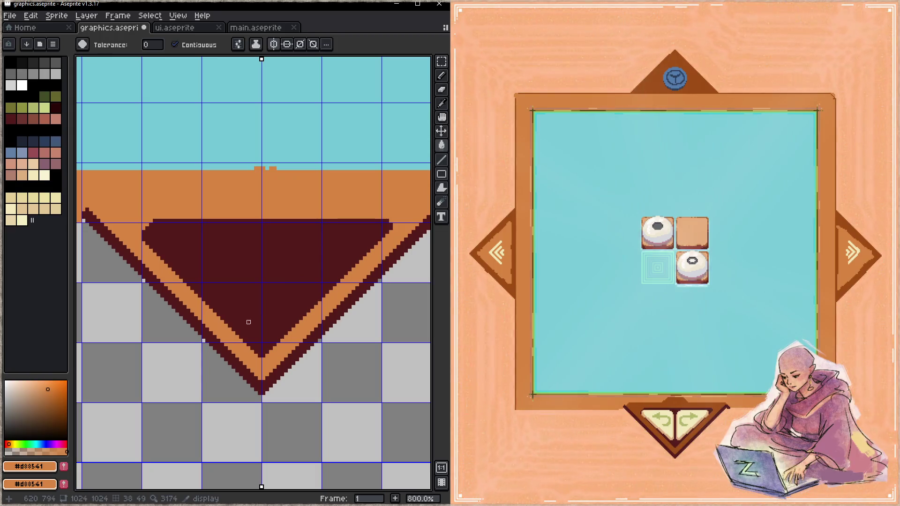
pyautogui.scroll(-3, 271, 307)
pyautogui.moveTo(291, 257)
pyautogui.mouseDown()
pyautogui.moveTo(345, 345)
pyautogui.moveTo(212, 273)
pyautogui.mouseUp()
pyautogui.keyDown('alt'); pyautogui.click(177, 203); pyautogui.keyUp('alt')
pyautogui.click(277, 300)
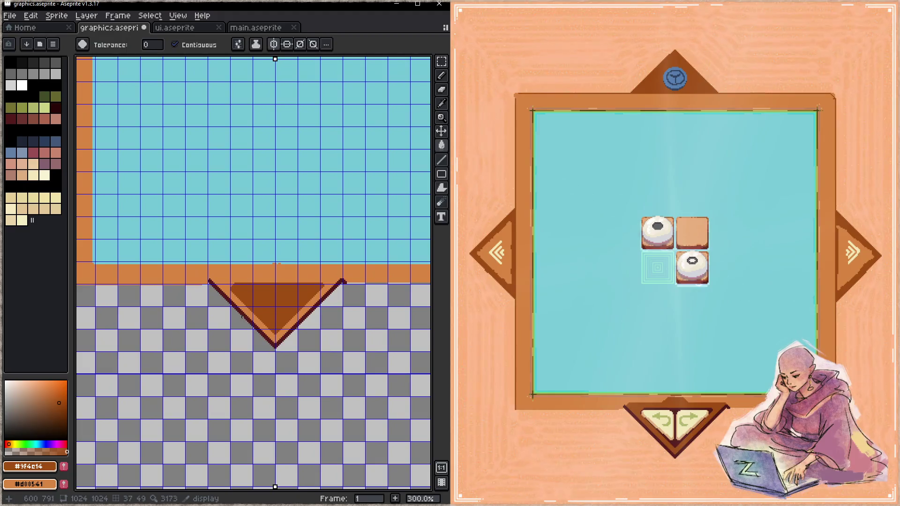
pyautogui.click(243, 316)
pyautogui.hotkey('ctrl', 's')
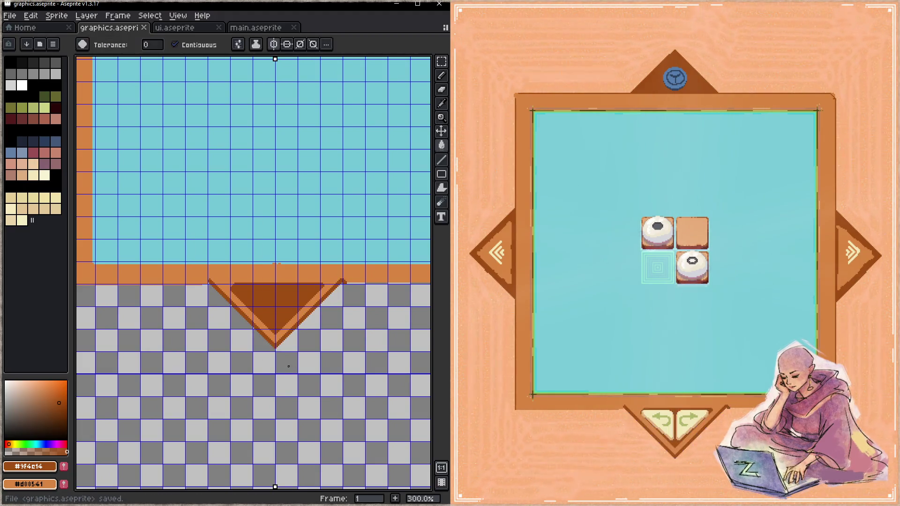
# - Touch up orange pixels where the triangle's right diagonal meets the bottom band
pyautogui.moveTo(301, 360); pyautogui.dragTo(232, 335)
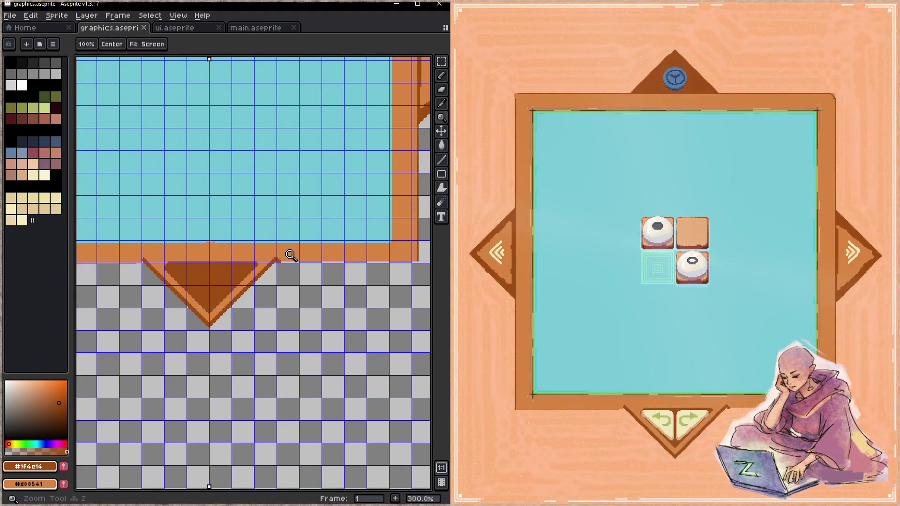
pyautogui.scroll(2, 287, 255)
pyautogui.press('b')
pyautogui.keyDown('alt'); pyautogui.click(269, 263); pyautogui.keyUp('alt')
pyautogui.moveTo(269, 264); pyautogui.dragTo(279, 265)
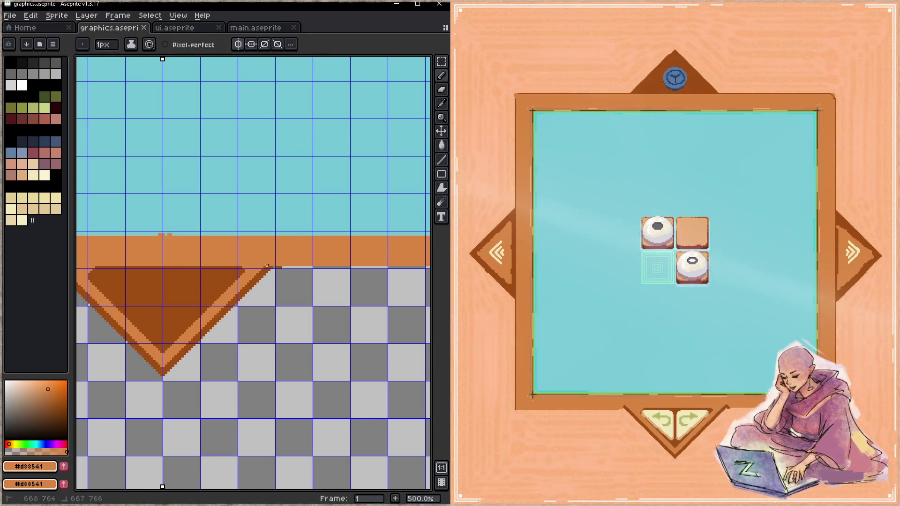
pyautogui.click(278, 267)
pyautogui.scroll(4, 277, 267)
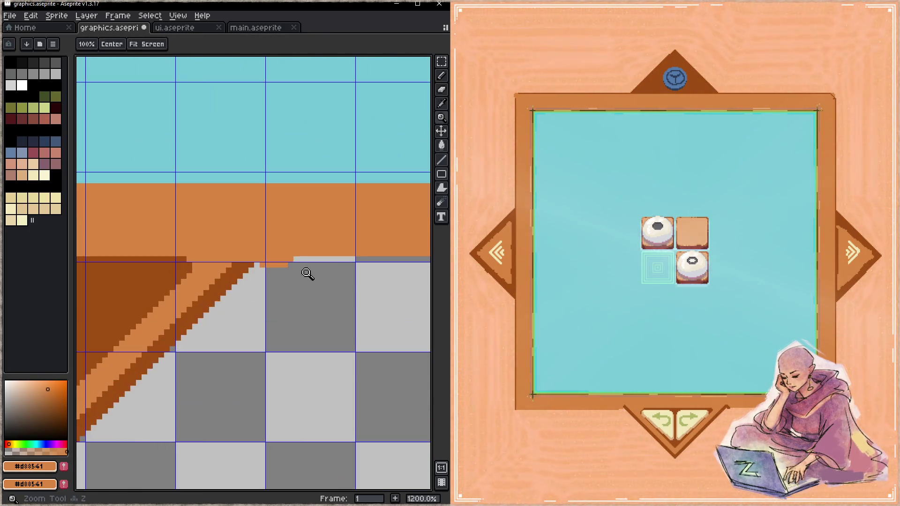
pyautogui.press('e')
pyautogui.hotkey('ctrl', 'z')
pyautogui.keyDown('alt'); pyautogui.click(245, 259); pyautogui.keyUp('alt')
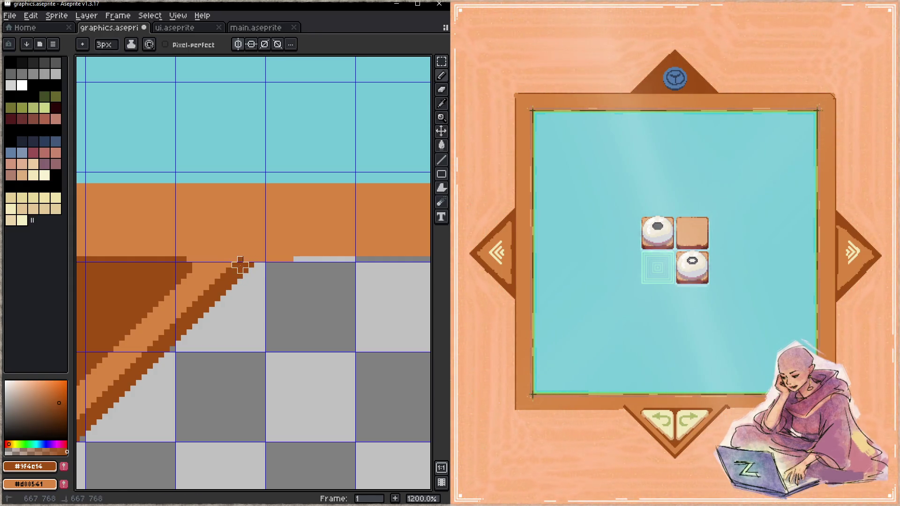
# - Draw a dark brown #9f4c14 edge along the orange bottom border
pyautogui.moveTo(240, 262); pyautogui.dragTo(251, 204)
pyautogui.moveTo(352, 221); pyautogui.dragTo(311, 317)
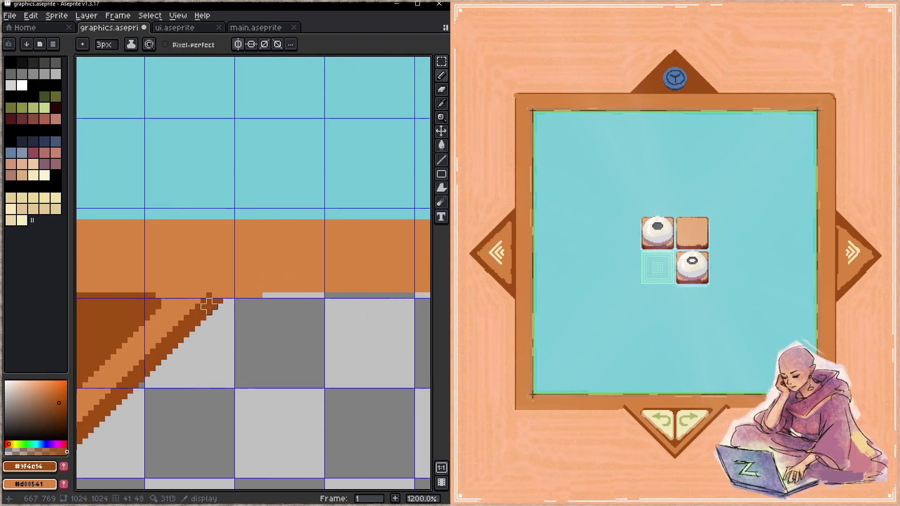
pyautogui.moveTo(220, 290)
pyautogui.mouseDown()
pyautogui.moveTo(358, 289)
pyautogui.moveTo(196, 312)
pyautogui.moveTo(203, 292)
pyautogui.moveTo(384, 295)
pyautogui.mouseUp()
pyautogui.scroll(-4, 218, 290)
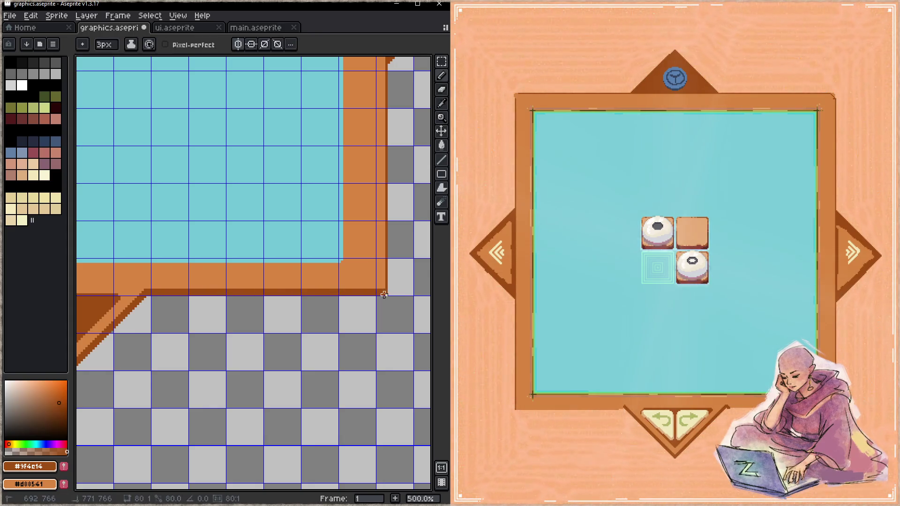
# - Tidy the frame's bottom-left corner by erasing a stray pixel
pyautogui.moveTo(260, 331)
pyautogui.mouseDown()
pyautogui.moveTo(223, 317)
pyautogui.moveTo(313, 298)
pyautogui.moveTo(81, 295)
pyautogui.mouseUp()
pyautogui.moveTo(318, 297)
pyautogui.mouseDown()
pyautogui.moveTo(237, 318)
pyautogui.moveTo(217, 297)
pyautogui.mouseUp()
pyautogui.press('e')
pyautogui.click(220, 305)
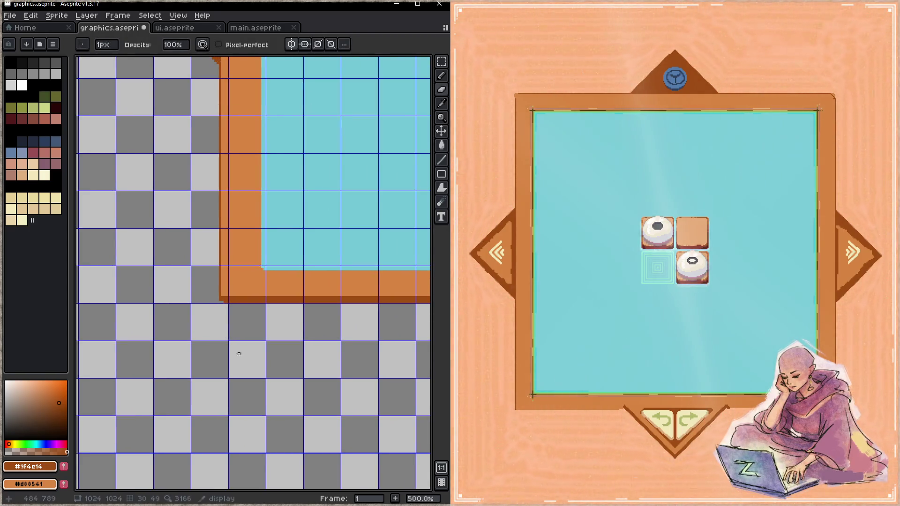
pyautogui.scroll(5, 224, 298)
pyautogui.press('b')
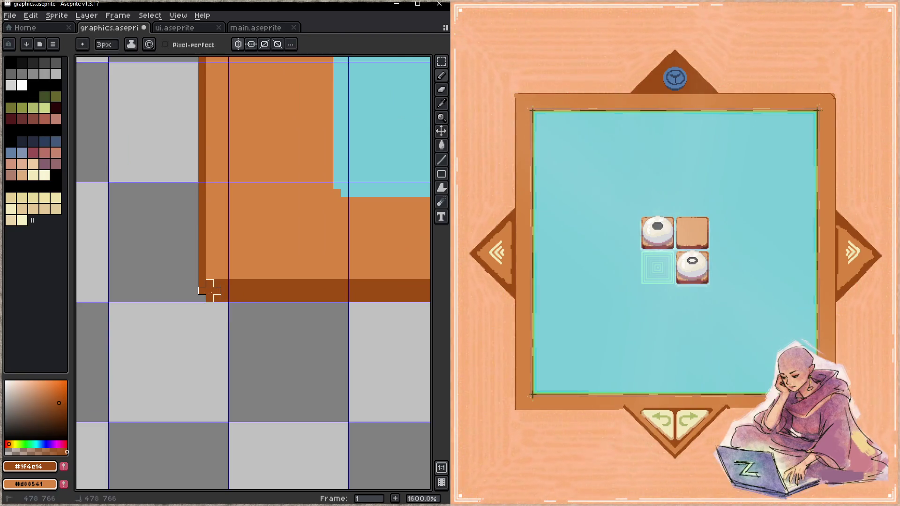
pyautogui.scroll(-6, 255, 321)
pyautogui.hscroll(5, 238, 303)
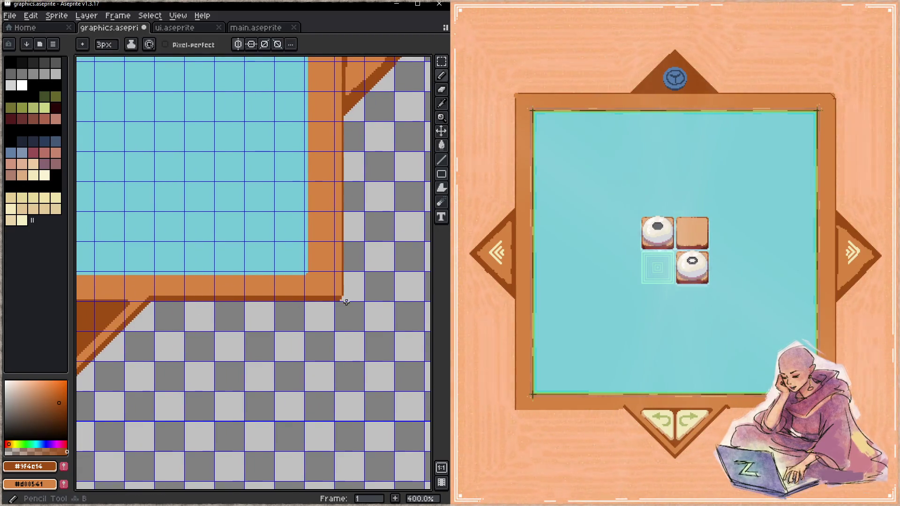
pyautogui.scroll(5, 341, 305)
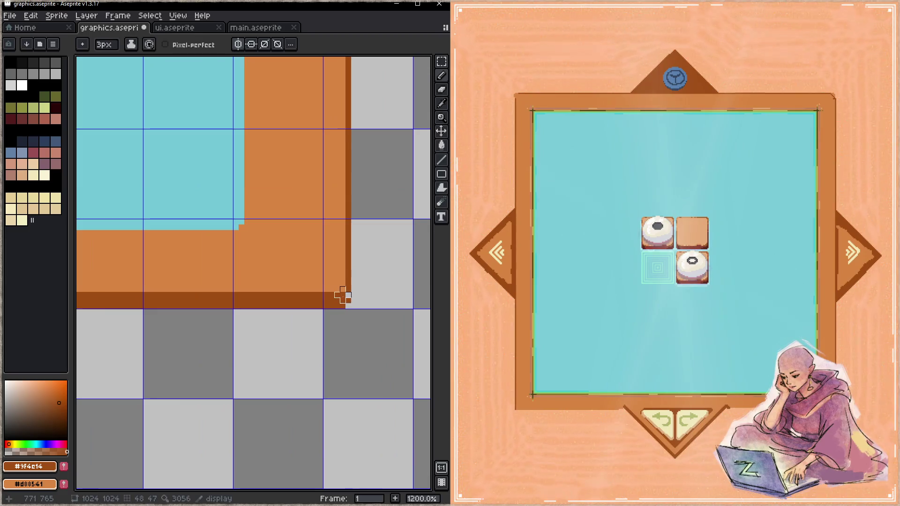
pyautogui.press('z')
pyautogui.scroll(-5, 193, 314)
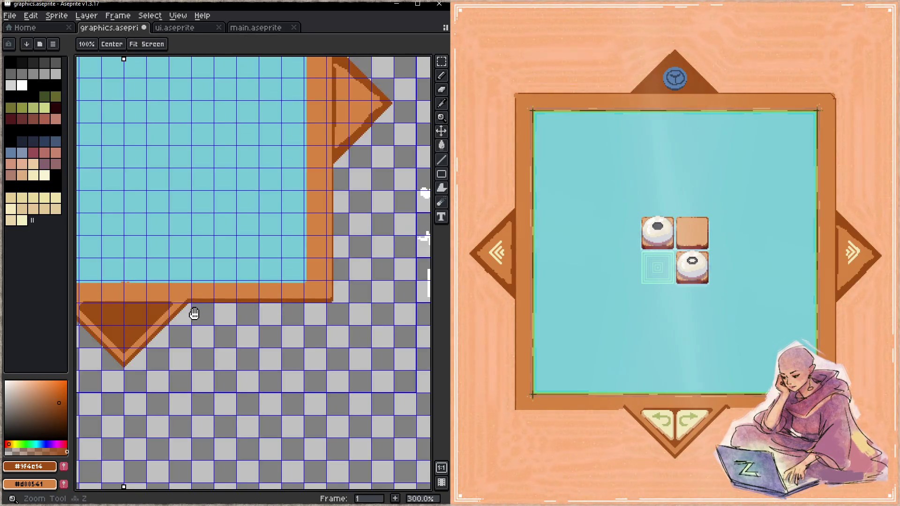
# - Draw a straight dark brown #9f4c14 vertical line up the frame's left border
pyautogui.hscroll(-5, 272, 304)
pyautogui.scroll(5, 220, 275)
pyautogui.press('b')
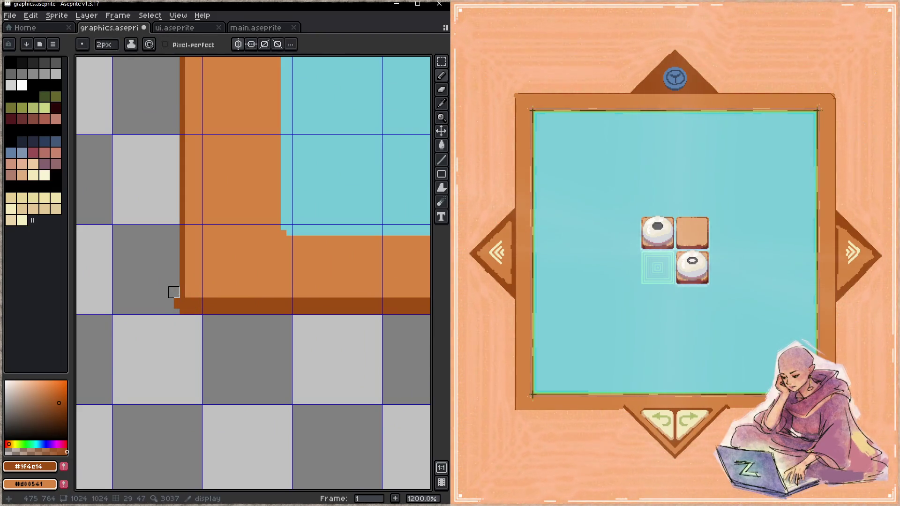
pyautogui.press('z')
pyautogui.scroll(-3, 244, 399)
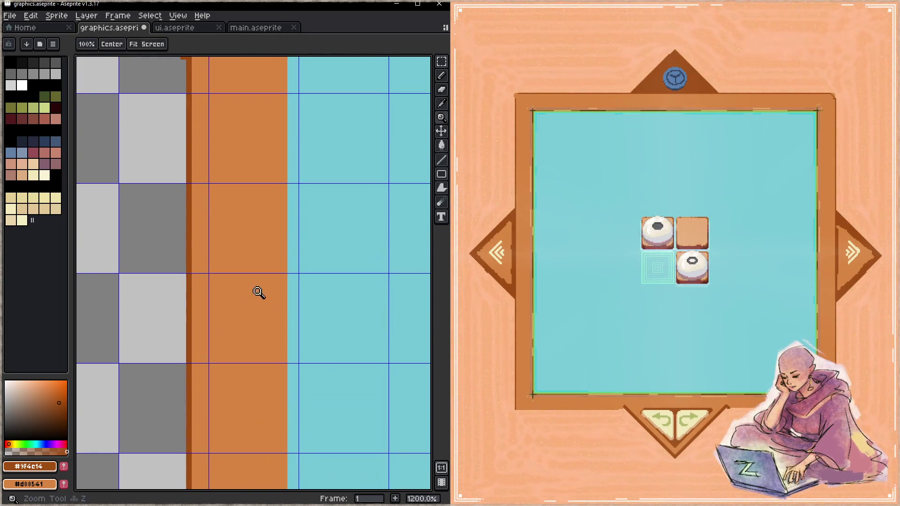
pyautogui.scroll(-5, 258, 293)
pyautogui.hscroll(2, 256, 295)
pyautogui.scroll(5, 353, 312)
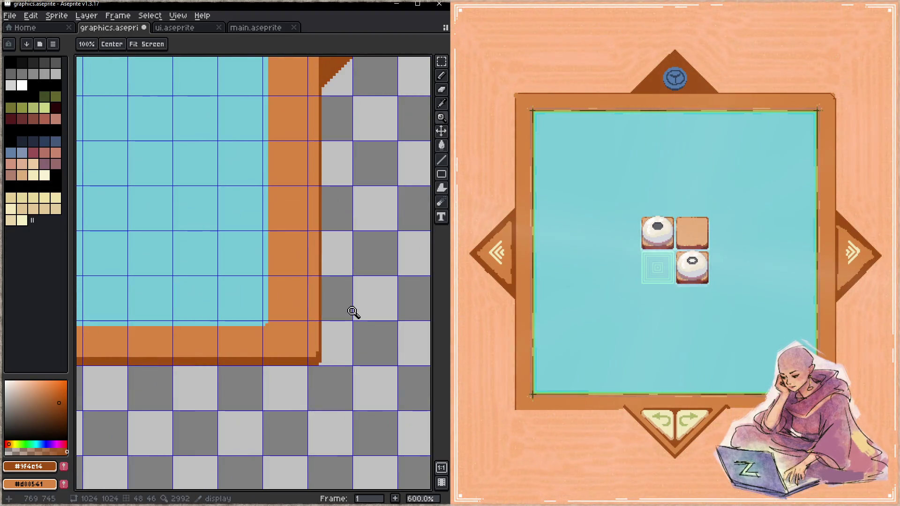
pyautogui.scroll(-3, 347, 313)
pyautogui.hscroll(-10, 253, 297)
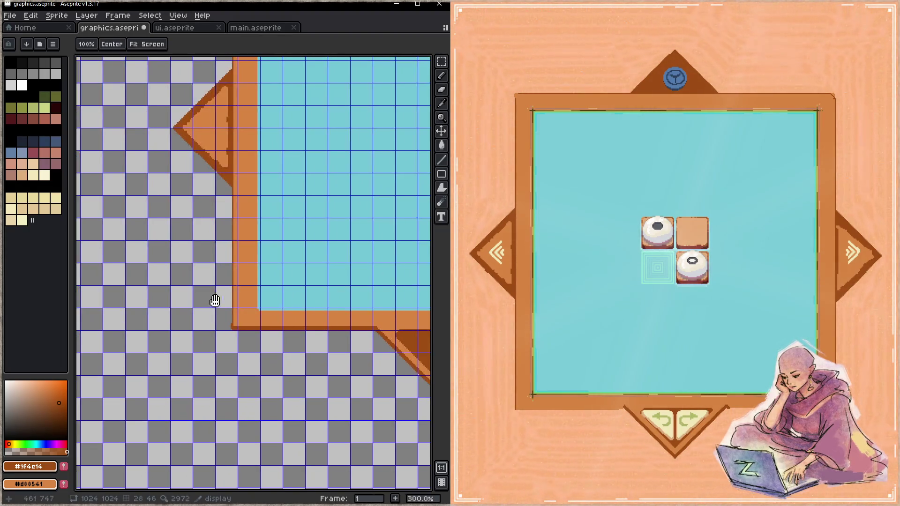
pyautogui.press('b')
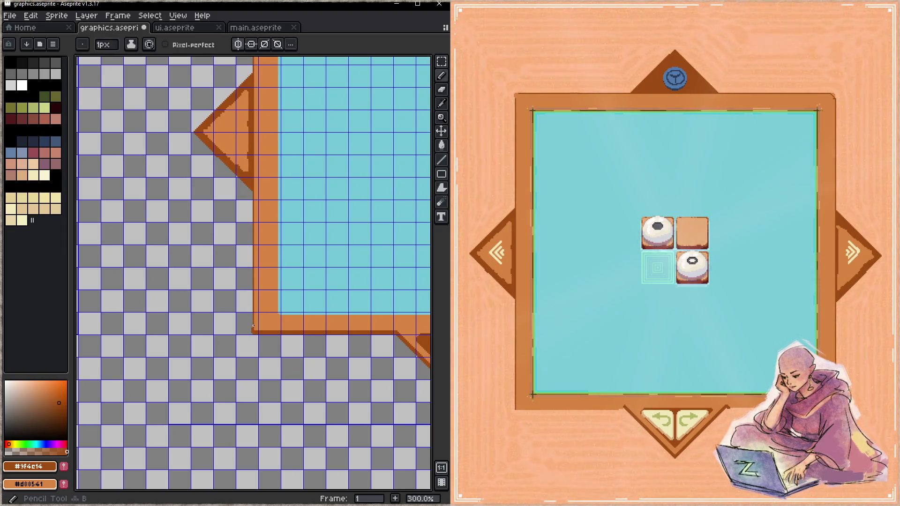
pyautogui.moveTo(252, 327); pyautogui.dragTo(253, 186)
pyautogui.moveTo(253, 86)
pyautogui.mouseDown()
pyautogui.moveTo(258, 362)
pyautogui.moveTo(257, 206)
pyautogui.mouseUp()
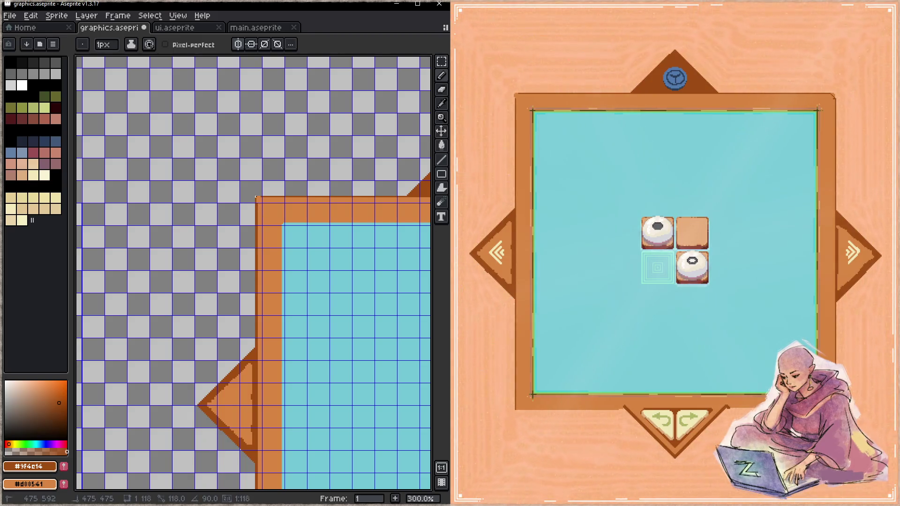
# - Sample the frame orange and draw a vertical line up the left border
pyautogui.hscroll(10, 259, 182)
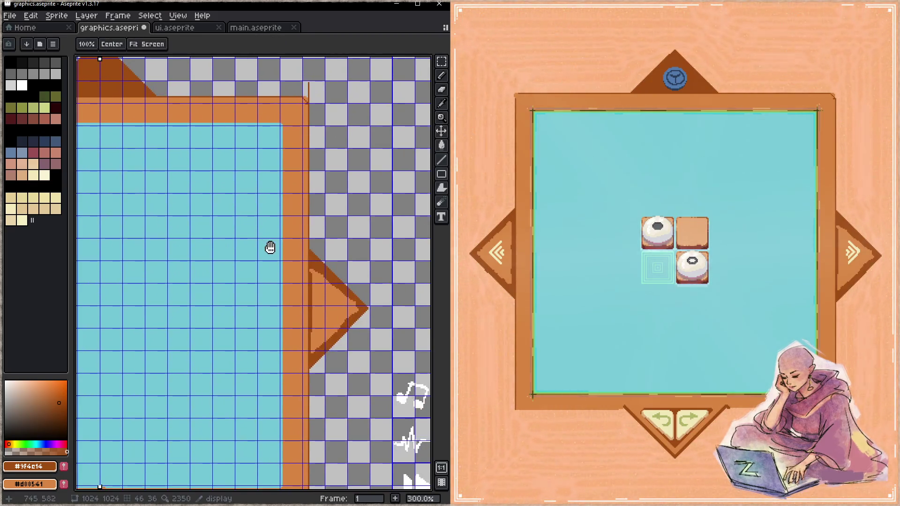
pyautogui.scroll(-10, 289, 215)
pyautogui.hscroll(-10, 181, 237)
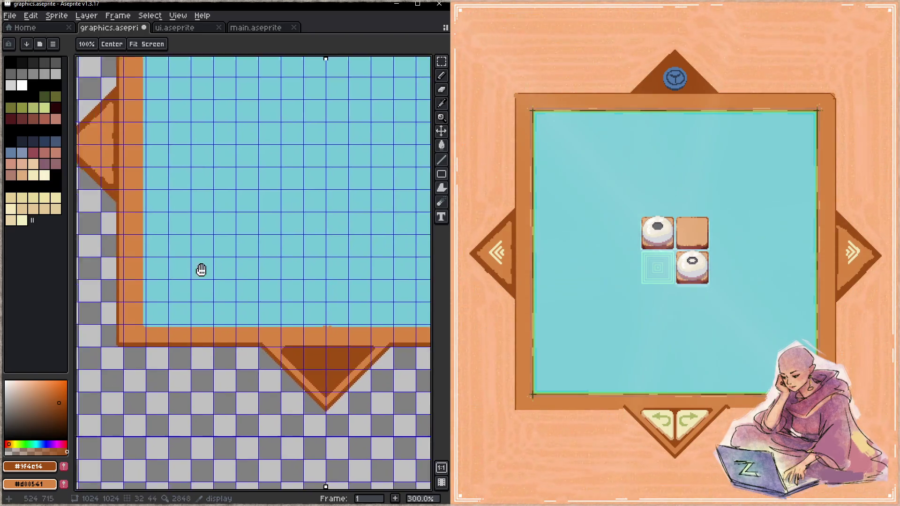
pyautogui.keyDown('alt'); pyautogui.click(233, 317); pyautogui.keyUp('alt')
pyautogui.moveTo(231, 320)
pyautogui.mouseDown()
pyautogui.moveTo(231, 349)
pyautogui.moveTo(207, 242)
pyautogui.mouseUp()
pyautogui.scroll(8, 231, 337)
# - Adjust the zoom and save graphics.aseprite
pyautogui.press('z')
pyautogui.scroll(-2, 252, 362)
pyautogui.hscroll(10, 251, 361)
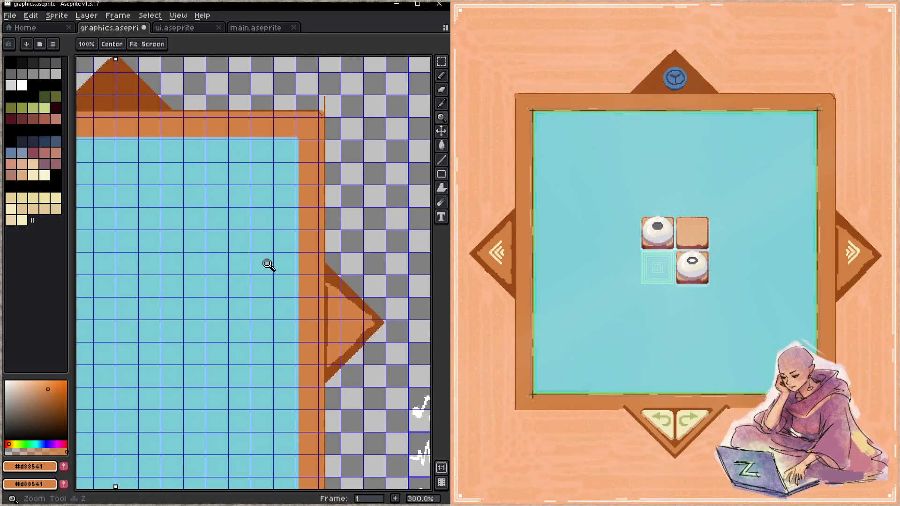
pyautogui.scroll(-2, 214, 286)
pyautogui.scroll(1, 275, 275)
pyautogui.hotkey('ctrl', 's')
pyautogui.scroll(3, 263, 305)
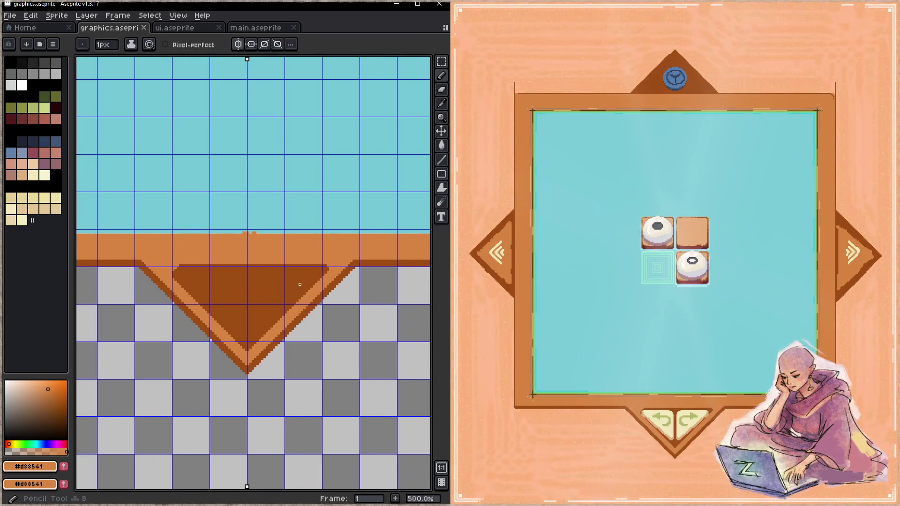
# - Fill a missing light-orange pixel on the frame edge and cover stray pixels in teal
pyautogui.keyDown('alt'); pyautogui.click(283, 293); pyautogui.keyUp('alt')
pyautogui.scroll(1, 285, 292)
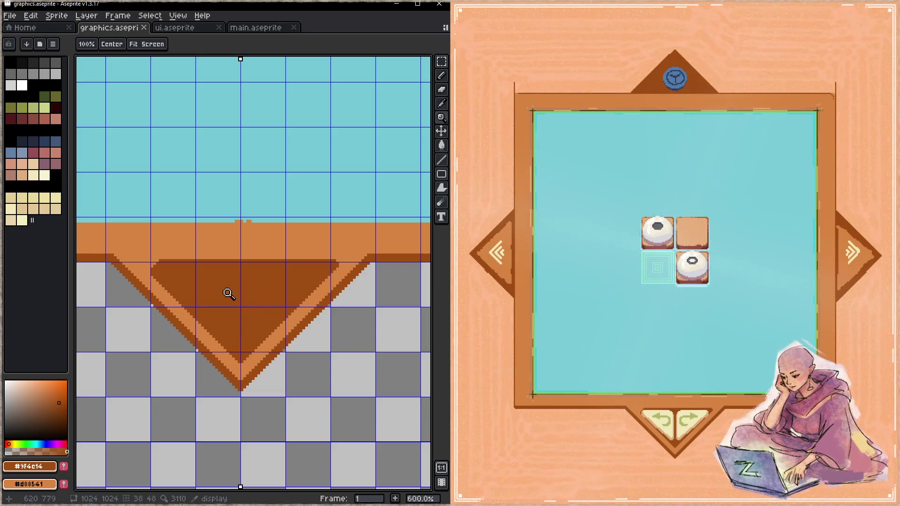
pyautogui.press('b')
pyautogui.keyDown('alt'); pyautogui.click(157, 261); pyautogui.keyUp('alt')
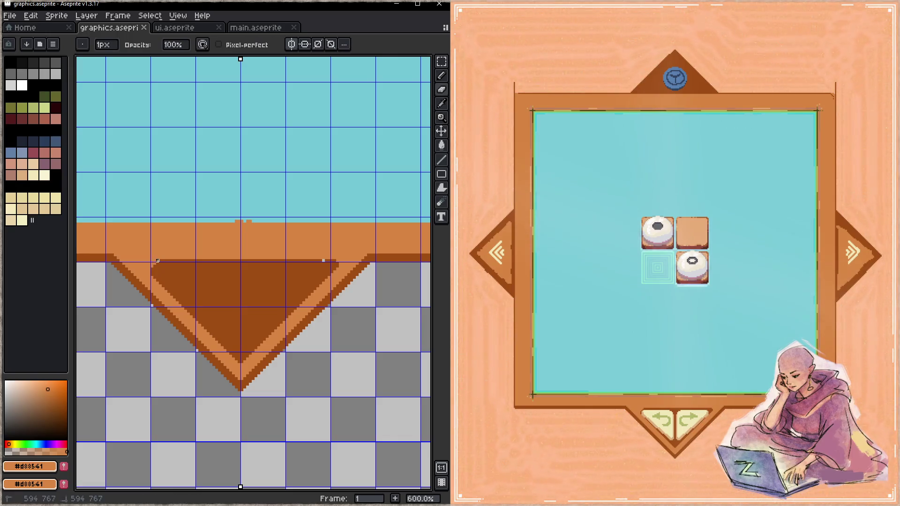
pyautogui.click(157, 260)
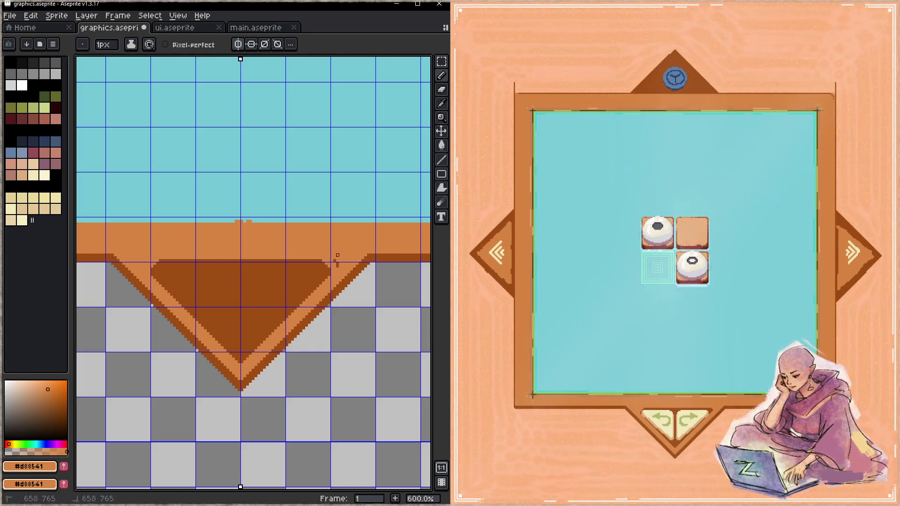
pyautogui.press('e')
pyautogui.scroll(2, 311, 275)
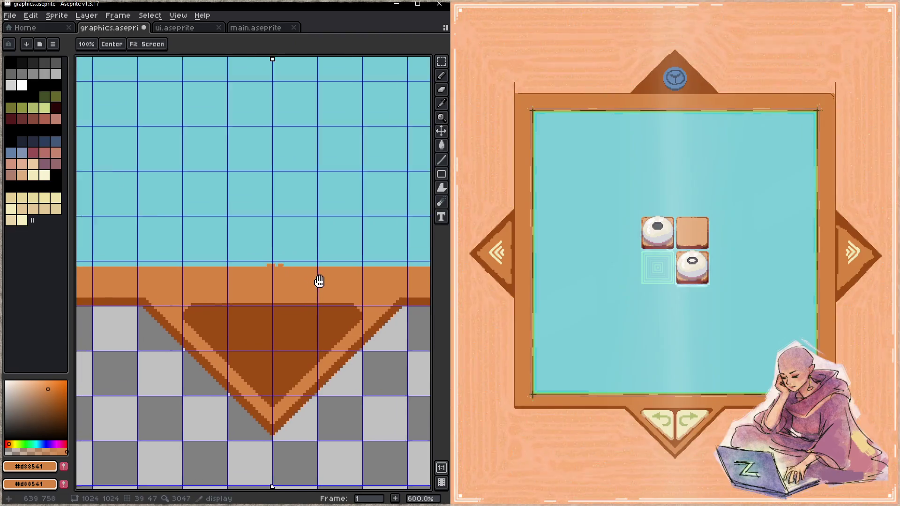
pyautogui.keyDown('alt'); pyautogui.click(300, 249); pyautogui.keyUp('alt')
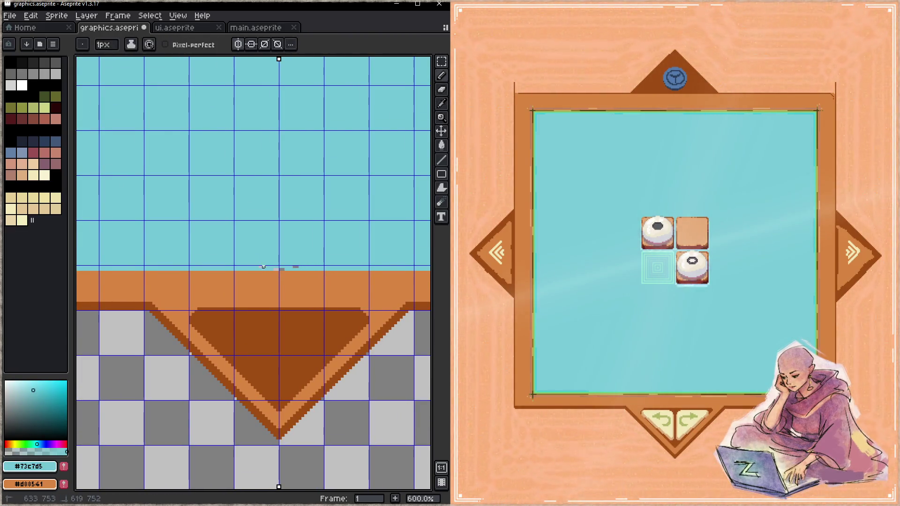
# - Save graphics.aseprite and zoom out to see the whole board frame
pyautogui.hotkey('ctrl', 's')
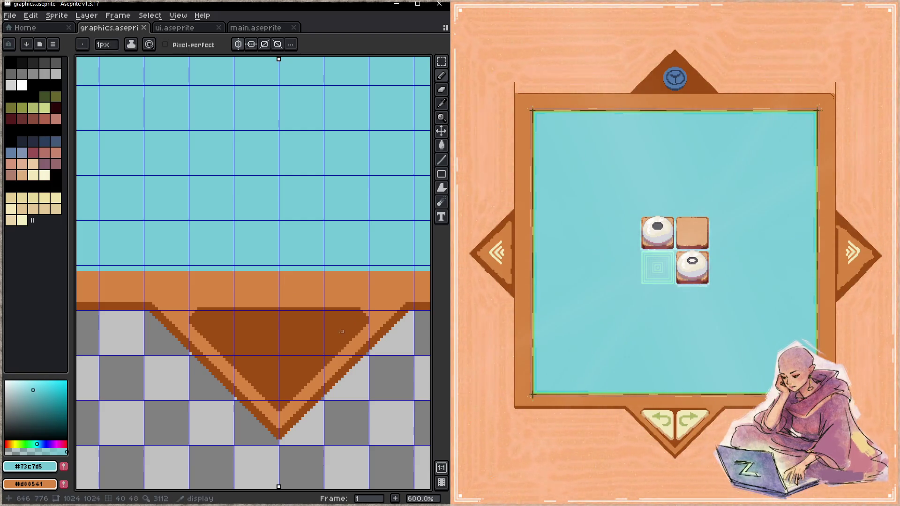
pyautogui.press('space')
pyautogui.scroll(-4, 346, 305)
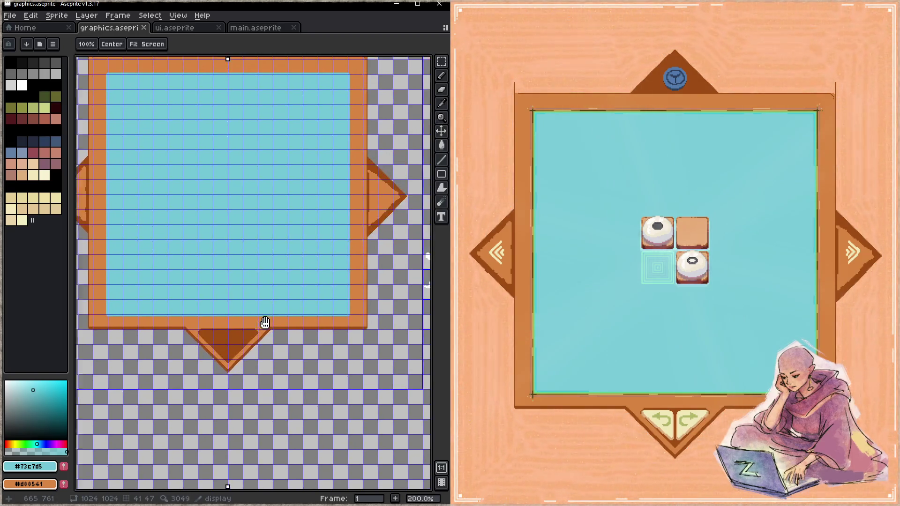
# - Pan across the board frame, then switch via ui.aseprite to the main.aseprite document
pyautogui.moveTo(363, 292); pyautogui.dragTo(290, 417)
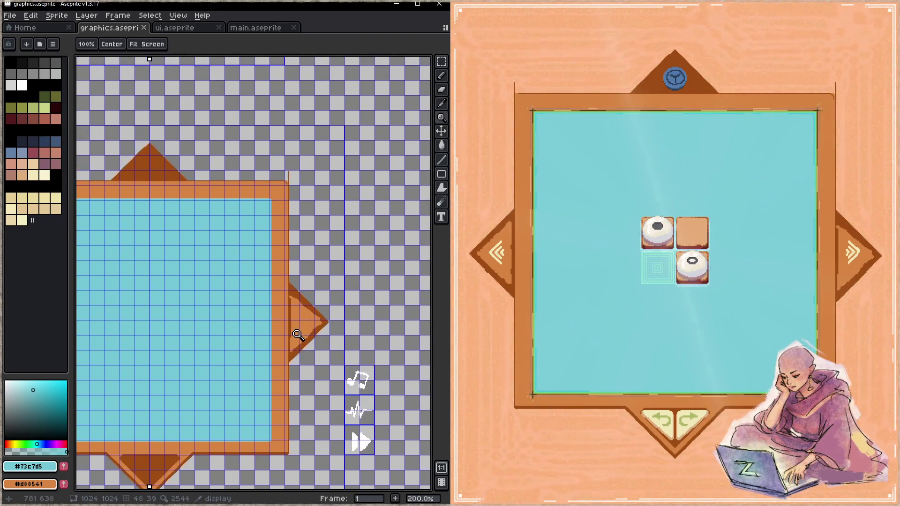
pyautogui.moveTo(295, 339); pyautogui.dragTo(352, 305)
pyautogui.click(184, 29)
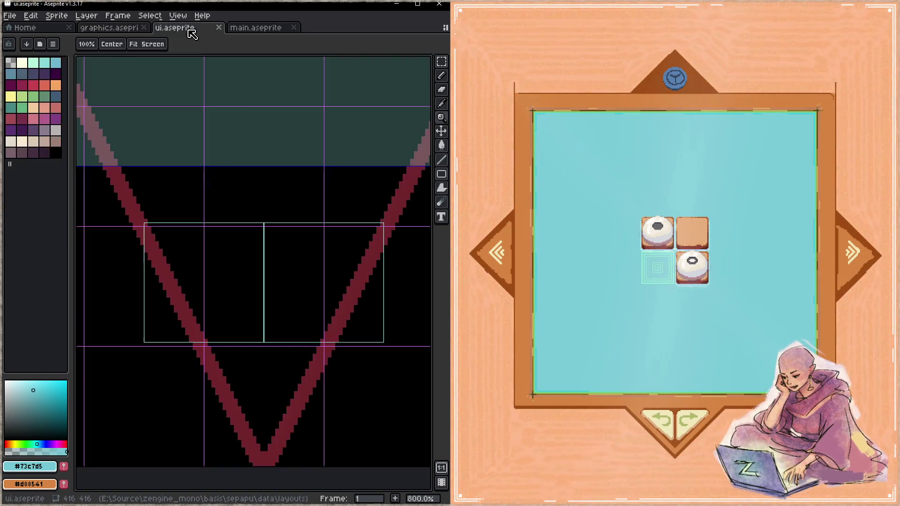
pyautogui.click(255, 28)
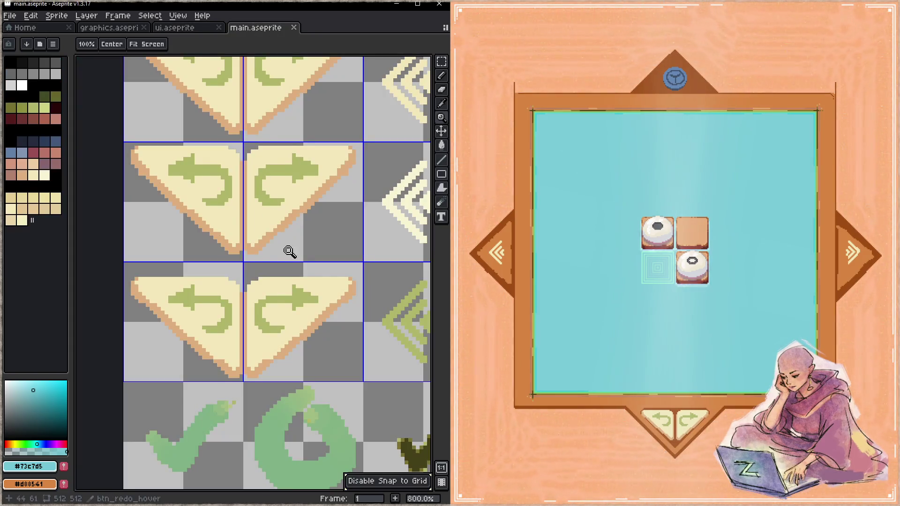
# - Zoom in on the redo triangle and draw tan pixels along its edge
pyautogui.moveTo(279, 172); pyautogui.dragTo(295, 327)
pyautogui.click(280, 276)
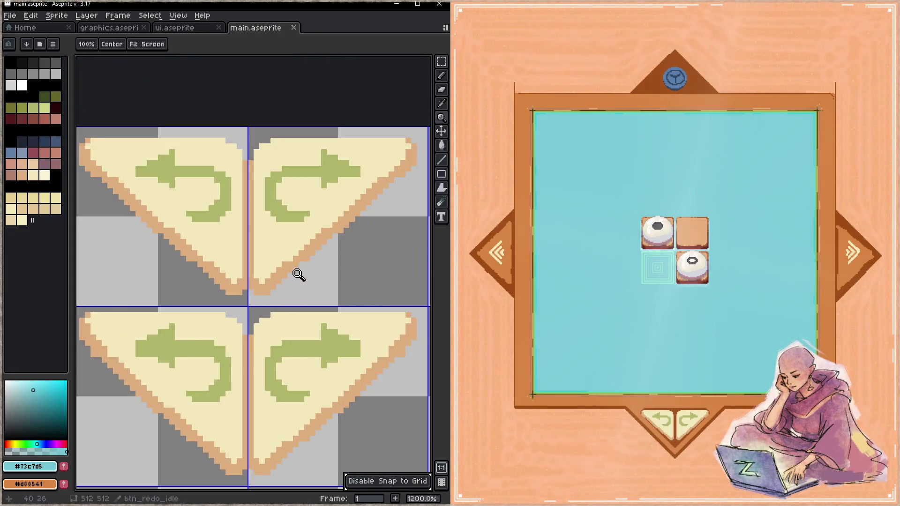
pyautogui.click(295, 276)
pyautogui.press('b')
pyautogui.keyDown('alt'); pyautogui.click(232, 321); pyautogui.keyUp('alt')
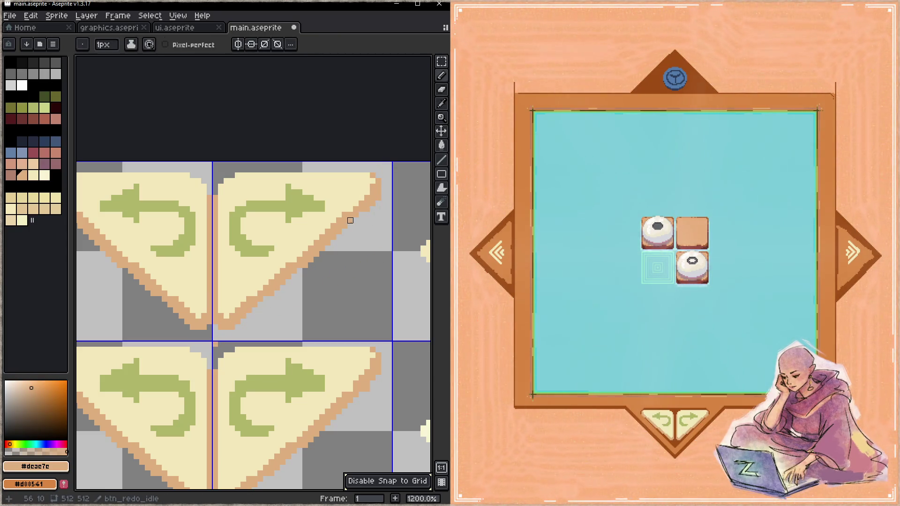
pyautogui.press('shift')
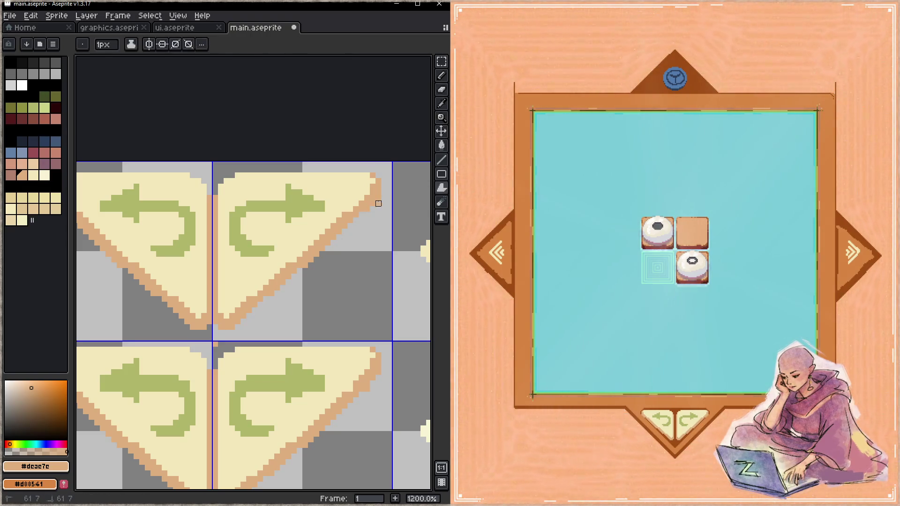
pyautogui.moveTo(373, 209)
pyautogui.mouseDown()
pyautogui.moveTo(361, 278)
pyautogui.moveTo(367, 248)
pyautogui.mouseUp()
# - Erase stray pixels on the lower edge and retouch the tan outline at 45°
pyautogui.press('e')
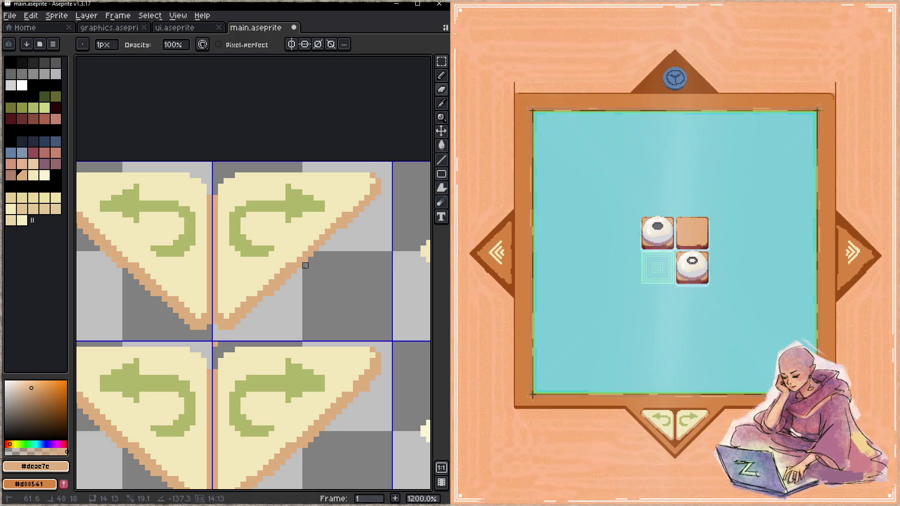
pyautogui.press('alt')
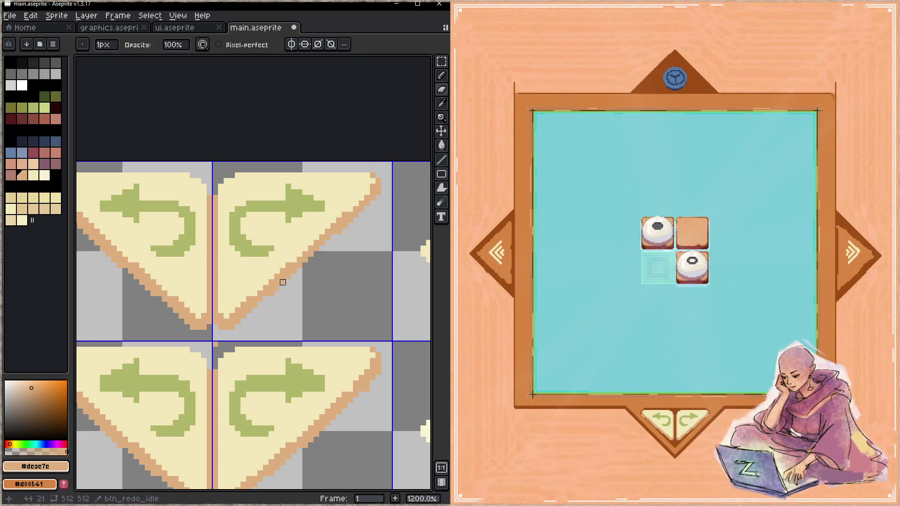
pyautogui.moveTo(232, 314); pyautogui.dragTo(300, 259)
pyautogui.press('alt')
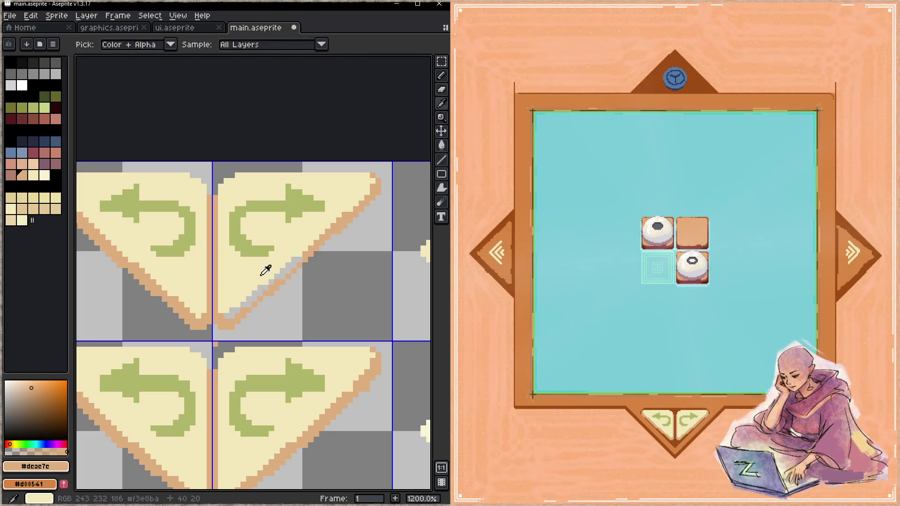
pyautogui.keyDown('alt'); pyautogui.click(267, 270); pyautogui.keyUp('alt')
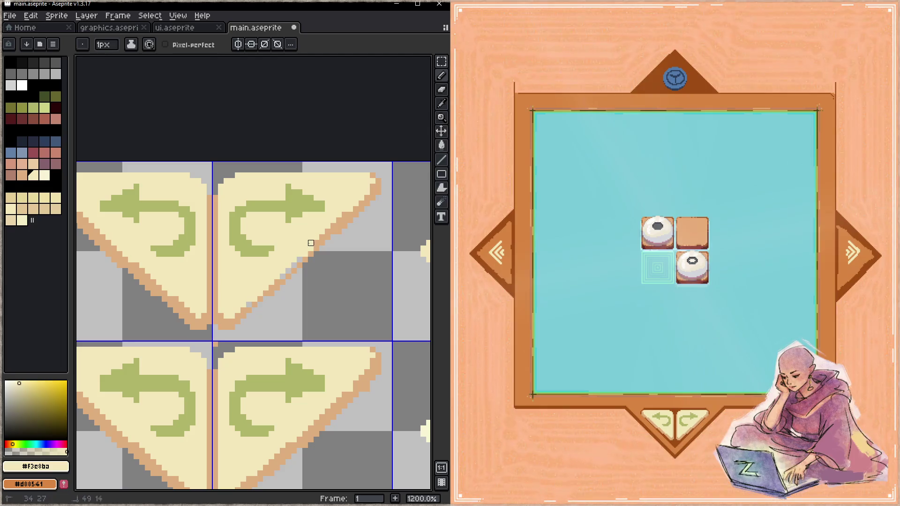
pyautogui.keyDown('alt'); pyautogui.click(350, 215); pyautogui.keyUp('alt')
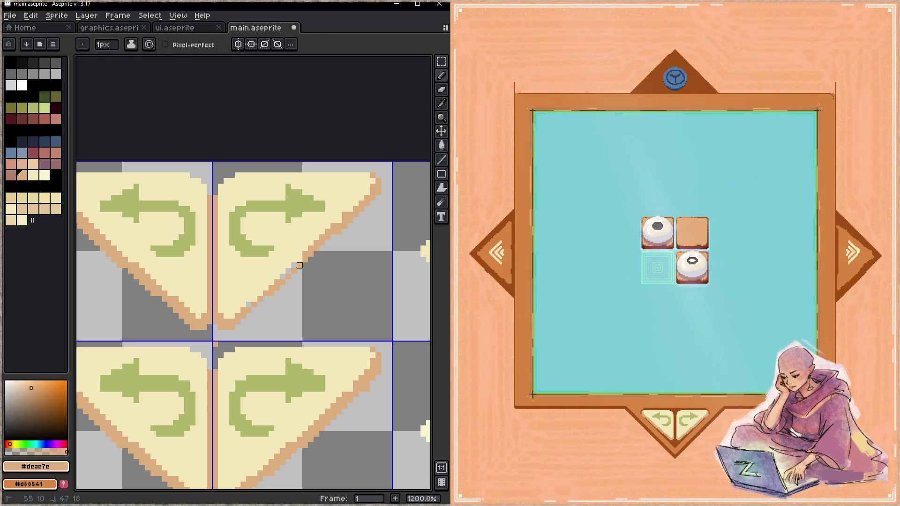
pyautogui.moveTo(271, 287); pyautogui.dragTo(334, 226)
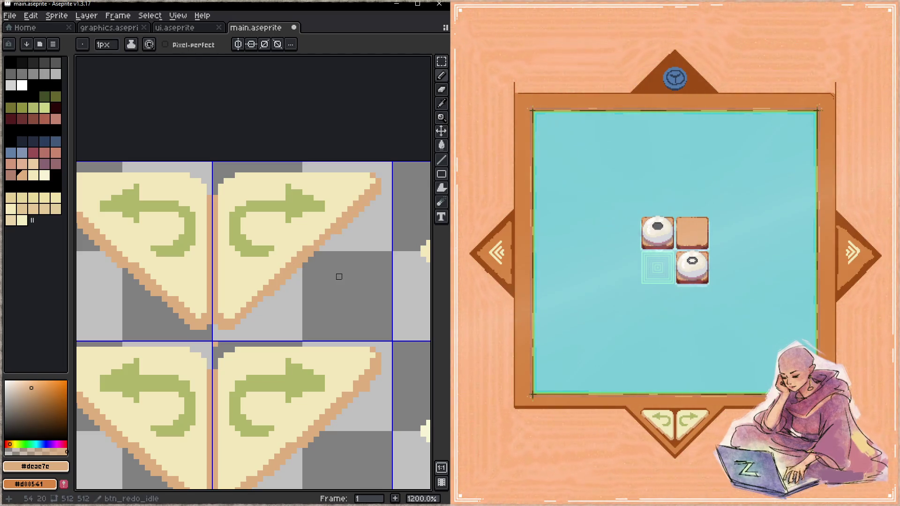
pyautogui.moveTo(238, 315); pyautogui.dragTo(373, 181)
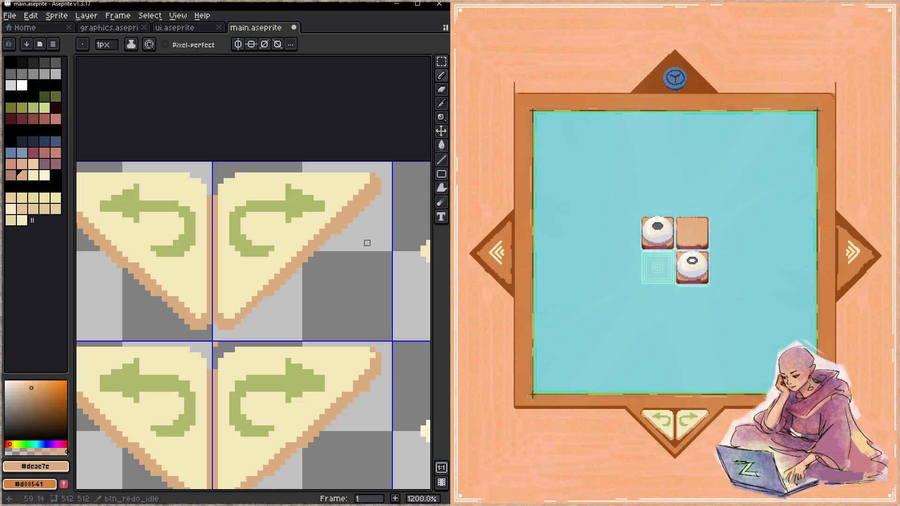
# - Redraw the redo triangle's diagonal as one straight tan line and save main.aseprite
pyautogui.press('i')
pyautogui.press('b')
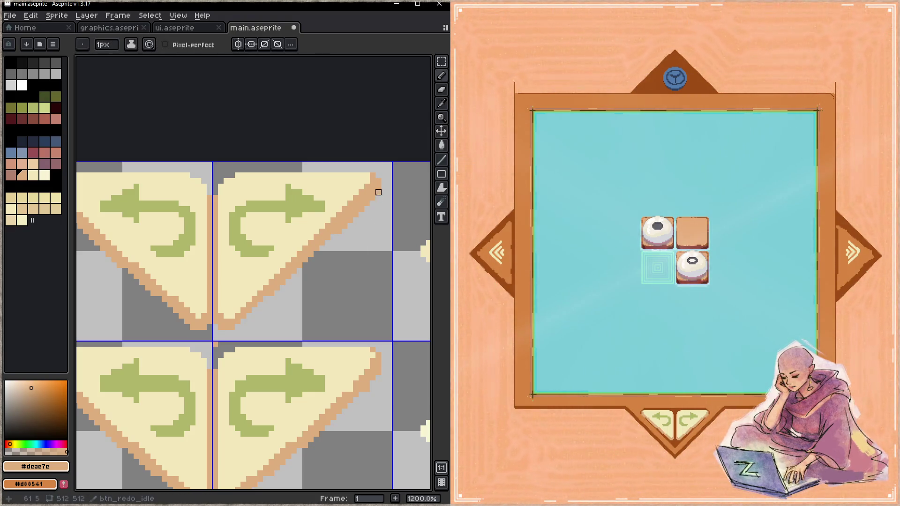
pyautogui.moveTo(372, 197)
pyautogui.mouseDown()
pyautogui.moveTo(243, 327)
pyautogui.moveTo(236, 323)
pyautogui.mouseUp()
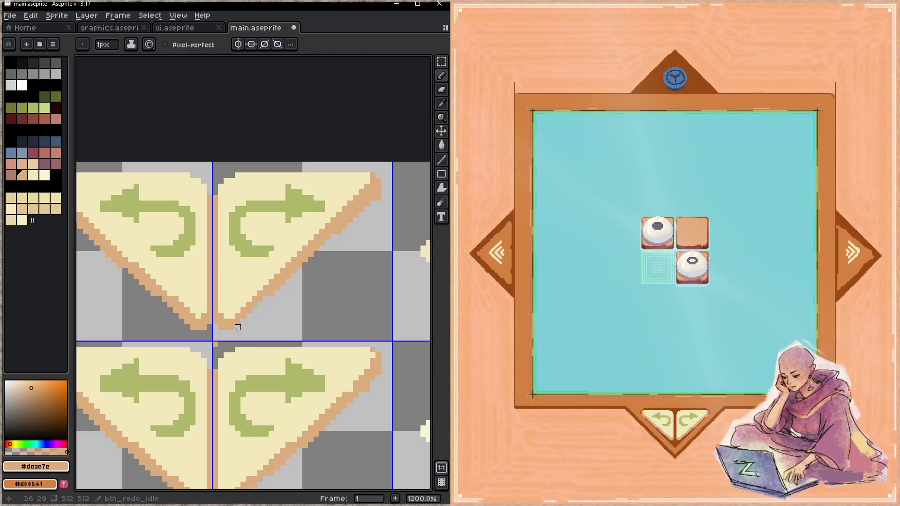
pyautogui.press('shift')
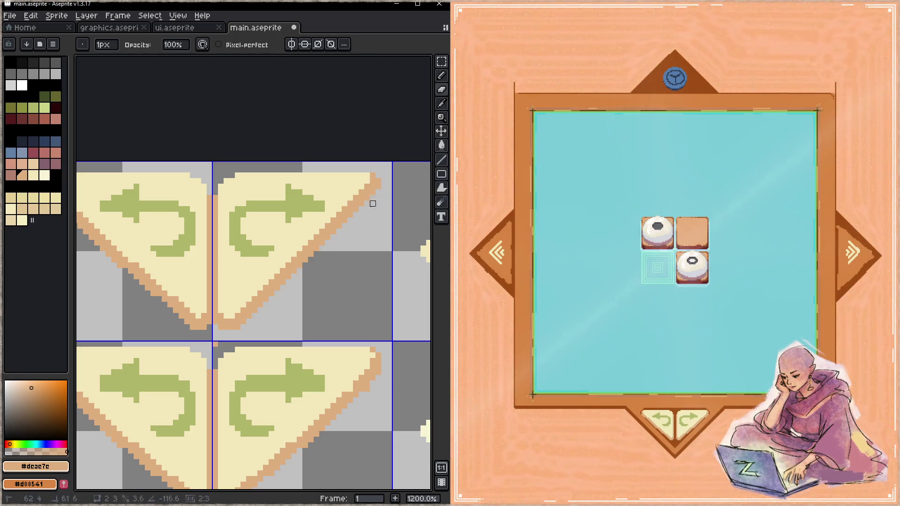
pyautogui.hotkey('ctrl', 's')
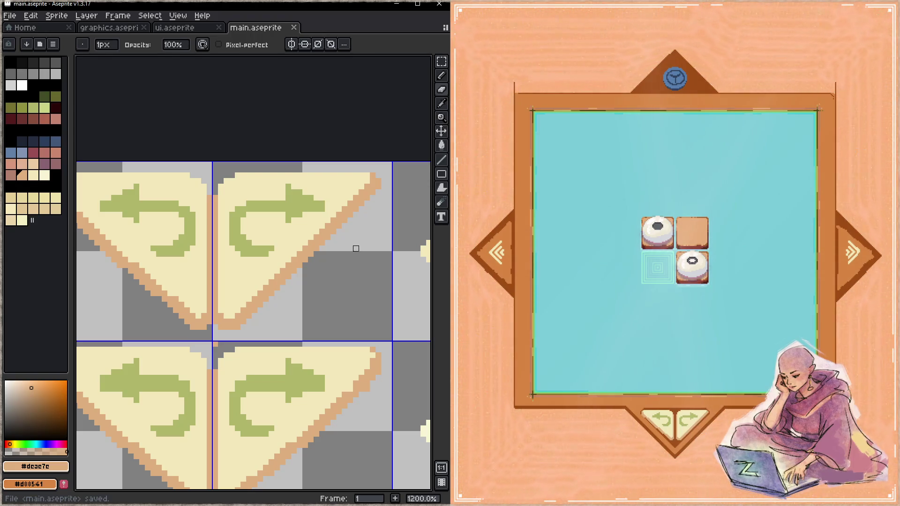
pyautogui.scroll(1, 353, 226)
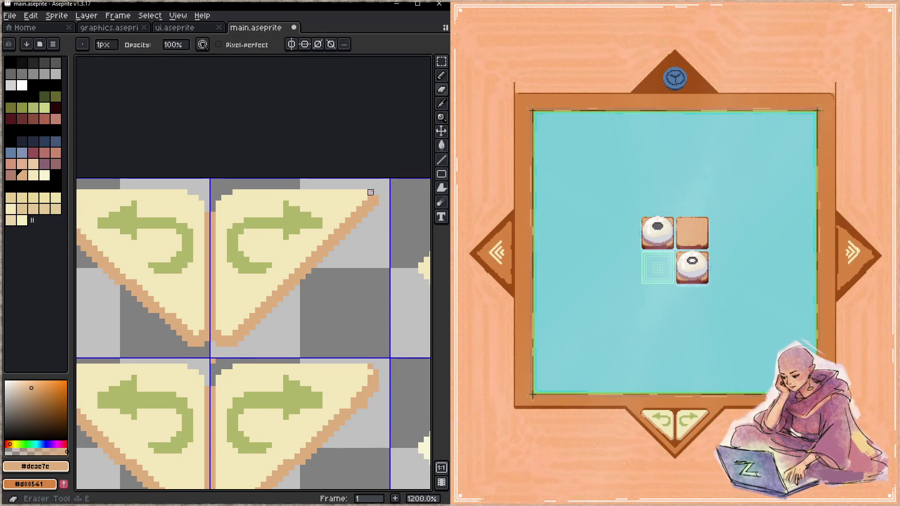
pyautogui.hotkey('ctrl', 's')
pyautogui.scroll(-4, 308, 305)
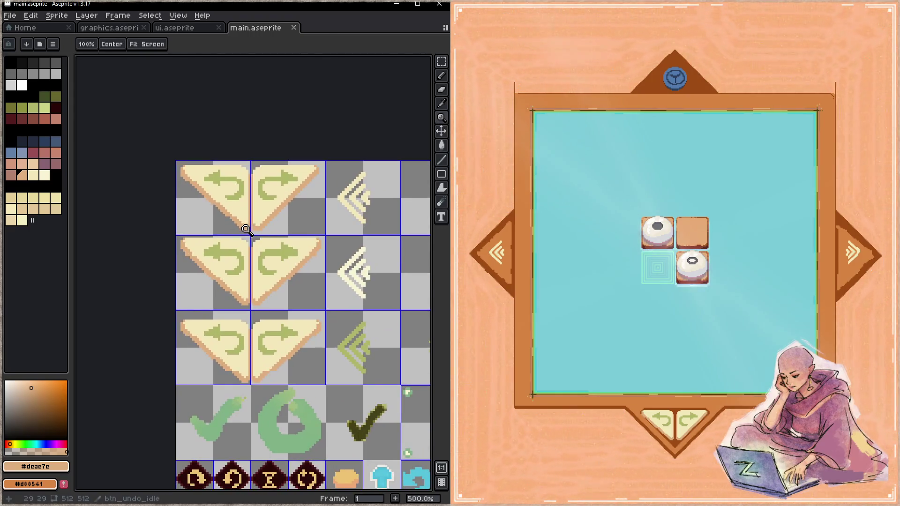
# - Erase the old undo and lower redo icons, and make an undo tile by flipping a redo copy
pyautogui.press('m')
pyautogui.moveTo(177, 162); pyautogui.dragTo(241, 382)
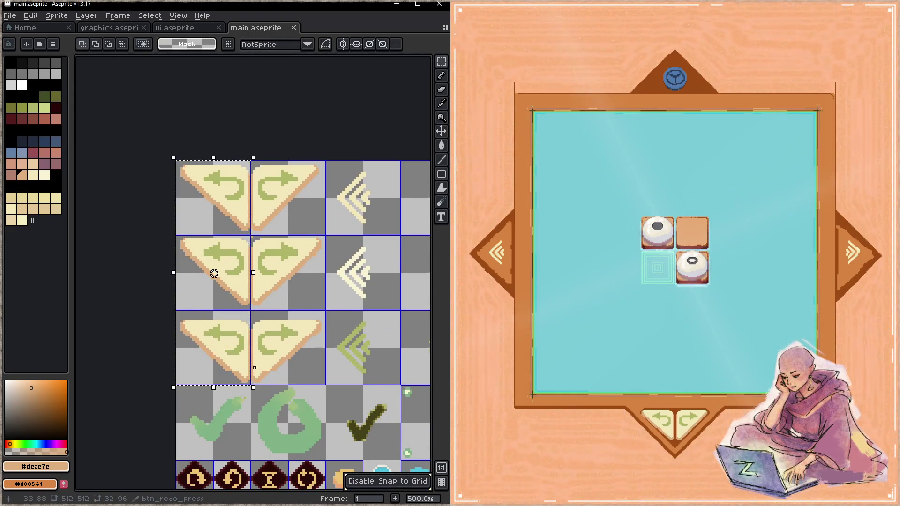
pyautogui.press('Delete')
pyautogui.moveTo(252, 238)
pyautogui.mouseDown()
pyautogui.moveTo(288, 347)
pyautogui.moveTo(325, 384)
pyautogui.mouseUp()
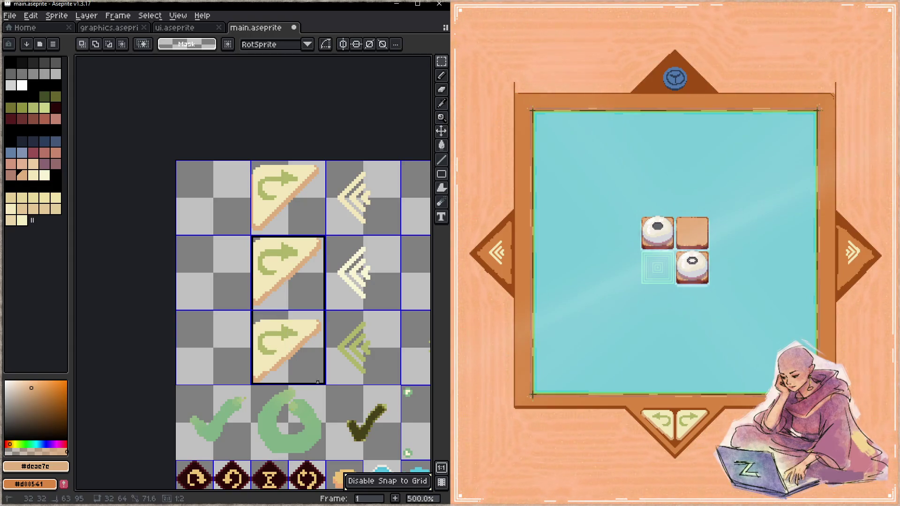
pyautogui.press('Delete')
pyautogui.moveTo(259, 166)
pyautogui.mouseDown()
pyautogui.moveTo(315, 237)
pyautogui.moveTo(261, 222)
pyautogui.moveTo(324, 233)
pyautogui.mouseUp()
pyautogui.hotkey('shift', 'h')
# - Copy the top undo/redo pair into the lower rows and zoom in on them
pyautogui.moveTo(253, 199); pyautogui.dragTo(177, 162)
pyautogui.moveTo(291, 224); pyautogui.dragTo(301, 364)
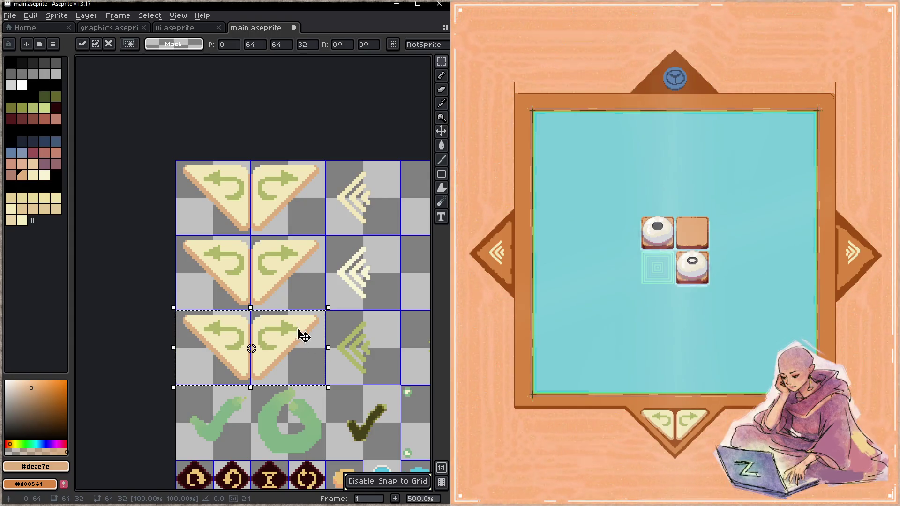
pyautogui.press('Return')
pyautogui.press('z')
pyautogui.click(264, 269)
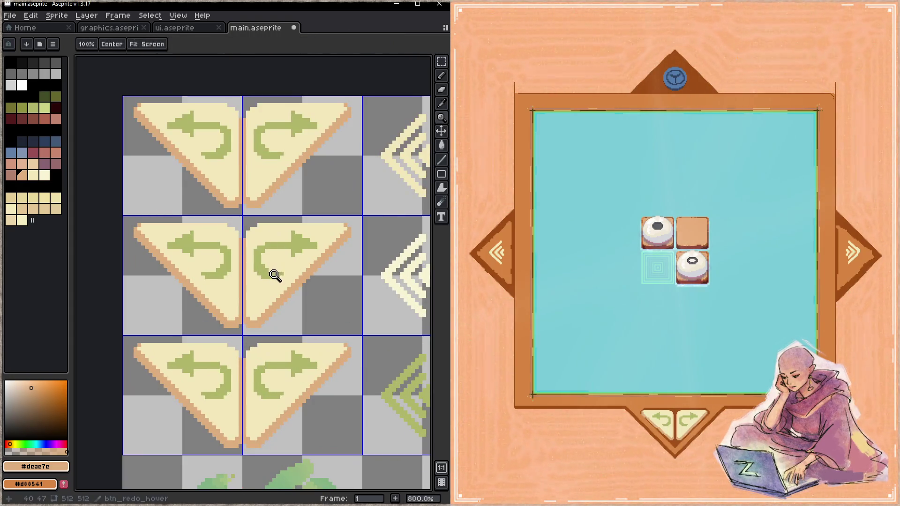
# - Nudge the middle-row undo/redo buttons up one pixel
pyautogui.press('m')
pyautogui.moveTo(141, 229); pyautogui.dragTo(357, 330)
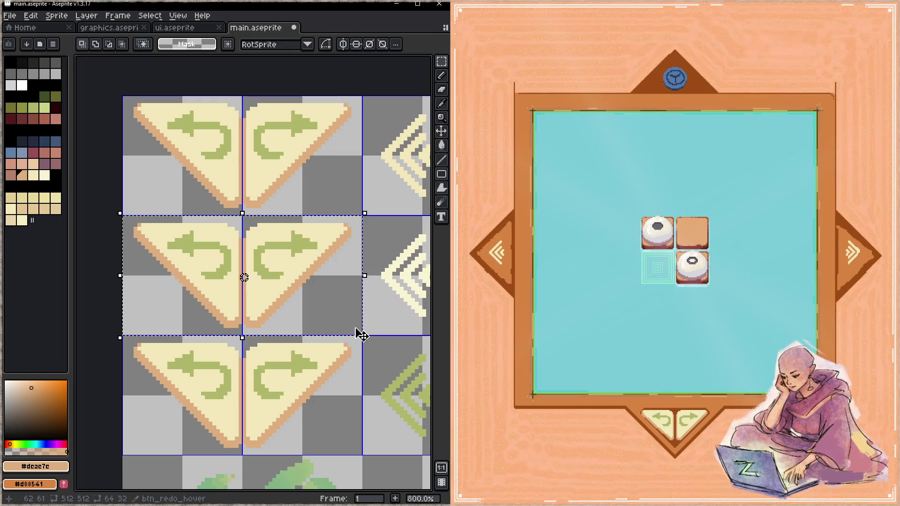
pyautogui.press('Up')
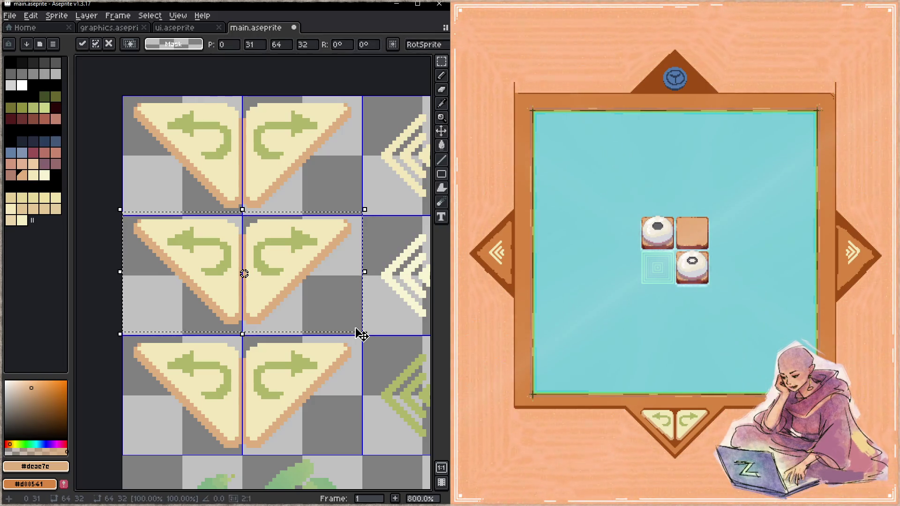
pyautogui.hotkey('ctrl', 'd')
pyautogui.scroll(-3, 225, 328)
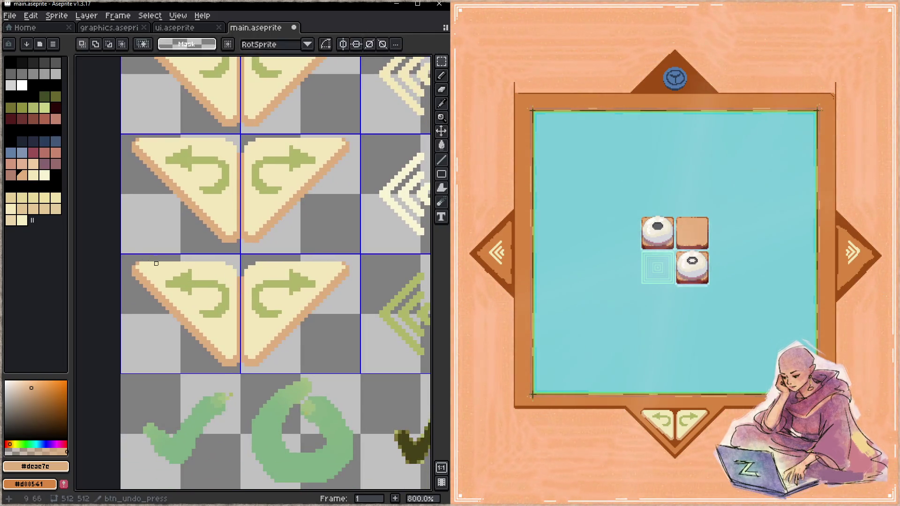
# - Adjust the bottom-row buttons, save main.aseprite, and try redo in the game
pyautogui.moveTo(123, 255); pyautogui.dragTo(366, 378)
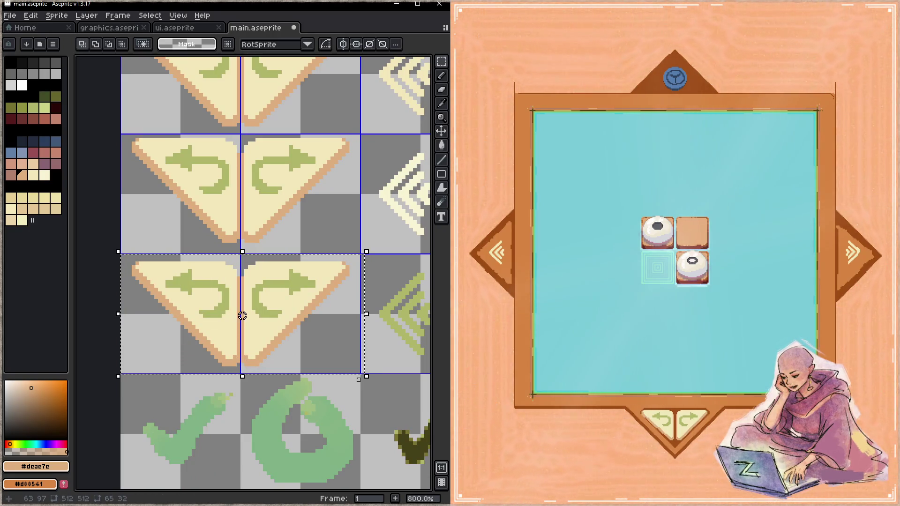
pyautogui.click(242, 319)
pyautogui.hotkey('ctrl', 's')
pyautogui.hotkey('ctrl', 'd')
pyautogui.hscroll(2, 373, 317)
pyautogui.scroll(-1, 356, 314)
pyautogui.click(691, 424)
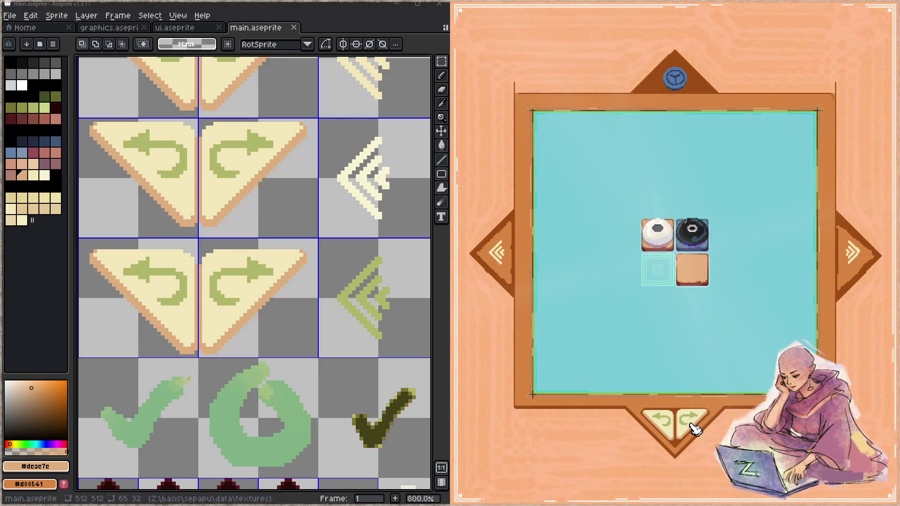
# - Test the game's undo and redo buttons several times, then switch to graphics.aseprite
pyautogui.click(676, 432)
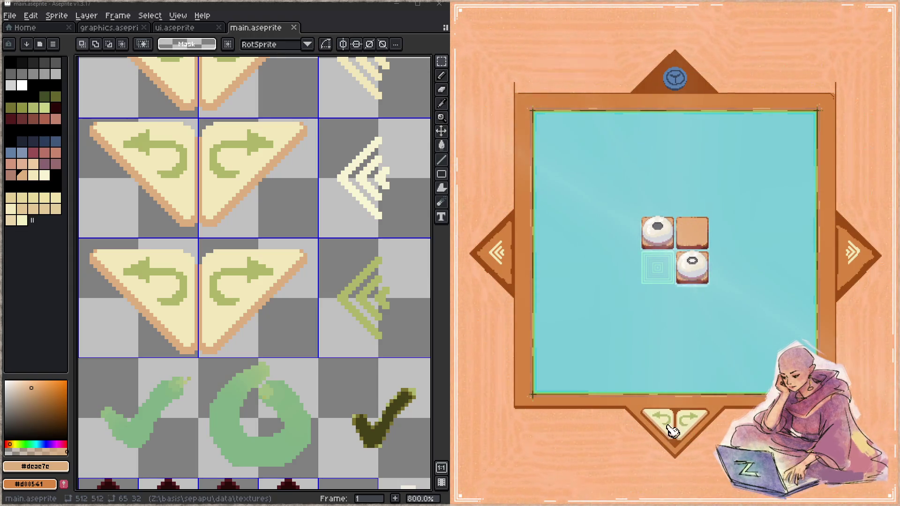
pyautogui.click(693, 426)
pyautogui.click(663, 423)
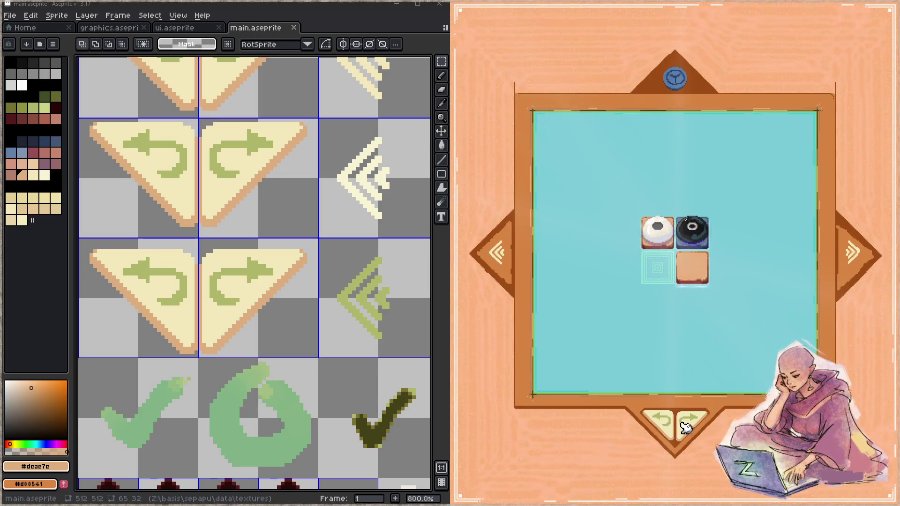
pyautogui.click(661, 423)
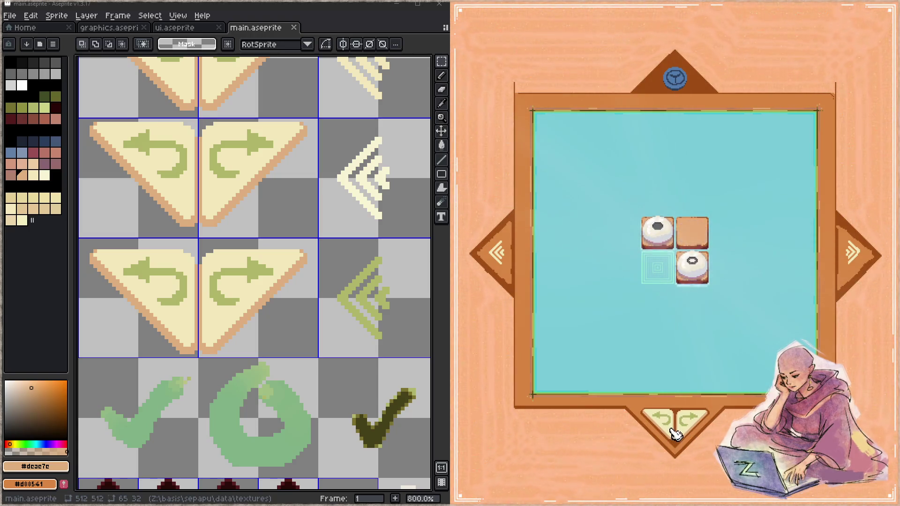
pyautogui.click(692, 430)
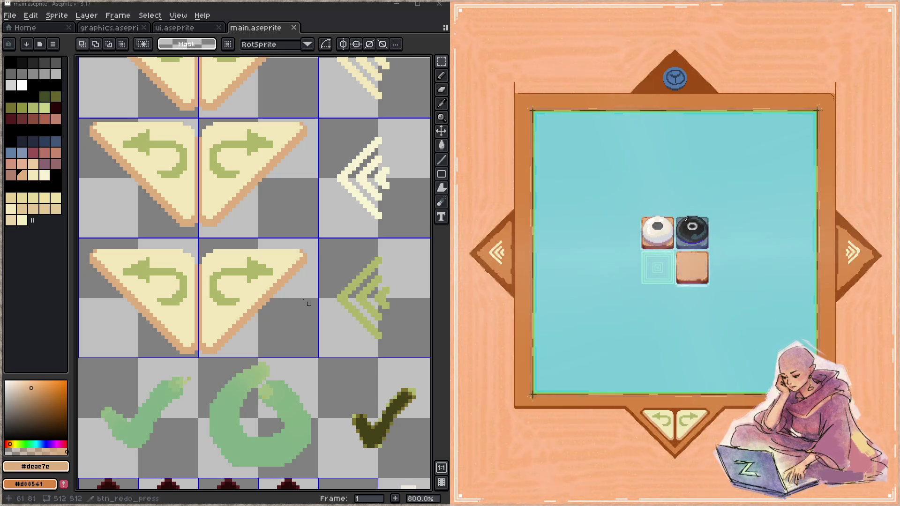
pyautogui.click(112, 28)
pyautogui.scroll(3, 281, 295)
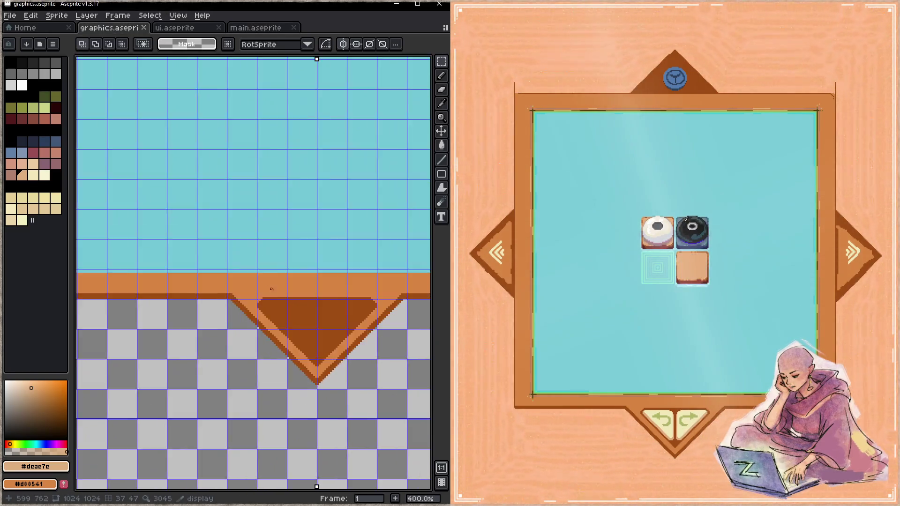
# - Recolour the triangle's dark top row in frame orange #d88541 and save
pyautogui.press('alt')
pyautogui.keyDown('alt'); pyautogui.click(218, 262); pyautogui.keyUp('alt')
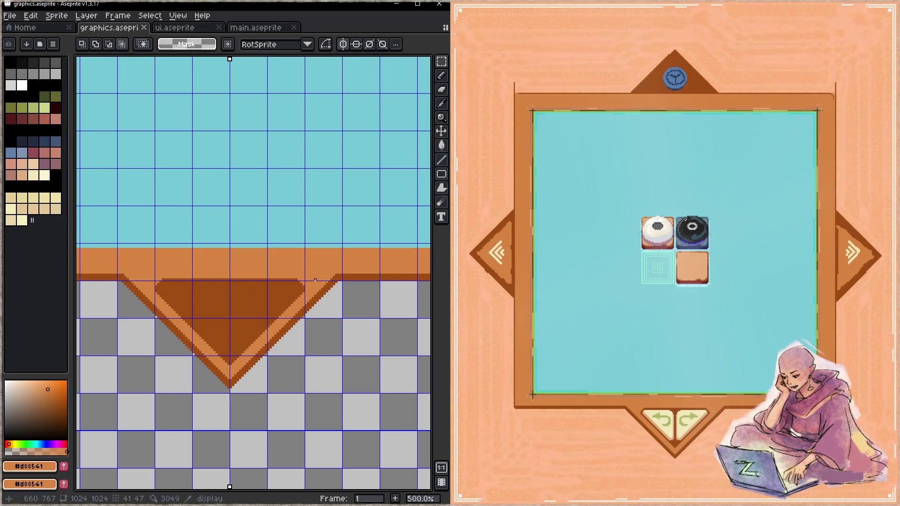
pyautogui.press('b')
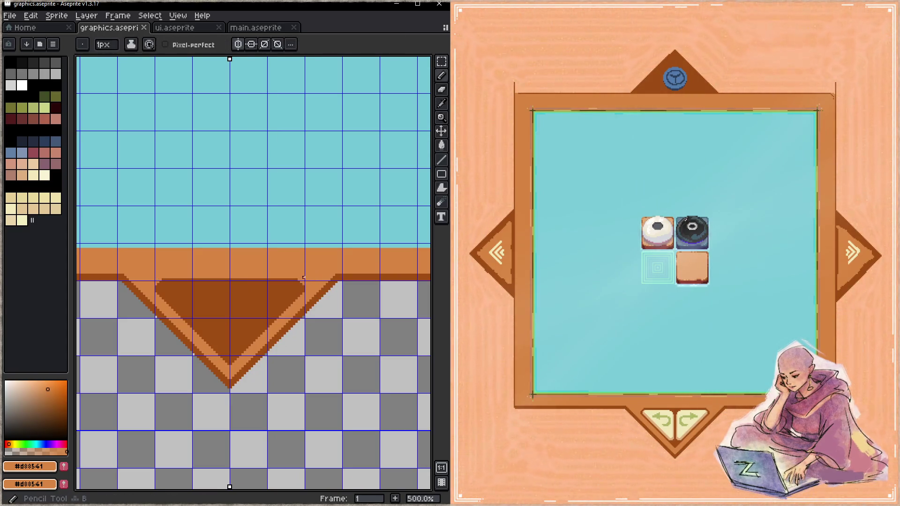
pyautogui.keyDown('shift'); pyautogui.click(161, 280); pyautogui.keyUp('shift')
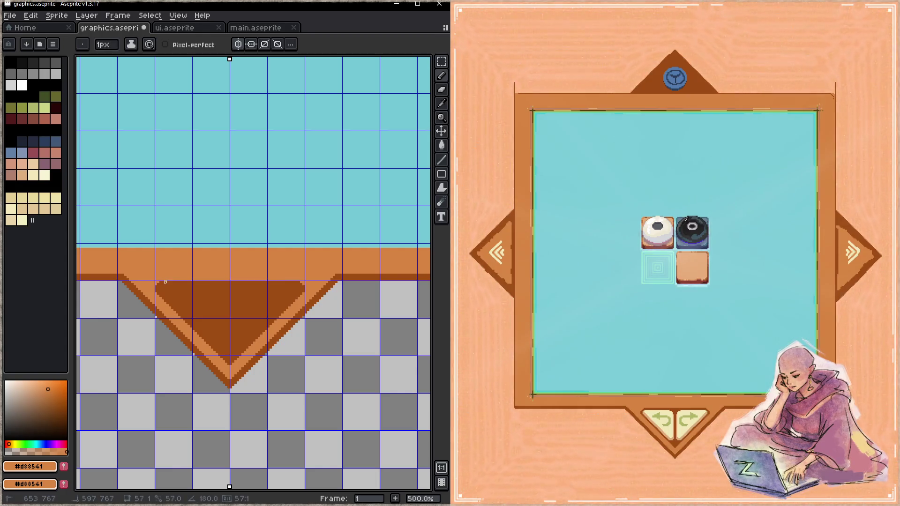
pyautogui.hotkey('ctrl', 's')
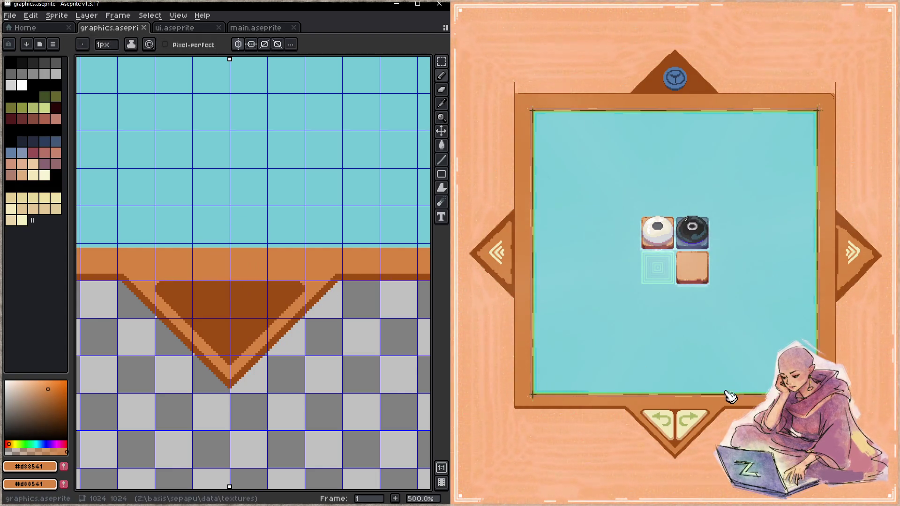
# - Check the updated board in the game with an undo and a redo
pyautogui.click(665, 421)
pyautogui.click(696, 422)
pyautogui.scroll(-3, 193, 234)
pyautogui.scroll(1, 189, 247)
# - Draw light tan #c5a46c lines along the triangle's top edge and down to the V's point
pyautogui.keyDown('alt'); pyautogui.click(189, 247); pyautogui.keyUp('alt')
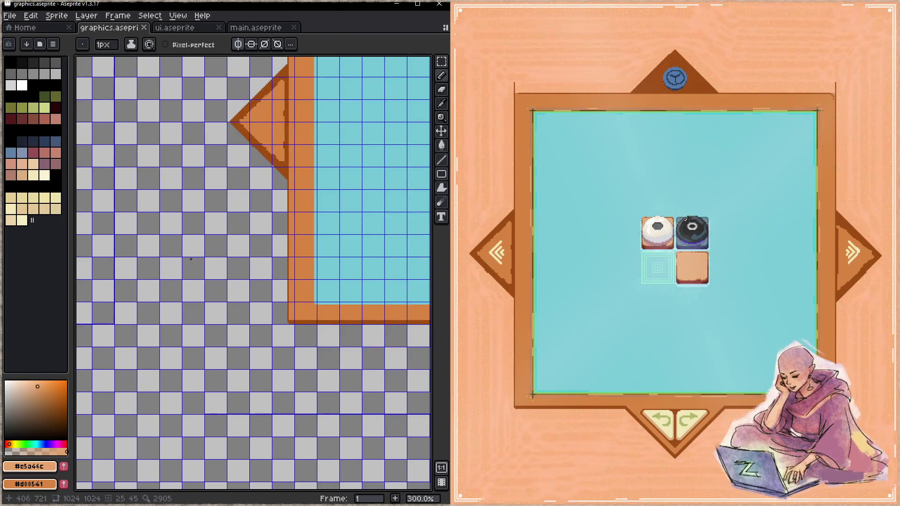
pyautogui.scroll(5, 190, 259)
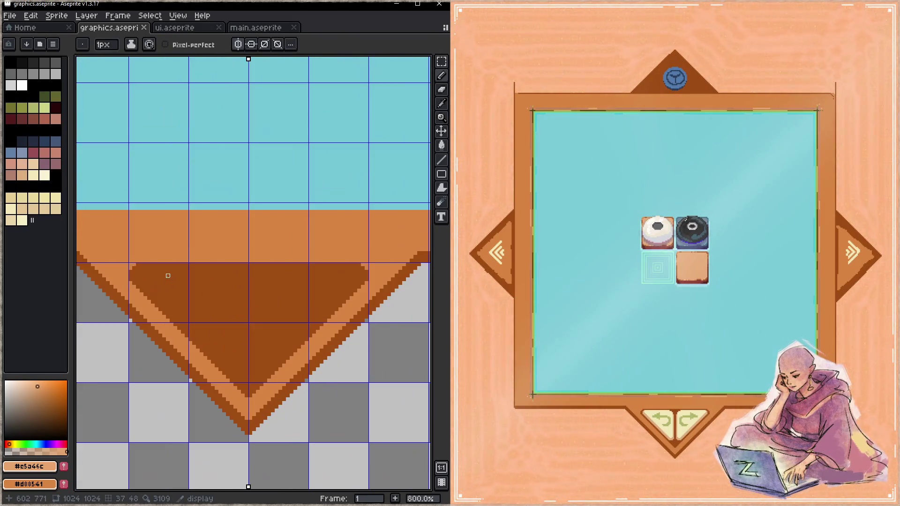
pyautogui.scroll(-1, 249, 253)
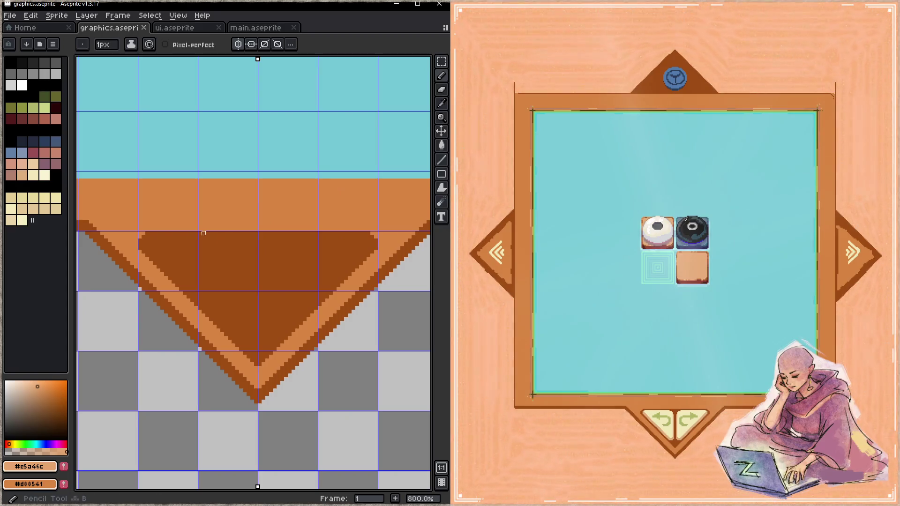
pyautogui.moveTo(150, 225); pyautogui.dragTo(383, 230)
pyautogui.keyDown('shift'); pyautogui.click(368, 229); pyautogui.keyUp('shift')
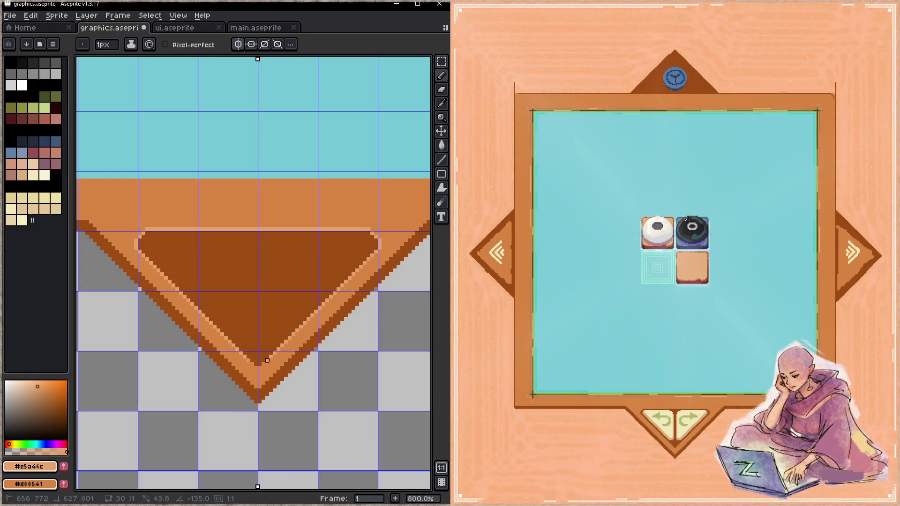
pyautogui.keyDown('shift'); pyautogui.click(263, 368); pyautogui.keyUp('shift')
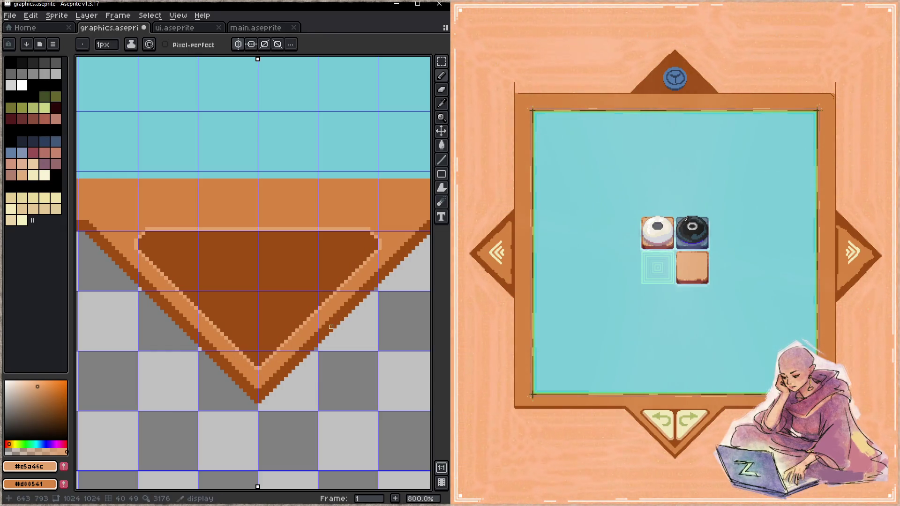
pyautogui.hscroll(5, 347, 315)
pyautogui.scroll(3, 347, 315)
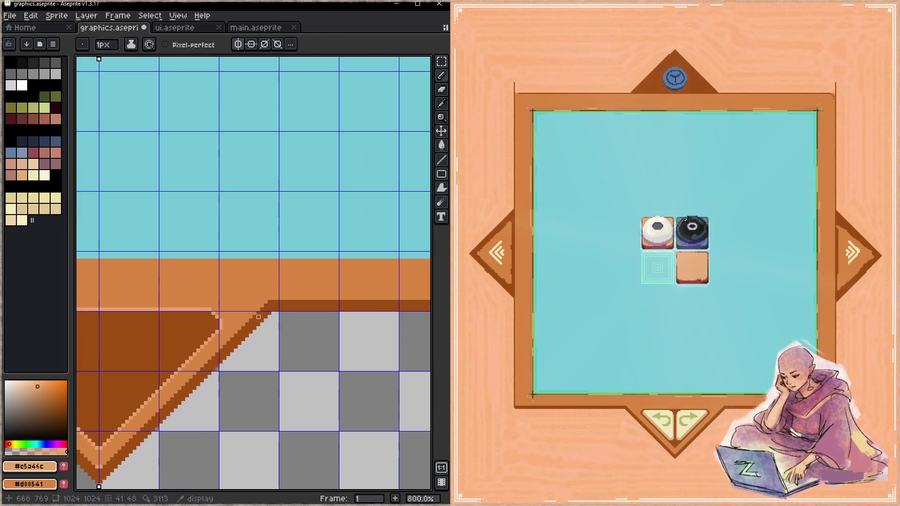
# - Complete the light tan line up the other diagonal and along the frame edge
pyautogui.keyDown('shift'); pyautogui.click(269, 298); pyautogui.keyUp('shift')
pyautogui.hscroll(10, 279, 321)
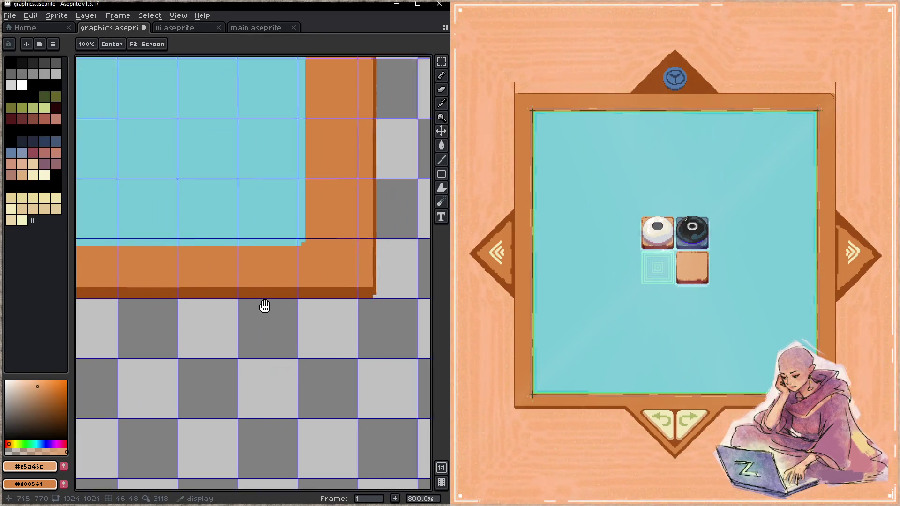
pyautogui.keyDown('shift'); pyautogui.click(330, 284); pyautogui.keyUp('shift')
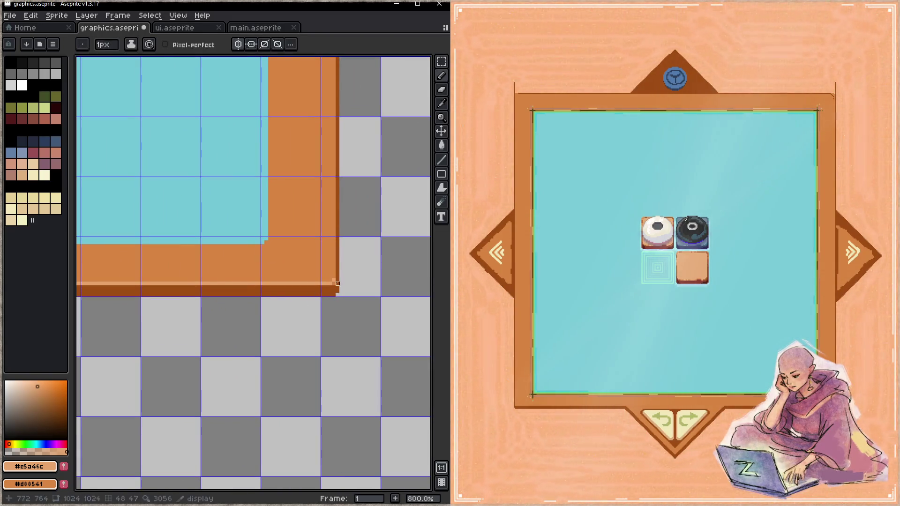
# - Pick the dark brown #9f4c14, save graphics.aseprite, and advance the game to the next level
pyautogui.keyDown('alt'); pyautogui.click(336, 289); pyautogui.keyUp('alt')
pyautogui.press('z')
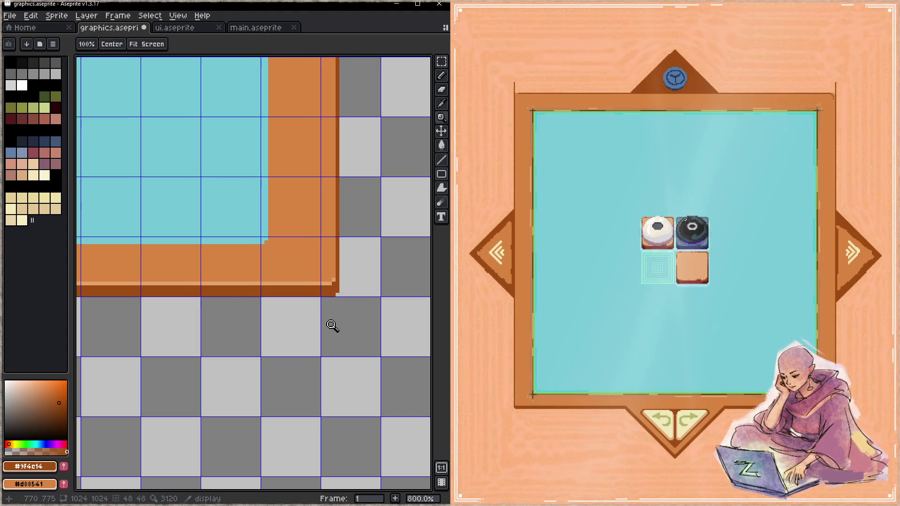
pyautogui.hotkey('ctrl', 's')
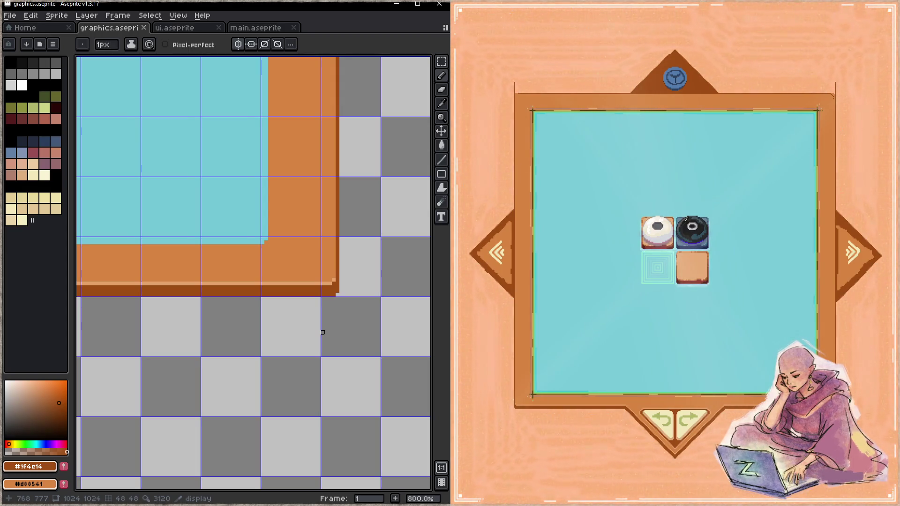
pyautogui.click(851, 255)
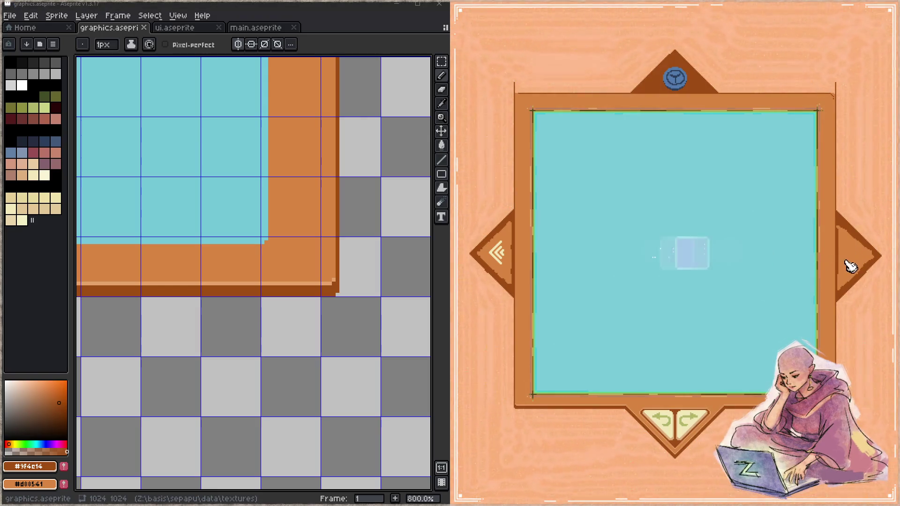
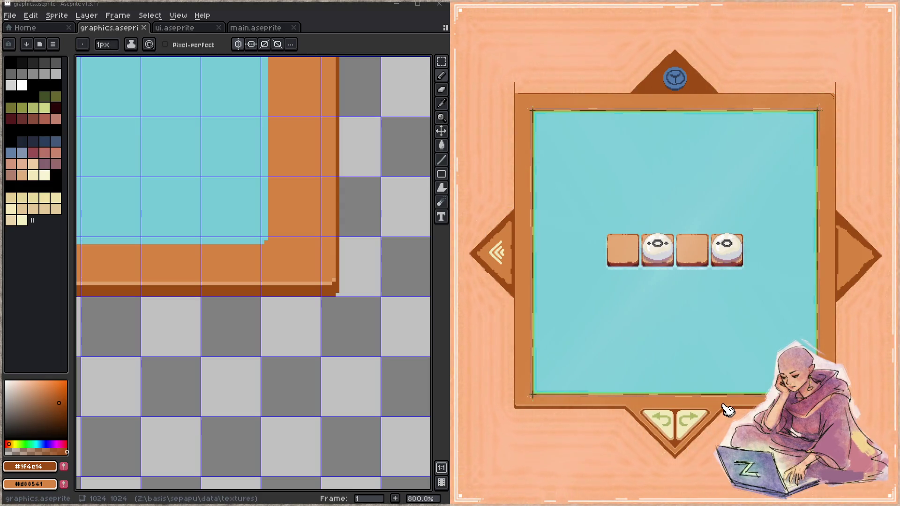
# - Paint a light-orange pixel, picked from the frame border, into the V piece's notch and save
pyautogui.scroll(-5, 389, 322)
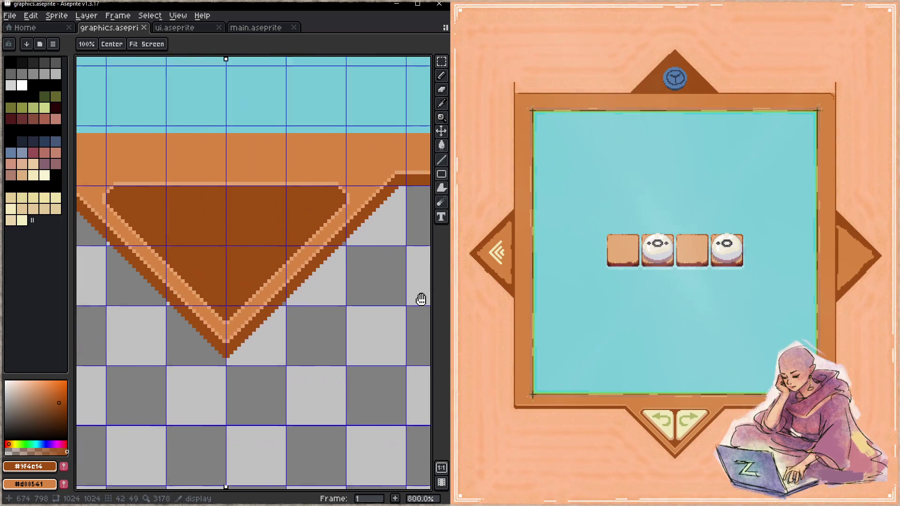
pyautogui.scroll(3, 242, 331)
pyautogui.scroll(-1, 239, 342)
pyautogui.keyDown('alt'); pyautogui.click(234, 349); pyautogui.keyUp('alt')
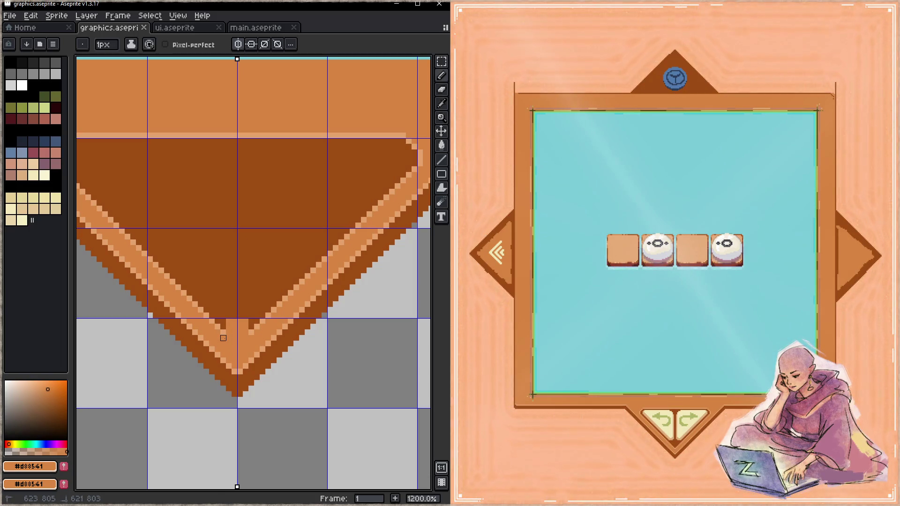
pyautogui.click(235, 315)
pyautogui.hotkey('ctrl', 's')
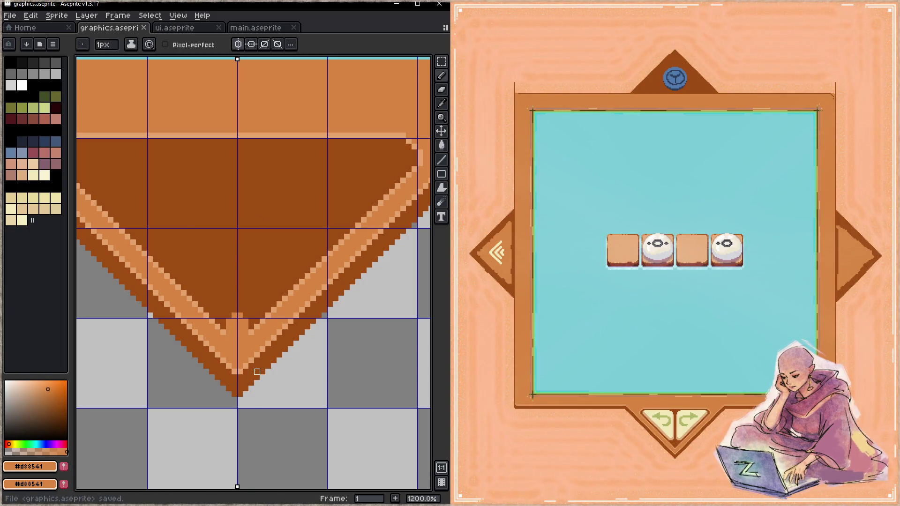
# - Add mirrored light-orange pixels around the V's bottom notch and save
pyautogui.click(229, 332)
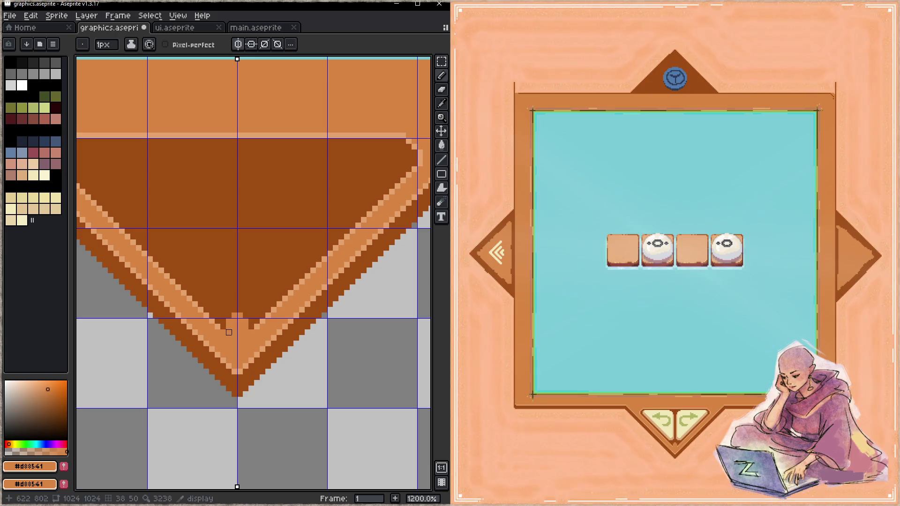
pyautogui.press('z')
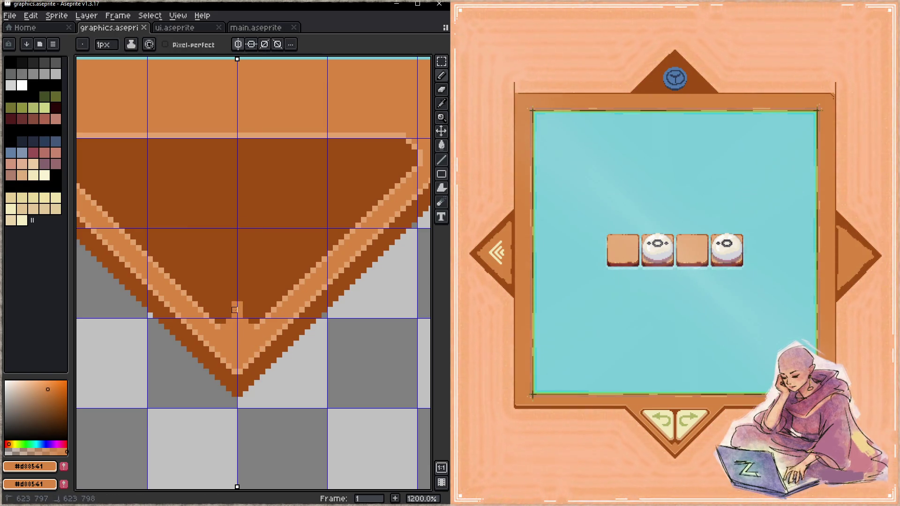
pyautogui.click(228, 316)
pyautogui.click(245, 315)
pyautogui.click(220, 324)
pyautogui.click(253, 324)
pyautogui.hotkey('ctrl', 's')
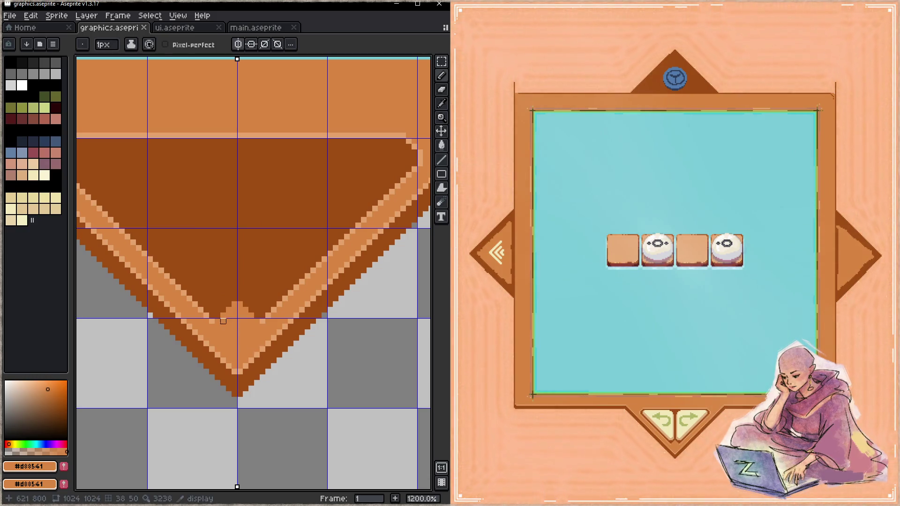
# - Draw a small light-beige peak inside the V notch and save
pyautogui.keyDown('alt'); pyautogui.click(218, 315); pyautogui.keyUp('alt')
pyautogui.moveTo(229, 304); pyautogui.dragTo(259, 316)
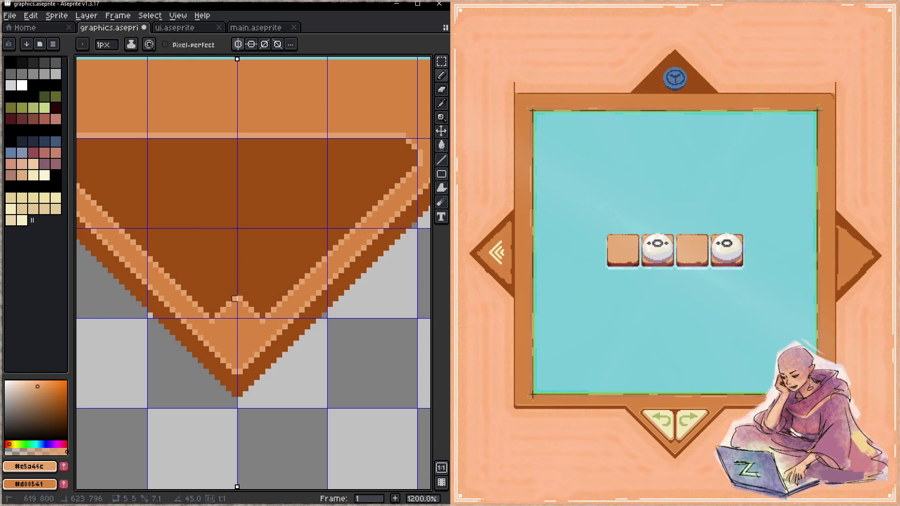
pyautogui.click(237, 304)
pyautogui.click(235, 299)
pyautogui.hotkey('ctrl', 's')
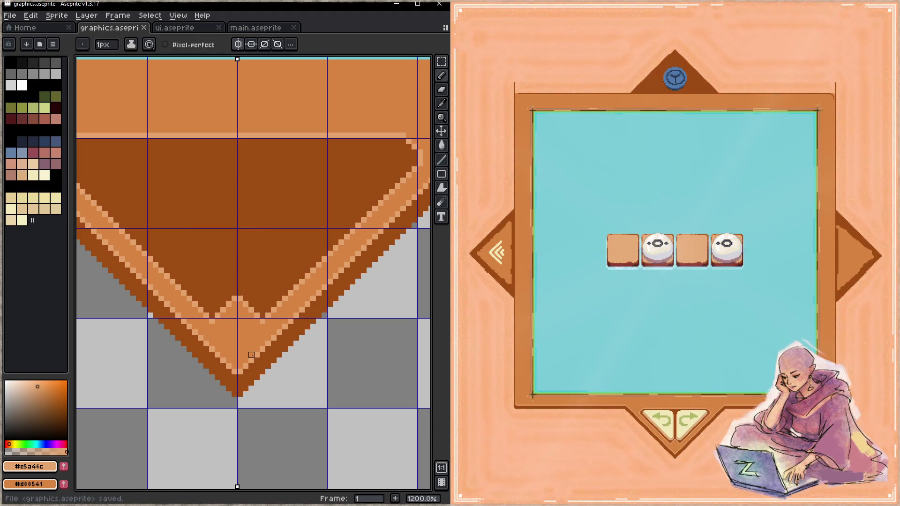
# - Touch up the peak and the V tip pixels in dark brown and save
pyautogui.click(235, 304)
pyautogui.keyDown('alt'); pyautogui.click(234, 299); pyautogui.keyUp('alt')
pyautogui.moveTo(234, 298); pyautogui.dragTo(218, 316)
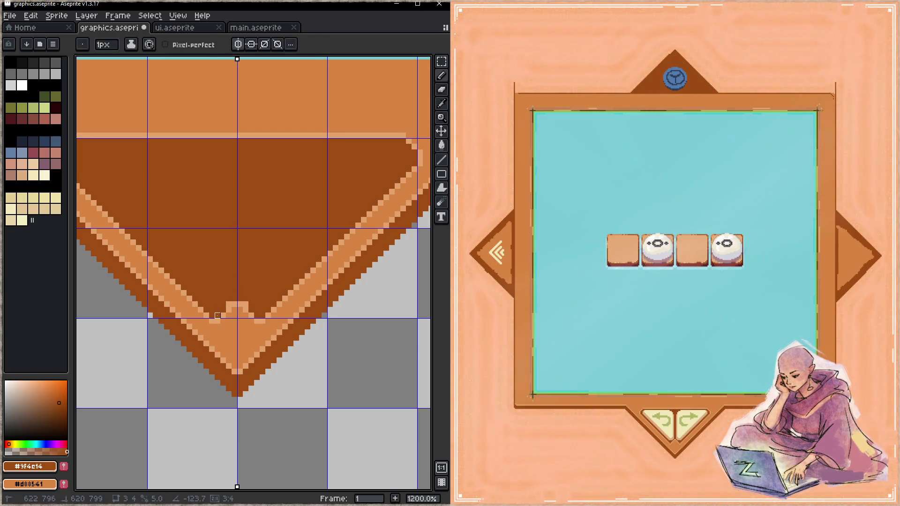
pyautogui.press('z')
pyautogui.hotkey('ctrl', 's')
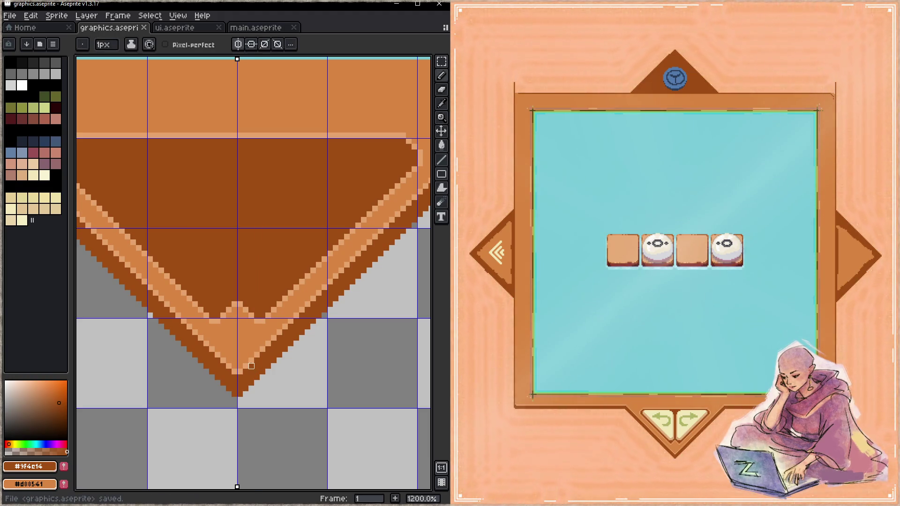
# - Add a light-beige pixel and a few orange band pixels on the V's upper inner edge, and save
pyautogui.moveTo(254, 238); pyautogui.dragTo(288, 328)
pyautogui.keyDown('alt'); pyautogui.click(273, 230); pyautogui.keyUp('alt')
pyautogui.click(271, 236)
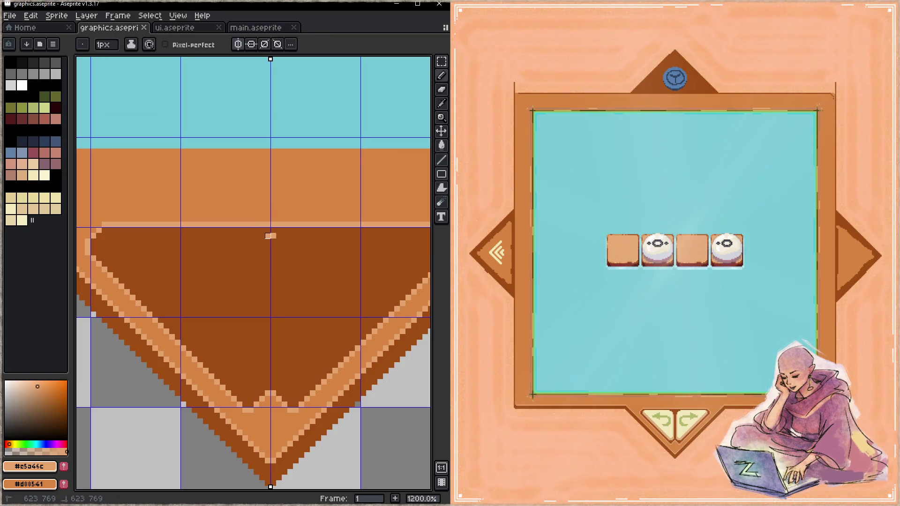
pyautogui.keyDown('alt'); pyautogui.click(281, 206); pyautogui.keyUp('alt')
pyautogui.moveTo(265, 224); pyautogui.dragTo(280, 224)
pyautogui.hotkey('ctrl', 's')
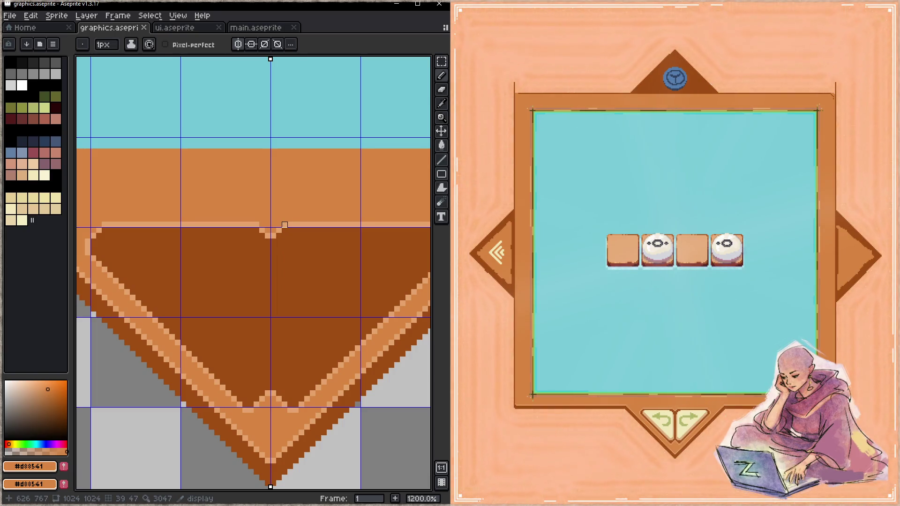
# - Fill the upper notch with mirrored light-beige pixels, set an orange pixel beside it, and save
pyautogui.keyDown('alt'); pyautogui.click(275, 233); pyautogui.keyUp('alt')
pyautogui.click(271, 240)
pyautogui.click(284, 230)
pyautogui.keyDown('alt'); pyautogui.click(293, 214); pyautogui.keyUp('alt')
pyautogui.click(285, 225)
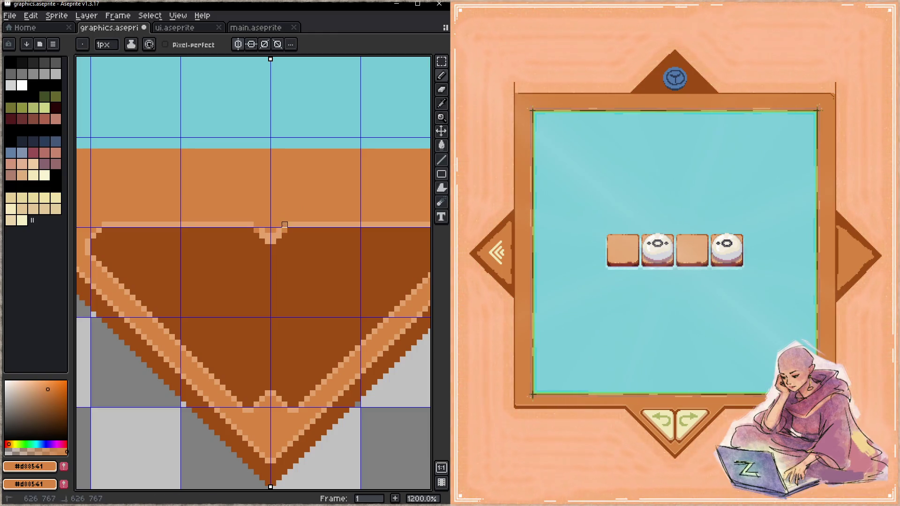
pyautogui.keyDown('alt'); pyautogui.click(287, 223); pyautogui.keyUp('alt')
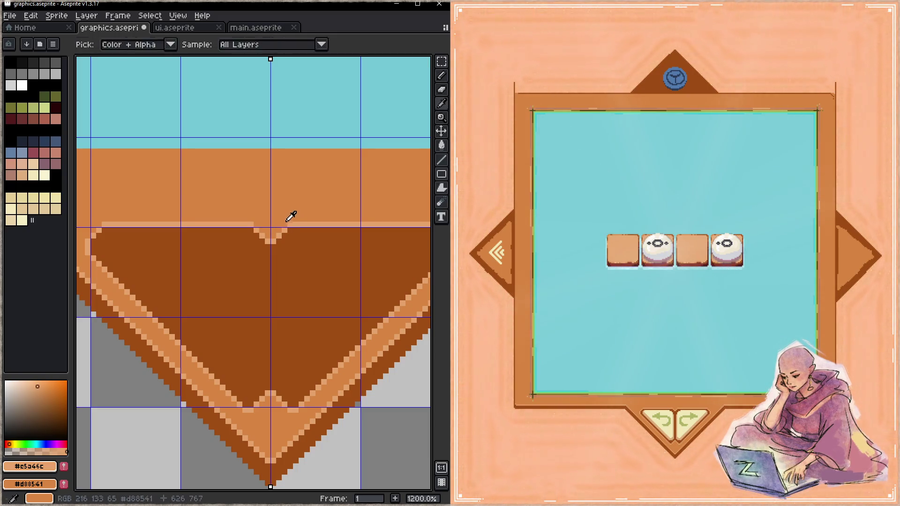
pyautogui.click(290, 225)
pyautogui.hotkey('ctrl', 's')
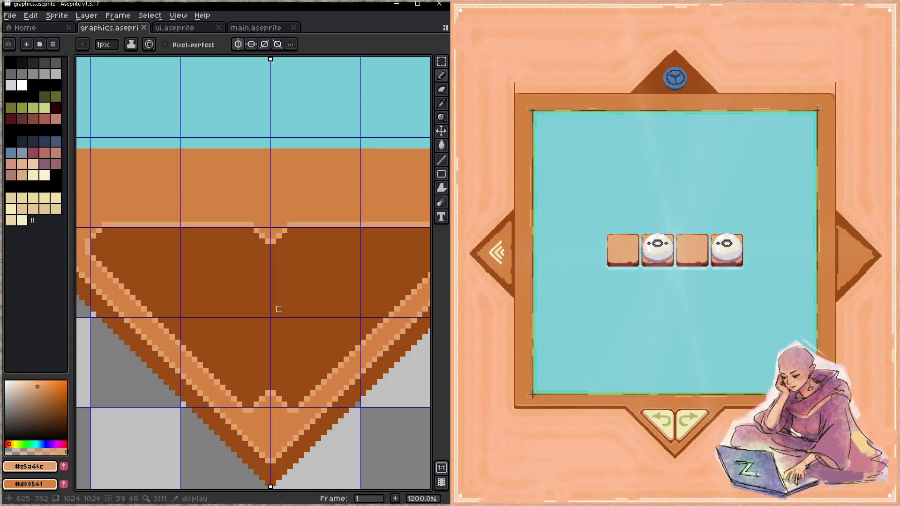
pyautogui.scroll(-3, 279, 281)
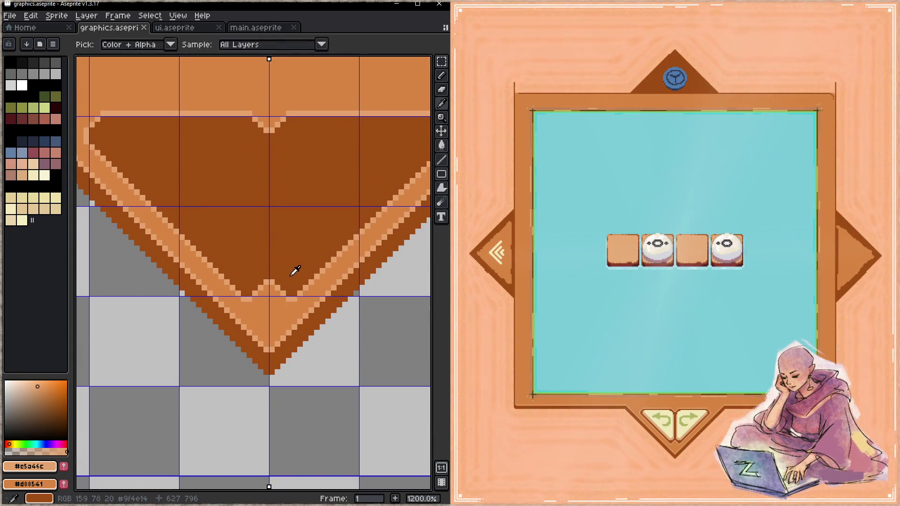
# - Paint a dark-brown diamond at the V tip and save
pyautogui.keyDown('alt'); pyautogui.click(271, 349); pyautogui.keyUp('alt')
pyautogui.moveTo(266, 310); pyautogui.dragTo(266, 321)
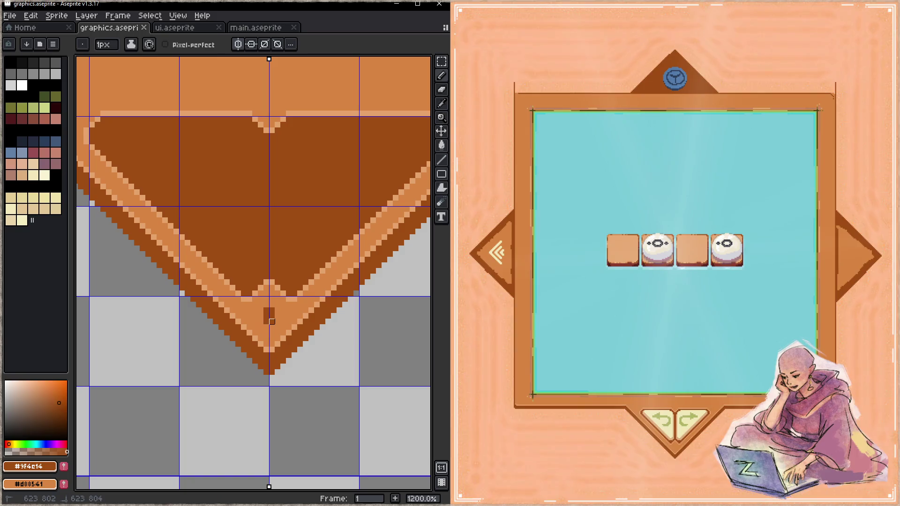
pyautogui.click(261, 316)
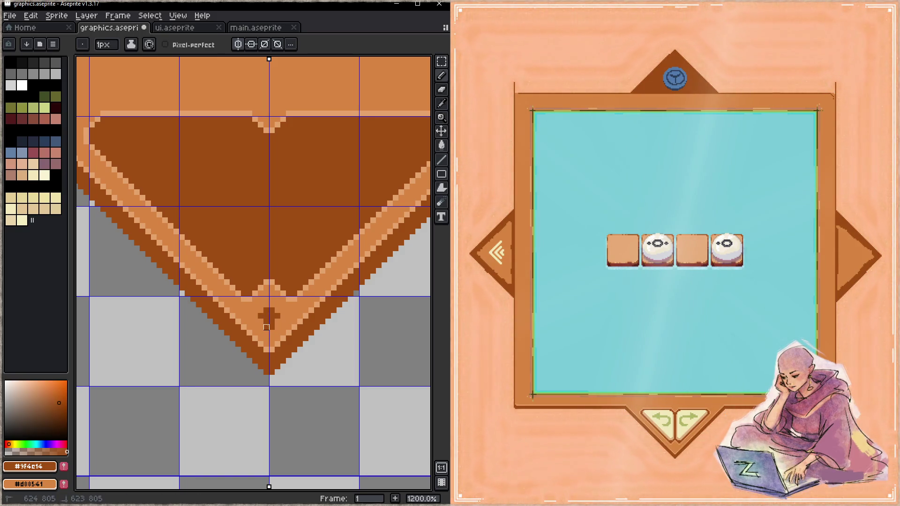
pyautogui.moveTo(260, 321); pyautogui.dragTo(277, 322)
pyautogui.click(267, 305)
pyautogui.click(261, 313)
pyautogui.click(254, 315)
pyautogui.click(280, 311)
pyautogui.hotkey('ctrl', 's')
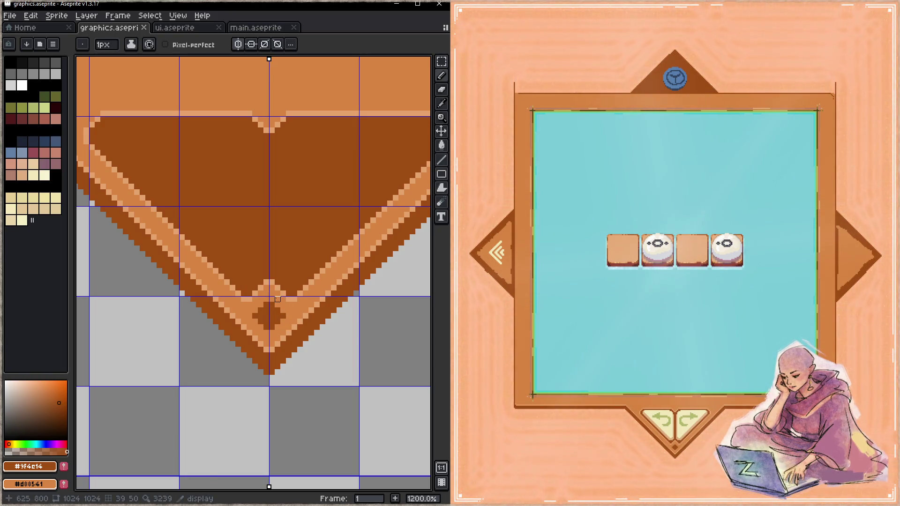
# - Add darker checker pixels inside the diamond and save
pyautogui.click(283, 304)
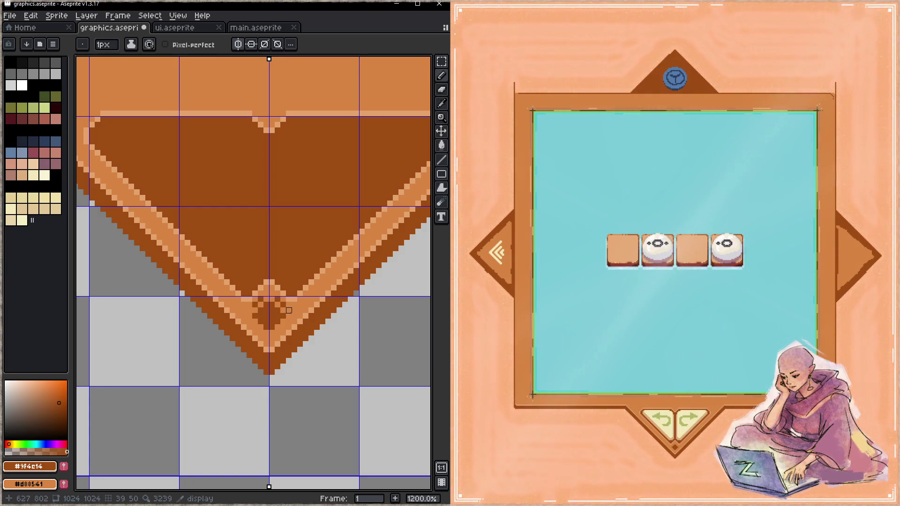
pyautogui.click(289, 320)
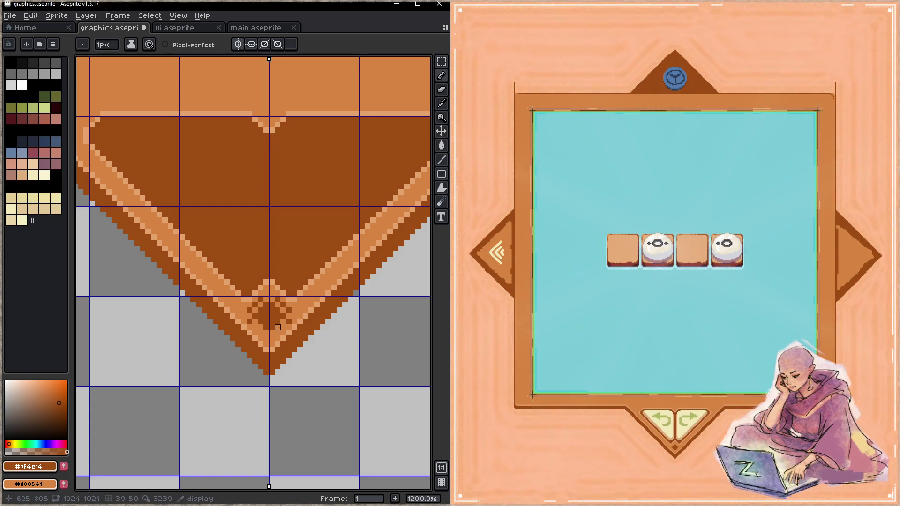
pyautogui.click(277, 344)
pyautogui.click(295, 316)
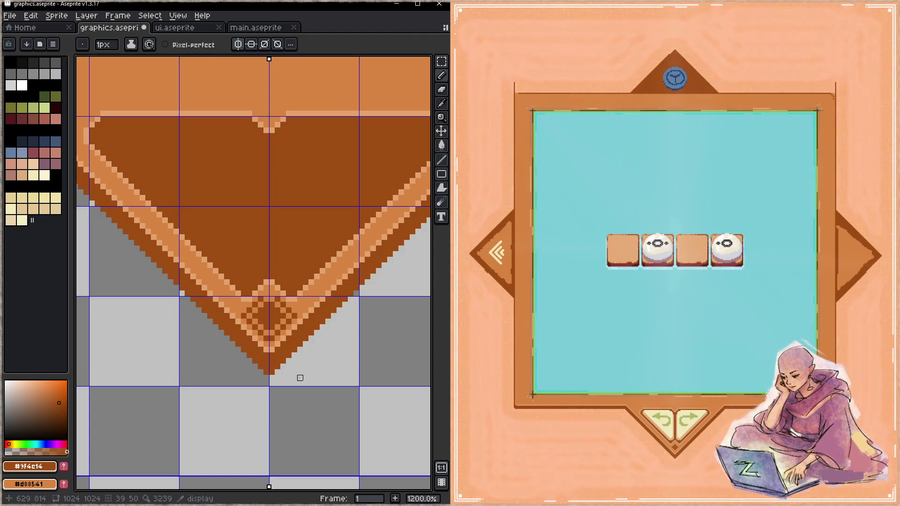
pyautogui.hotkey('ctrl', 's')
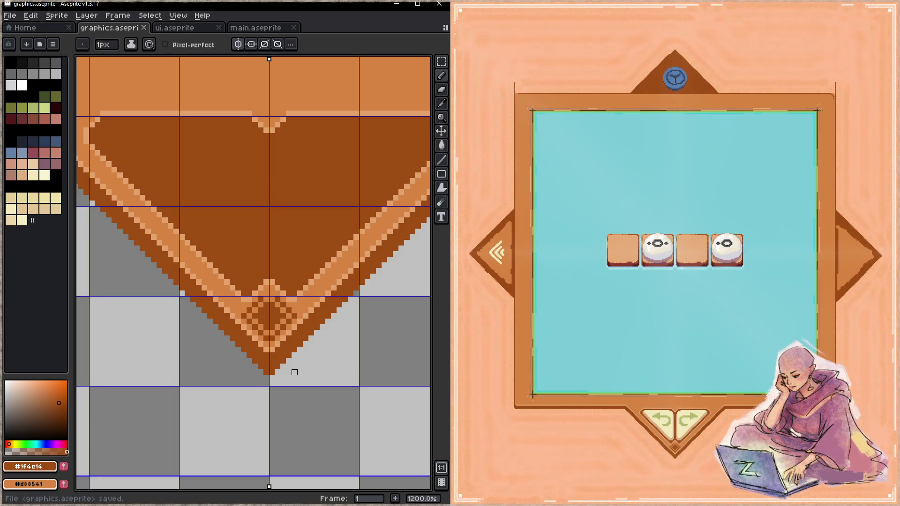
pyautogui.hotkey('ctrl', 's')
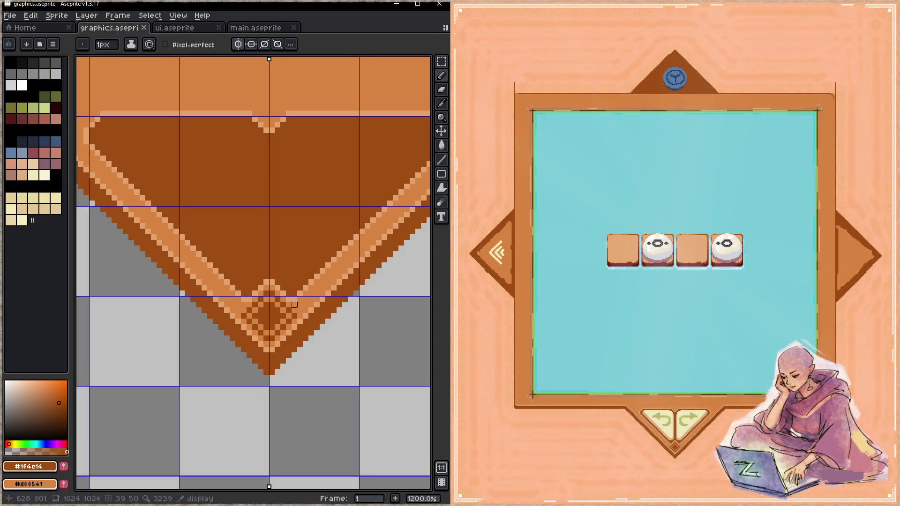
pyautogui.moveTo(305, 305); pyautogui.dragTo(232, 348)
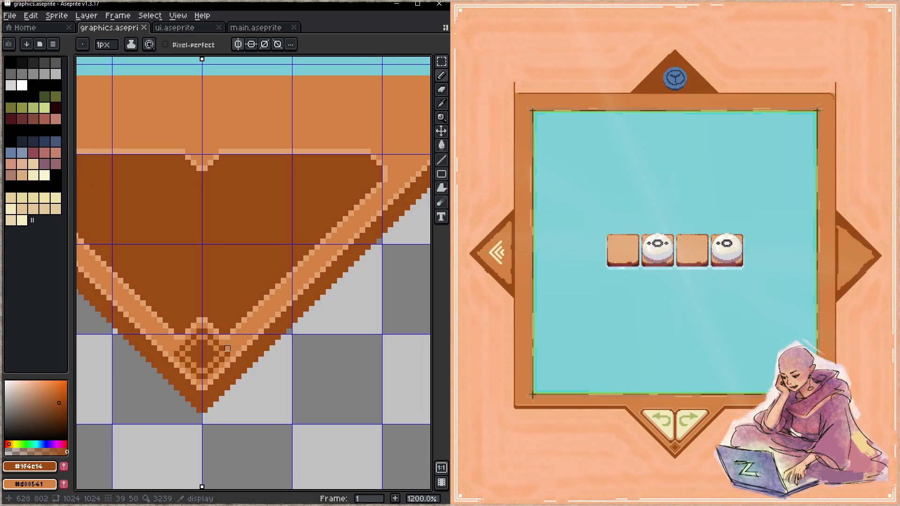
# - Add dark pixels along the V's diagonal border band and save
pyautogui.click(233, 342)
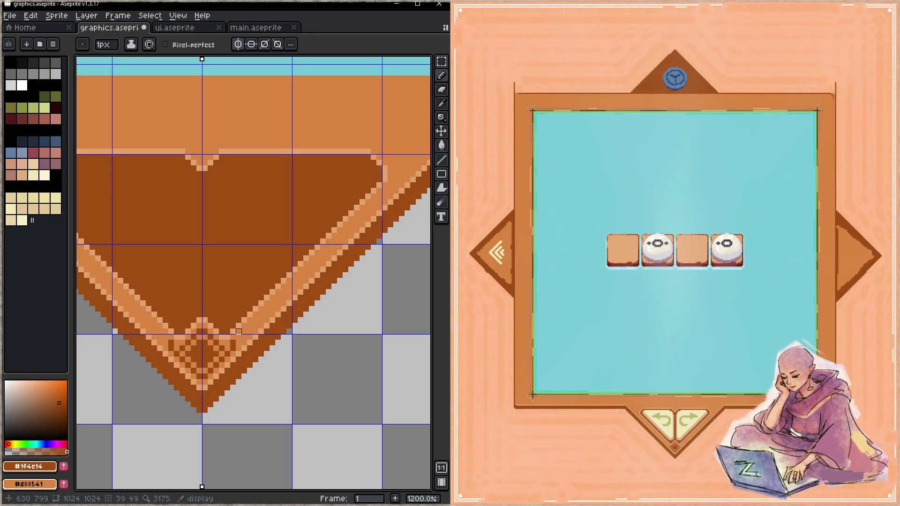
pyautogui.press('z')
pyautogui.press('b')
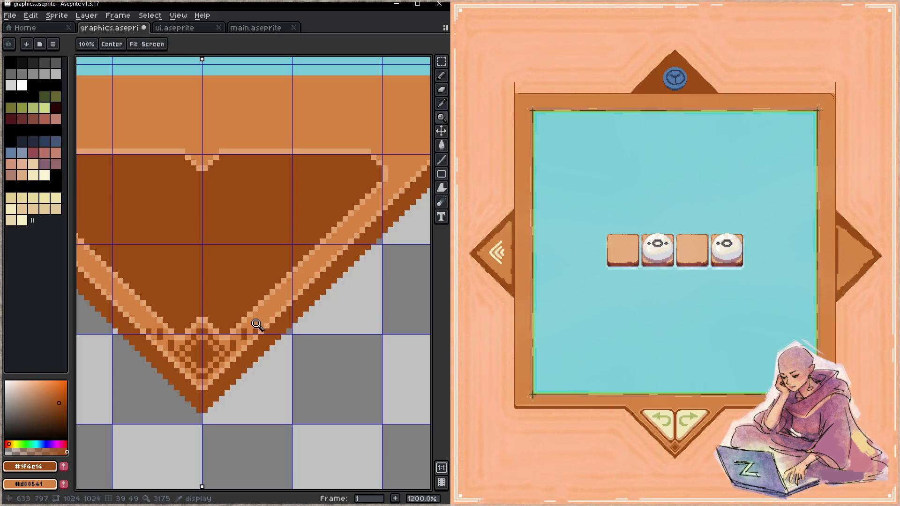
pyautogui.click(259, 326)
pyautogui.hotkey('ctrl', 's')
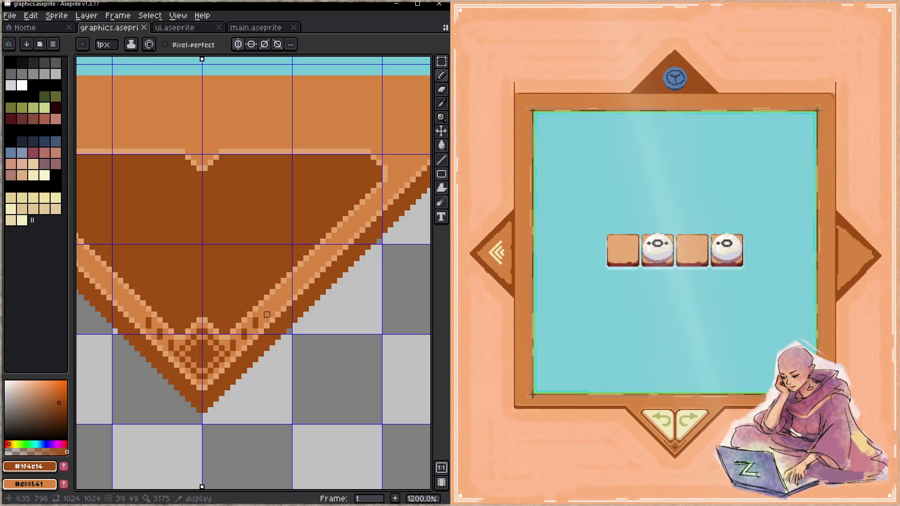
pyautogui.click(268, 310)
pyautogui.click(277, 297)
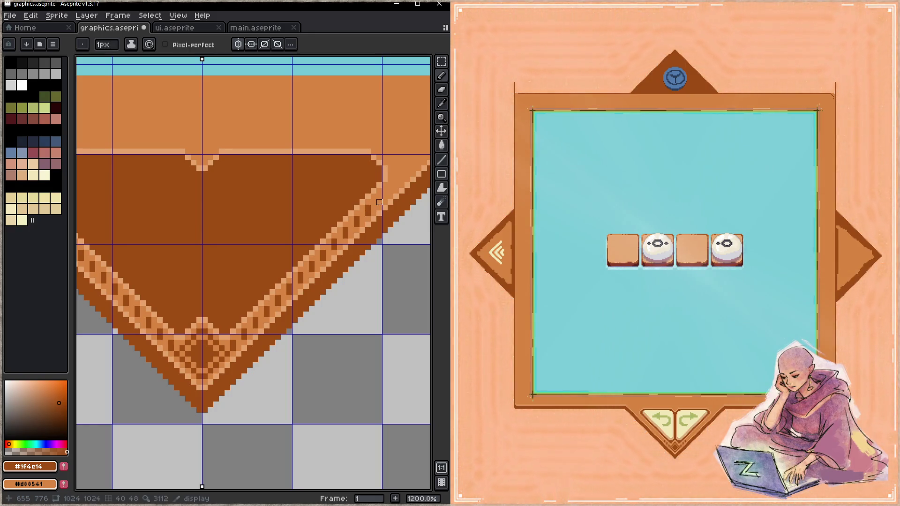
pyautogui.hotkey('ctrl', 's')
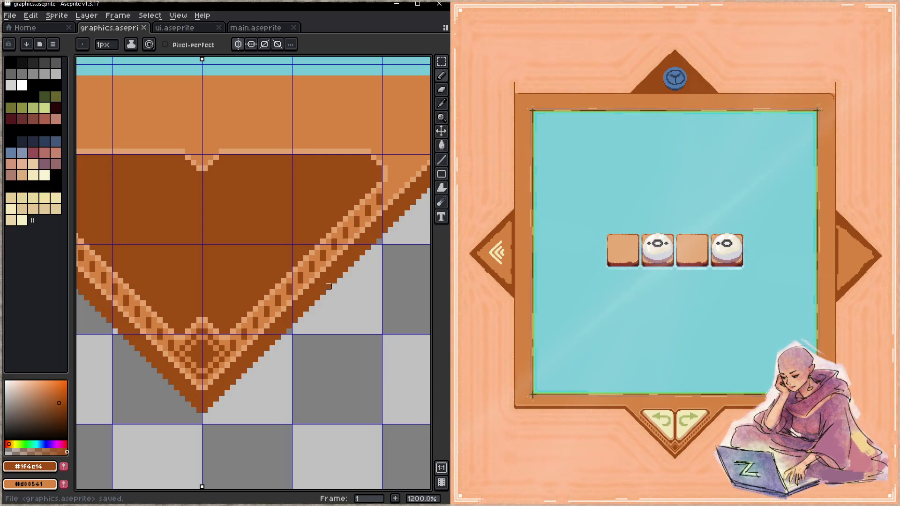
# - Paint a light-orange pixel in the lower border band and save
pyautogui.keyDown('alt'); pyautogui.click(238, 348); pyautogui.keyUp('alt')
pyautogui.click(233, 348)
pyautogui.hotkey('ctrl', 's')
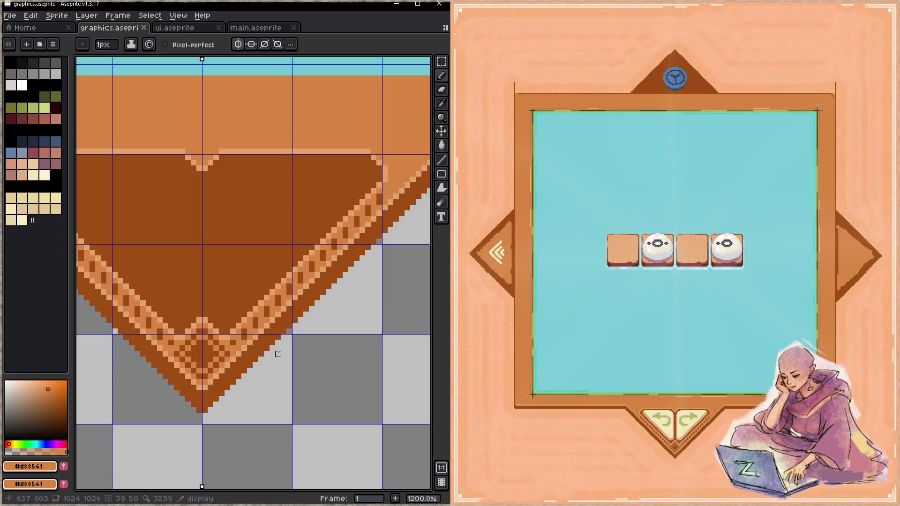
pyautogui.moveTo(321, 272); pyautogui.dragTo(194, 330)
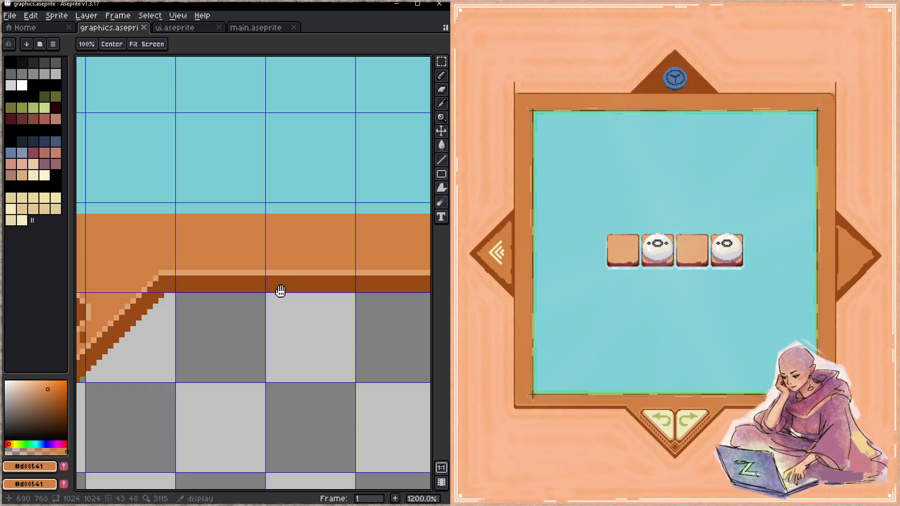
# - Touch up the frame's top-right corner pixels, zooming in close on the corner
pyautogui.scroll(-5, 301, 358)
pyautogui.press('z')
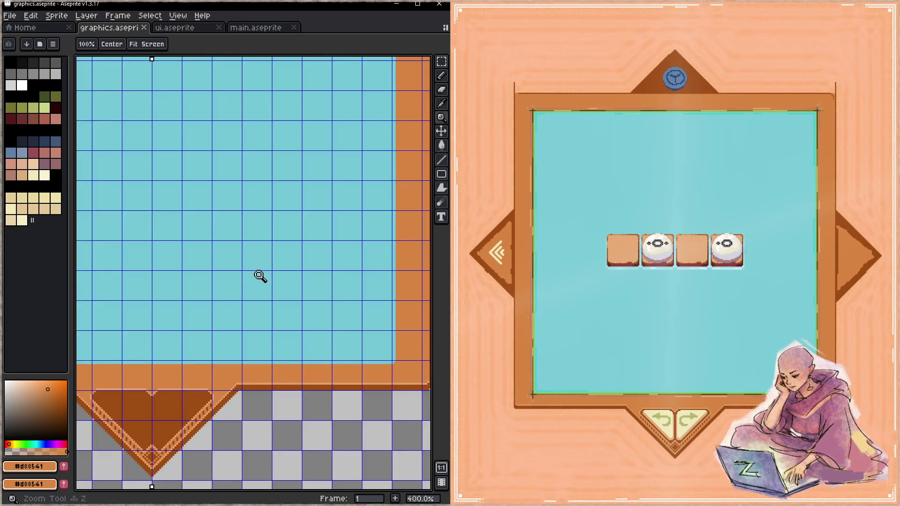
pyautogui.scroll(-1, 257, 275)
pyautogui.scroll(-1, 263, 245)
pyautogui.scroll(3, 295, 315)
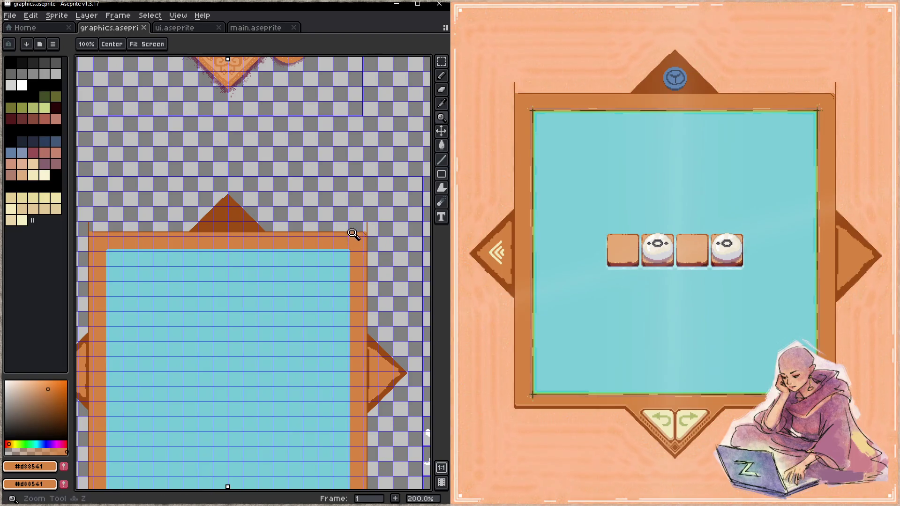
pyautogui.scroll(1, 353, 234)
pyautogui.press('b')
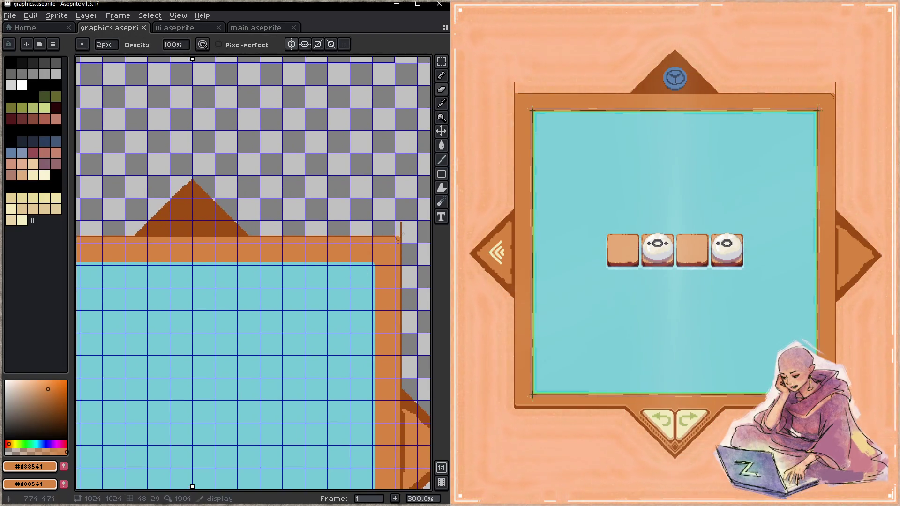
pyautogui.scroll(2, 405, 231)
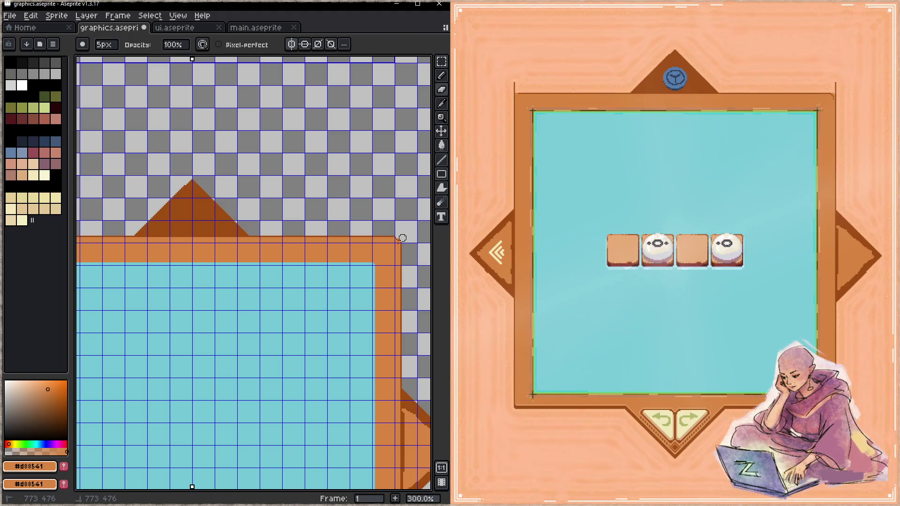
pyautogui.click(402, 238)
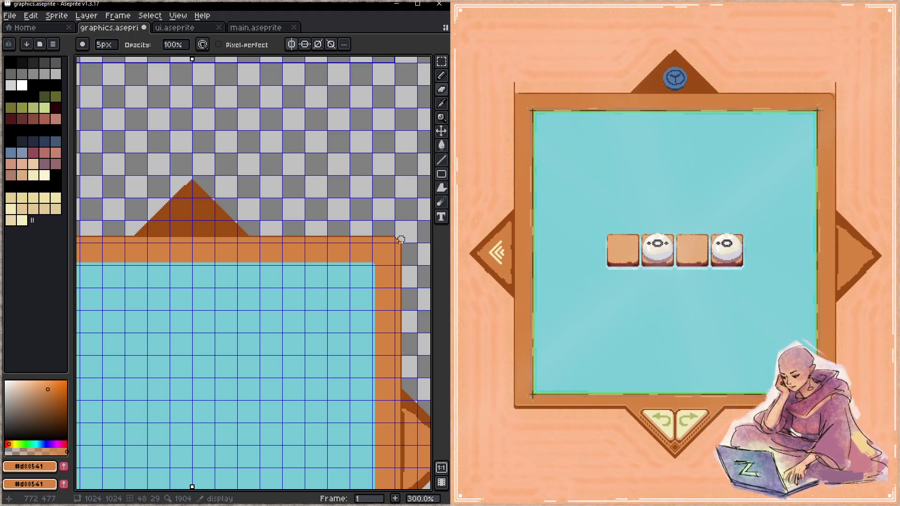
pyautogui.press('z')
pyautogui.click(413, 240)
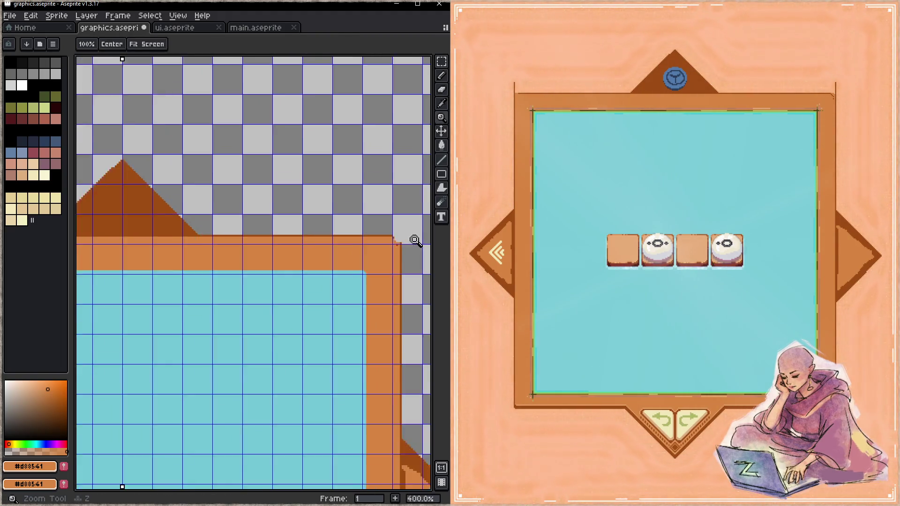
pyautogui.click(413, 241)
pyautogui.press('e')
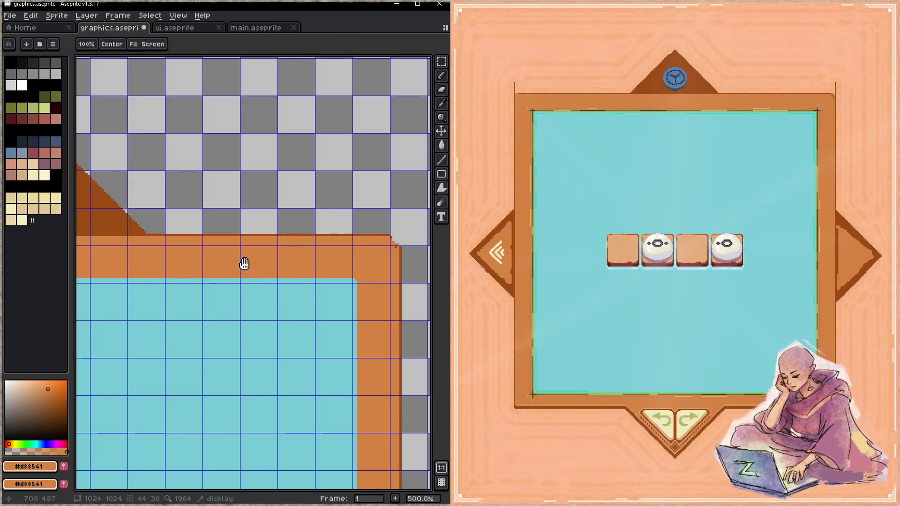
pyautogui.hscroll(-10, 253, 261)
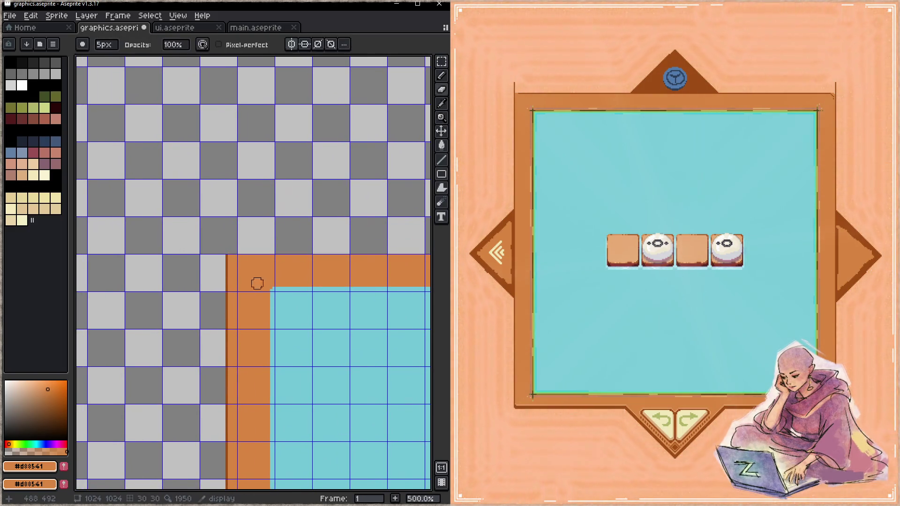
pyautogui.hscroll(-2, 241, 271)
# - Sample the dark brown, border orange and triangle brown to fix the top corner pixels
pyautogui.press('i')
pyautogui.click(183, 262)
pyautogui.press('b')
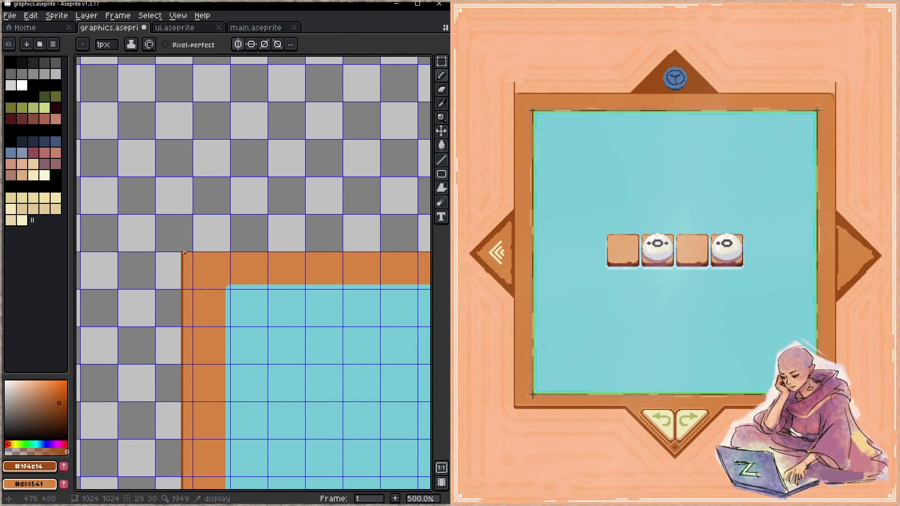
pyautogui.hscroll(10, 211, 270)
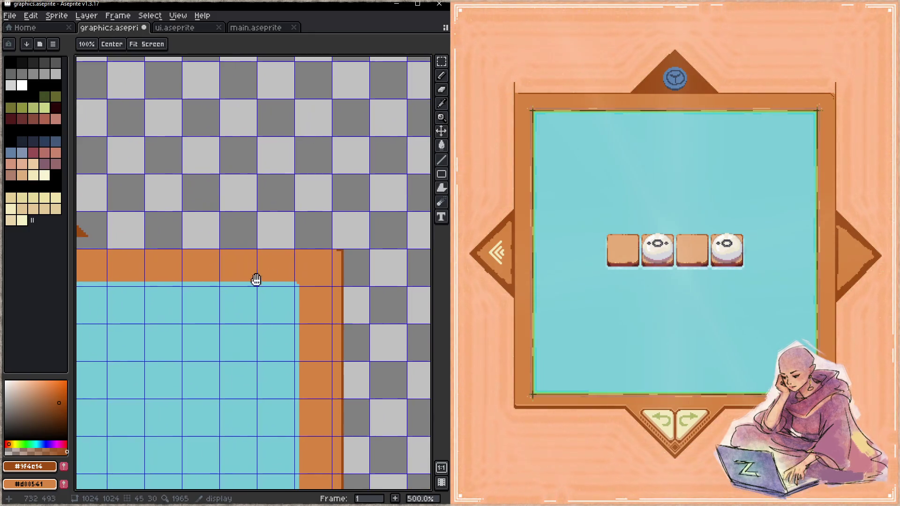
pyautogui.press('i')
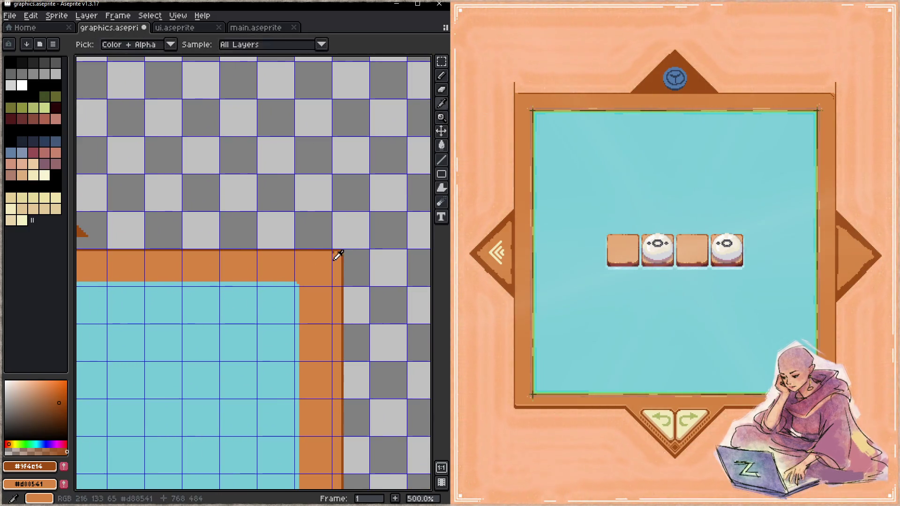
pyautogui.click(334, 258)
pyautogui.press('b')
pyautogui.hscroll(-5, 225, 276)
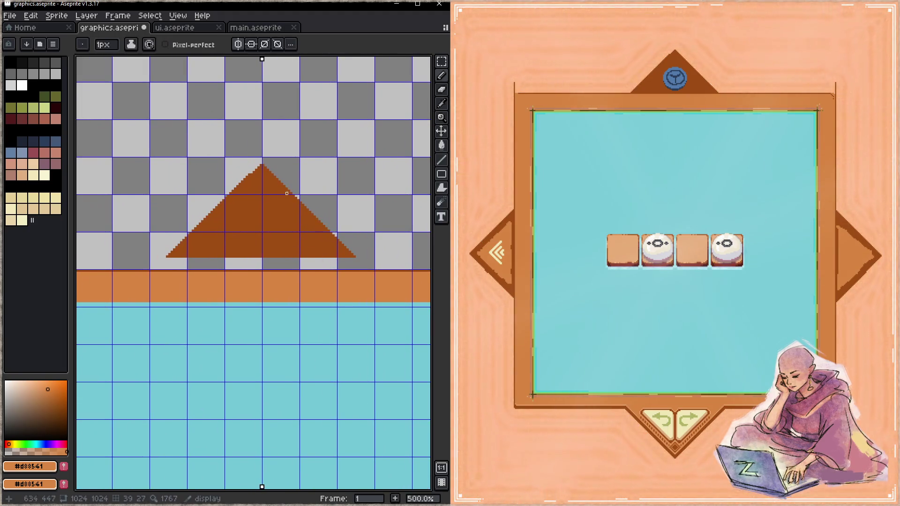
pyautogui.keyDown('alt'); pyautogui.click(290, 211); pyautogui.keyUp('alt')
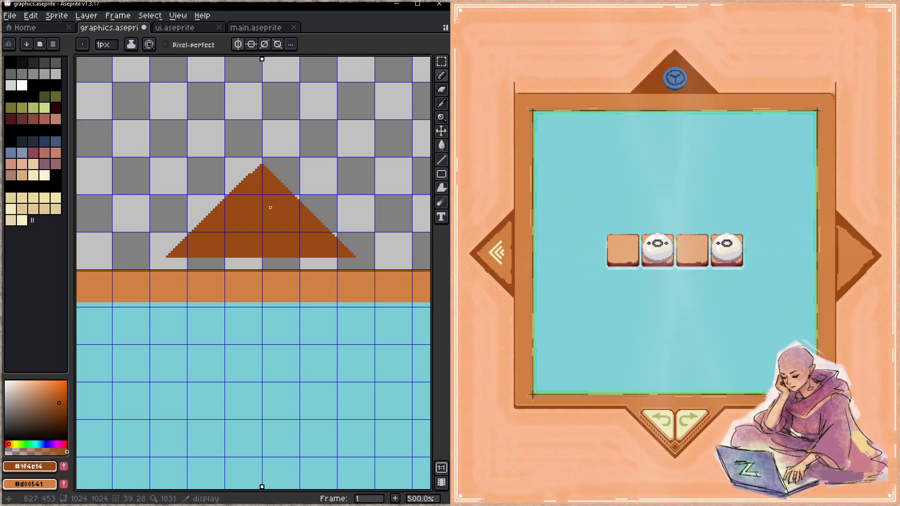
# - Bring the top triangle ornament into view and check Grid Settings, leaving them unchanged
pyautogui.press('z')
pyautogui.scroll(2, 262, 171)
pyautogui.scroll(-1, 271, 178)
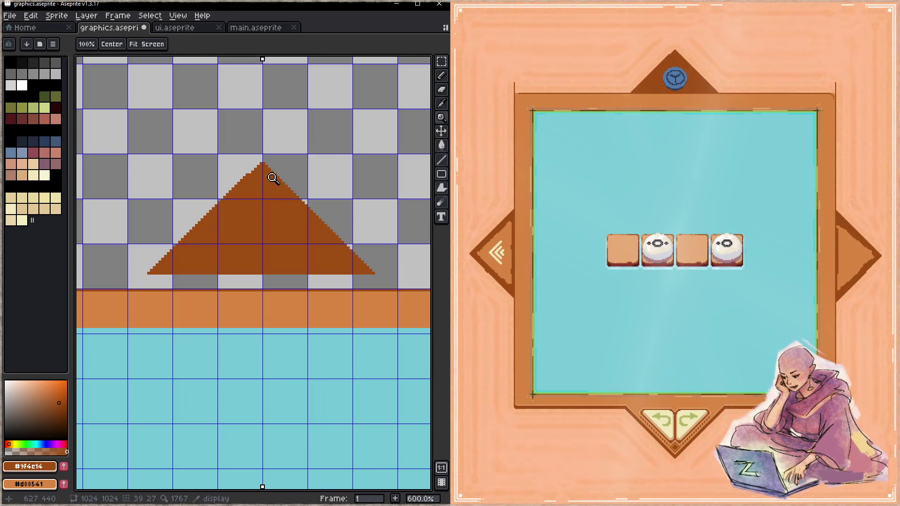
pyautogui.moveTo(271, 177); pyautogui.dragTo(275, 265)
pyautogui.scroll(-2, 279, 267)
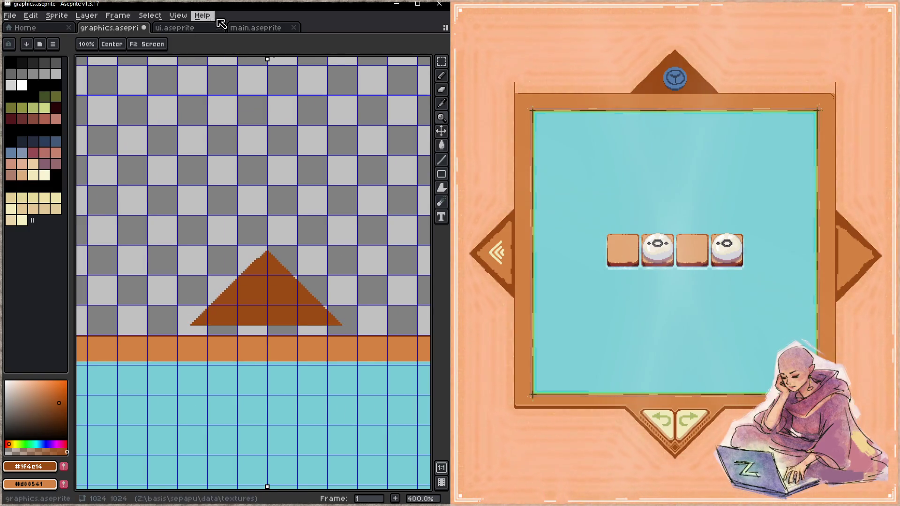
pyautogui.click(179, 15)
pyautogui.moveTo(229, 89)
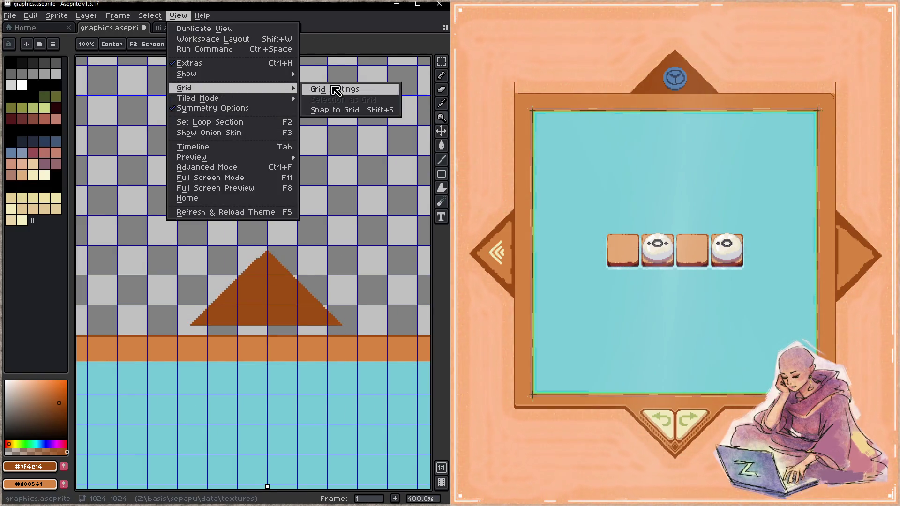
pyautogui.click(335, 89)
pyautogui.click(211, 284)
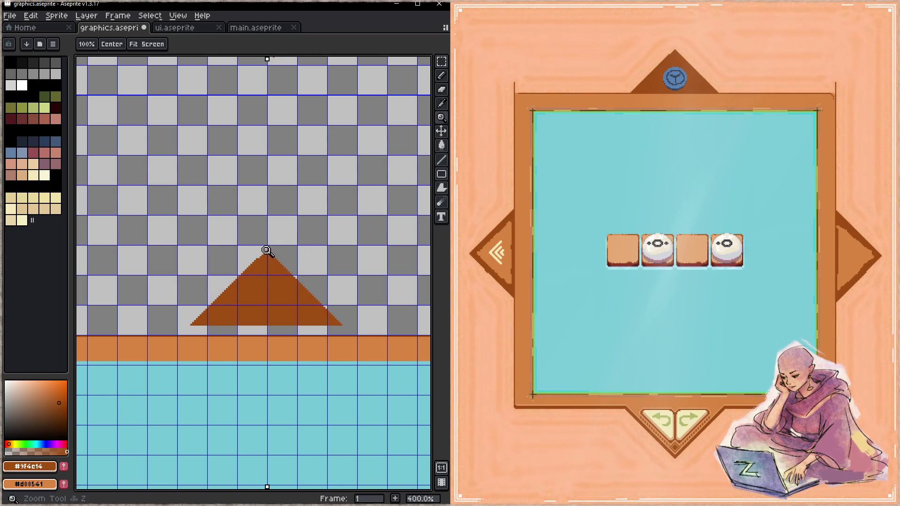
# - Zoom in on the top triangle's apex
pyautogui.click(267, 251)
pyautogui.scroll(-1, 280, 274)
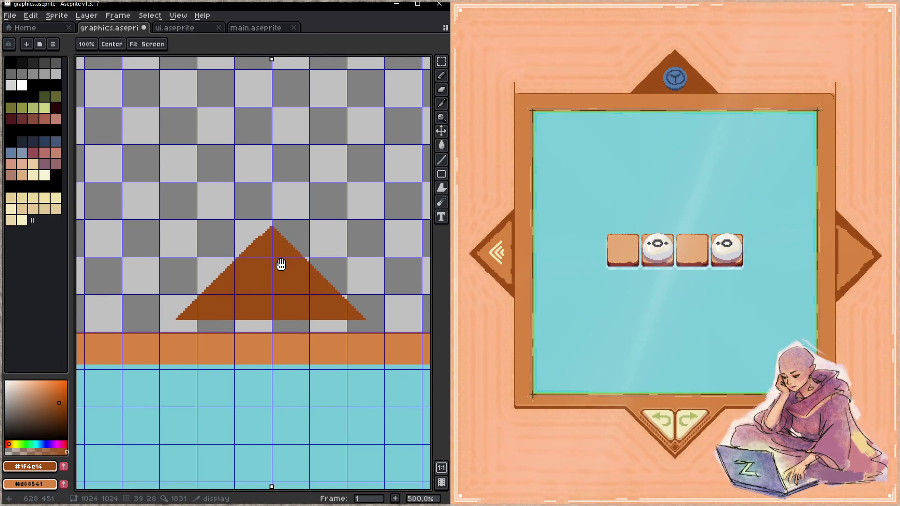
pyautogui.scroll(-3, 291, 262)
pyautogui.scroll(2, 268, 323)
pyautogui.scroll(-2, 281, 326)
pyautogui.scroll(-1, 275, 258)
pyautogui.scroll(1, 275, 210)
pyautogui.scroll(1, 275, 210)
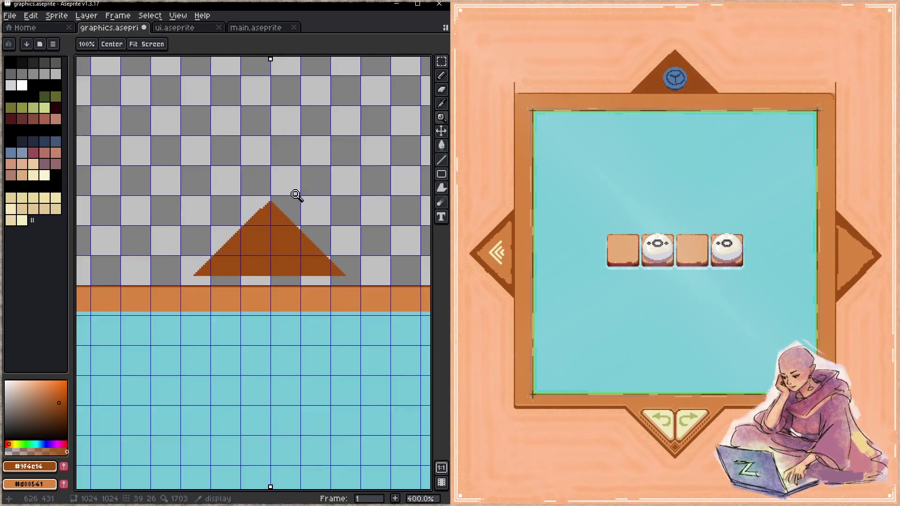
pyautogui.scroll(2, 295, 195)
pyautogui.scroll(1, 311, 195)
pyautogui.press('b')
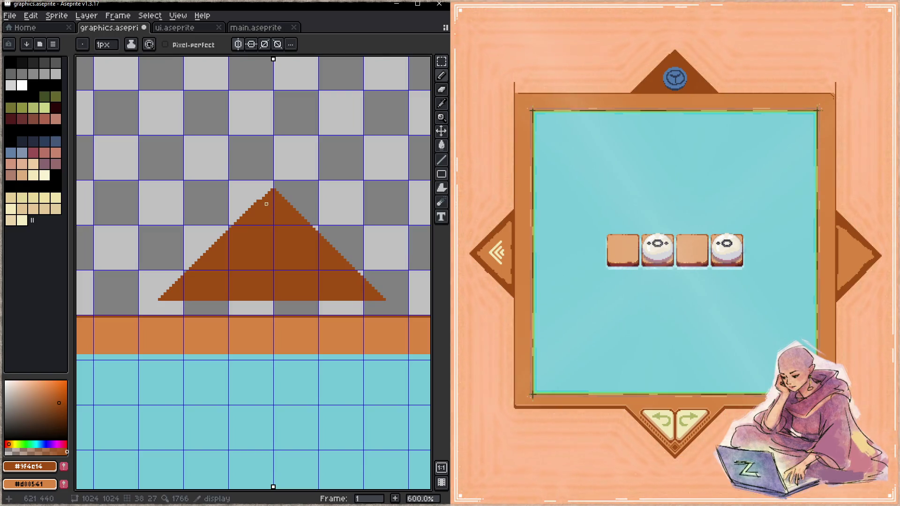
pyautogui.press('space')
# - Draw lines down the triangle's right slope and base, fill the base gap brown, and fix the bottom-left corner
pyautogui.moveTo(261, 247); pyautogui.dragTo(271, 220)
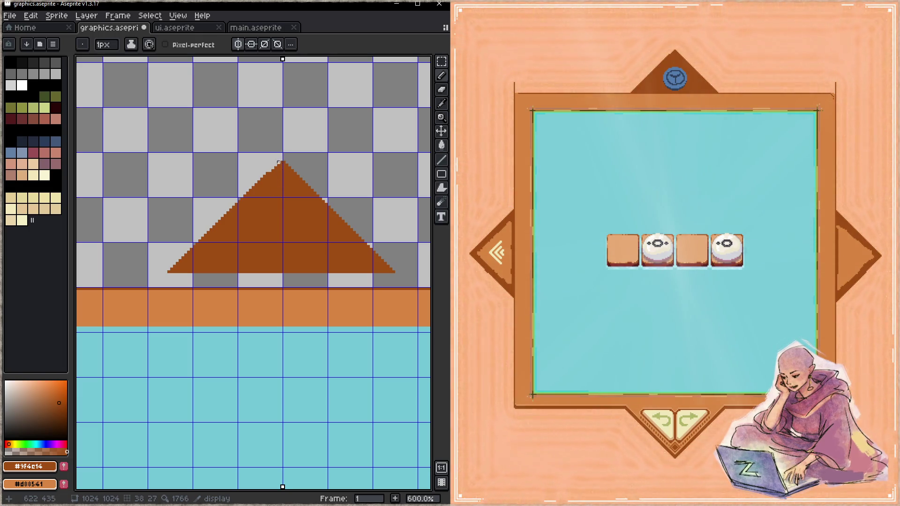
pyautogui.click(283, 159)
pyautogui.moveTo(298, 176)
pyautogui.mouseDown()
pyautogui.moveTo(413, 286)
pyautogui.moveTo(365, 305)
pyautogui.mouseUp()
pyautogui.moveTo(283, 280); pyautogui.dragTo(283, 281)
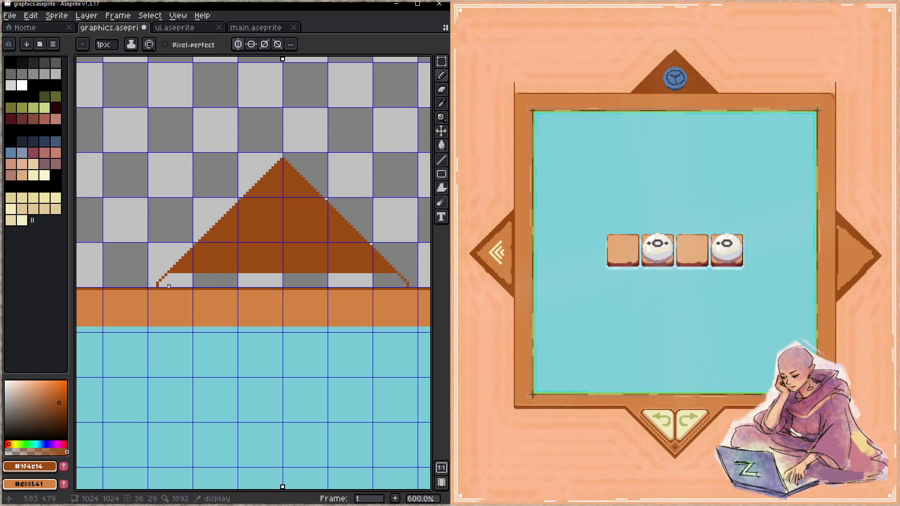
pyautogui.press('g')
pyautogui.click(185, 283)
pyautogui.press('b')
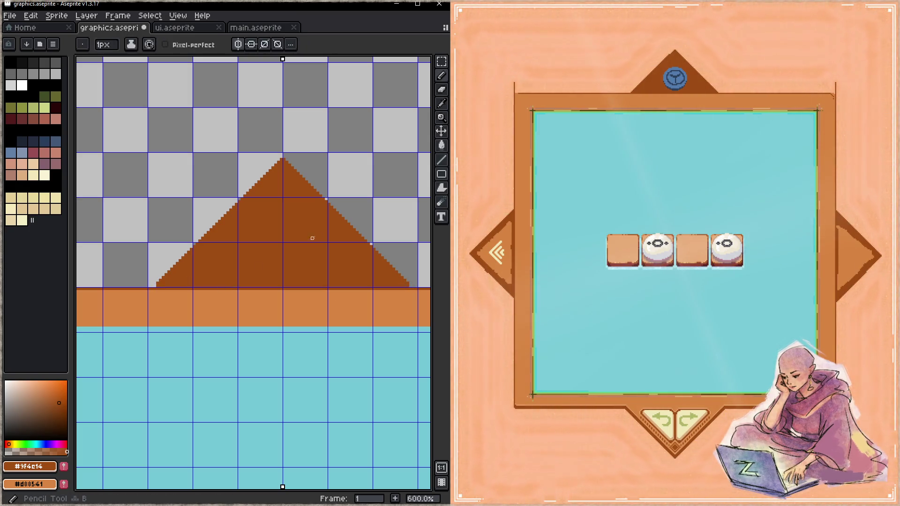
pyautogui.click(155, 285)
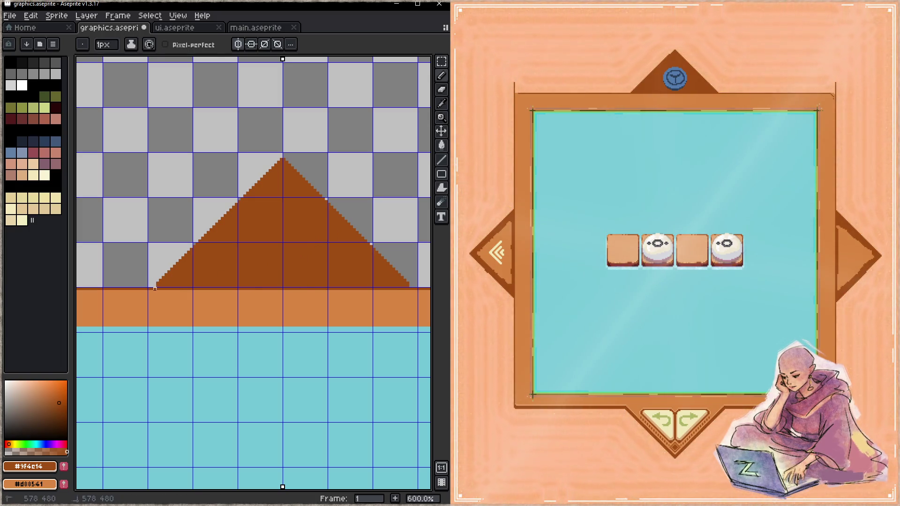
pyautogui.moveTo(161, 286); pyautogui.dragTo(151, 285)
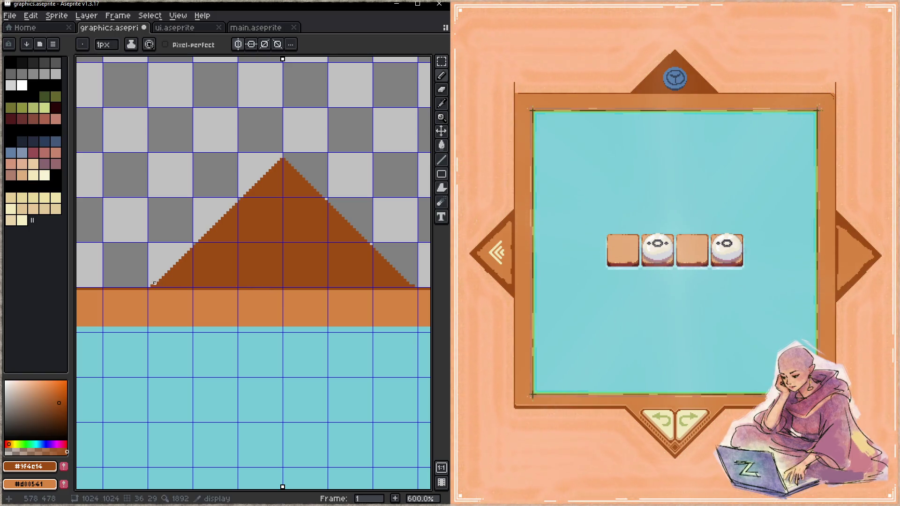
# - Outline both triangle slopes with mirrored lines, fill both halves orange, and save
pyautogui.press('e')
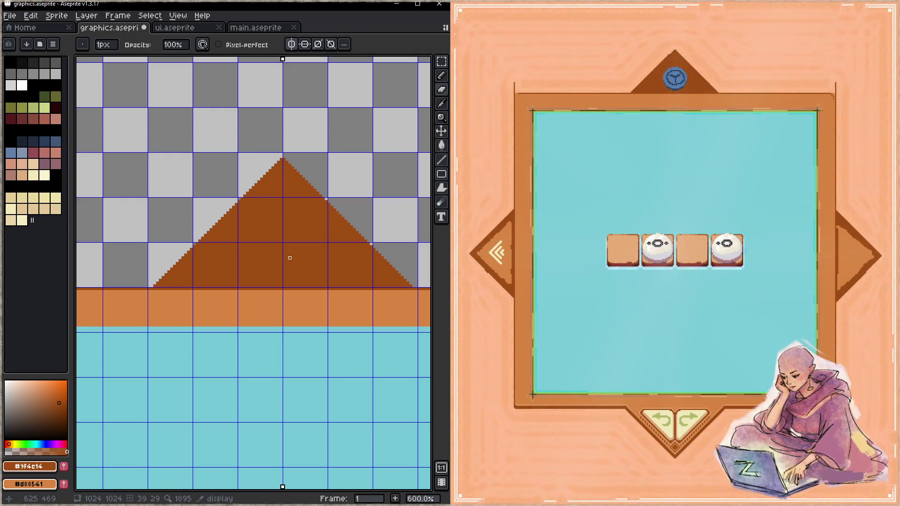
pyautogui.moveTo(286, 258); pyautogui.dragTo(255, 261)
pyautogui.keyDown('alt'); pyautogui.click(254, 311); pyautogui.keyUp('alt')
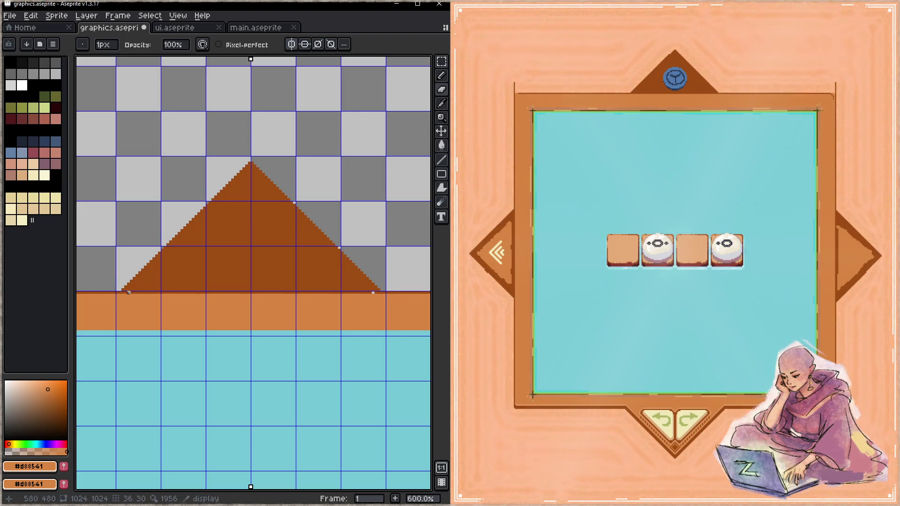
pyautogui.press('l')
pyautogui.moveTo(128, 292); pyautogui.dragTo(244, 186)
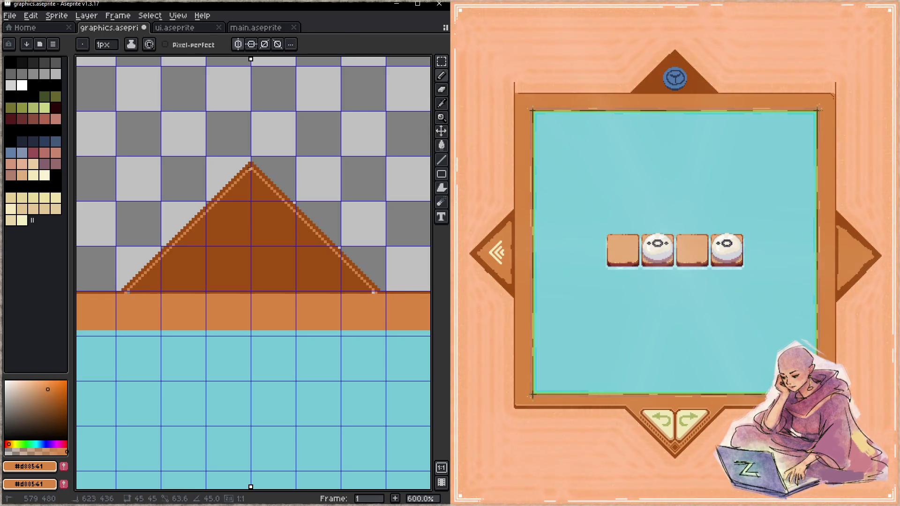
pyautogui.press('g')
pyautogui.click(234, 257)
pyautogui.click(210, 272)
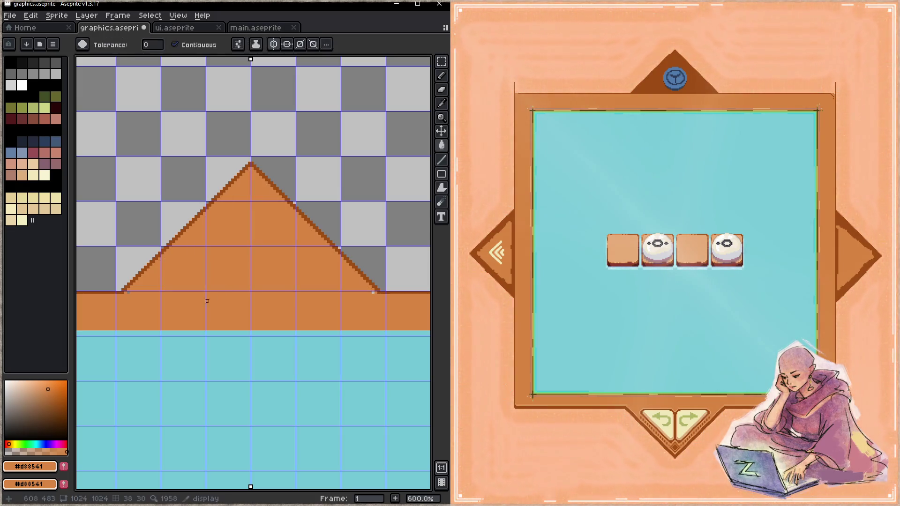
pyautogui.moveTo(148, 293)
pyautogui.mouseDown()
pyautogui.moveTo(335, 267)
pyautogui.moveTo(267, 261)
pyautogui.moveTo(243, 277)
pyautogui.moveTo(262, 196)
pyautogui.moveTo(277, 184)
pyautogui.mouseUp()
pyautogui.hotkey('ctrl', 's')
pyautogui.moveTo(293, 297); pyautogui.dragTo(251, 267)
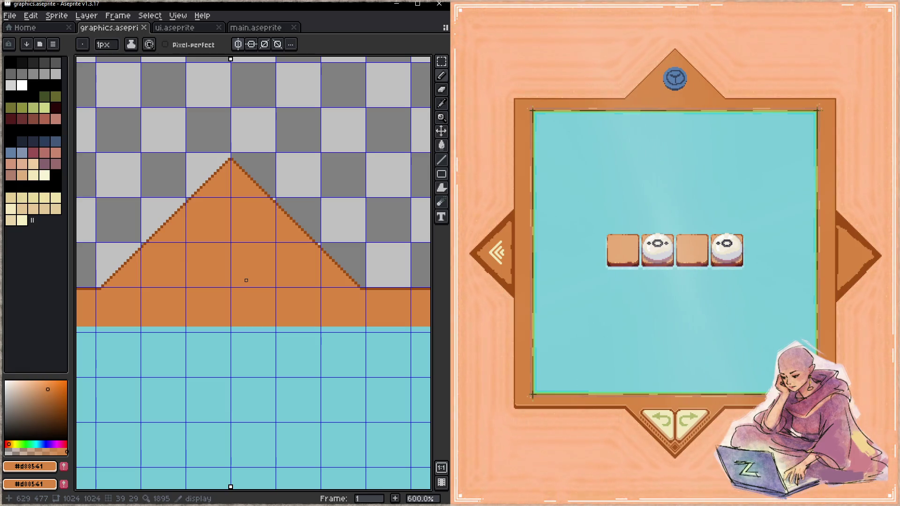
# - Erase the board frame's top-left corner pixel, pick outline brown #9f4c14 and save graphics.aseprite
pyautogui.press('e')
pyautogui.hscroll(-10, 246, 280)
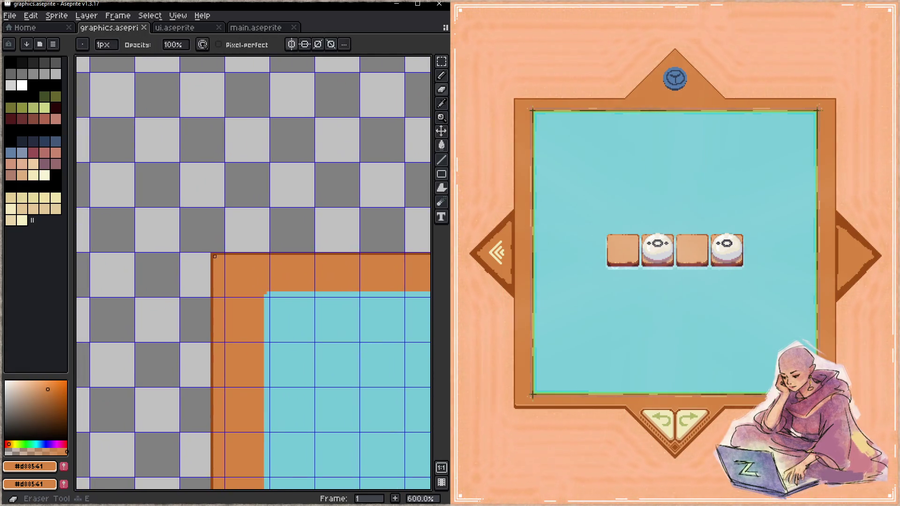
pyautogui.click(212, 254)
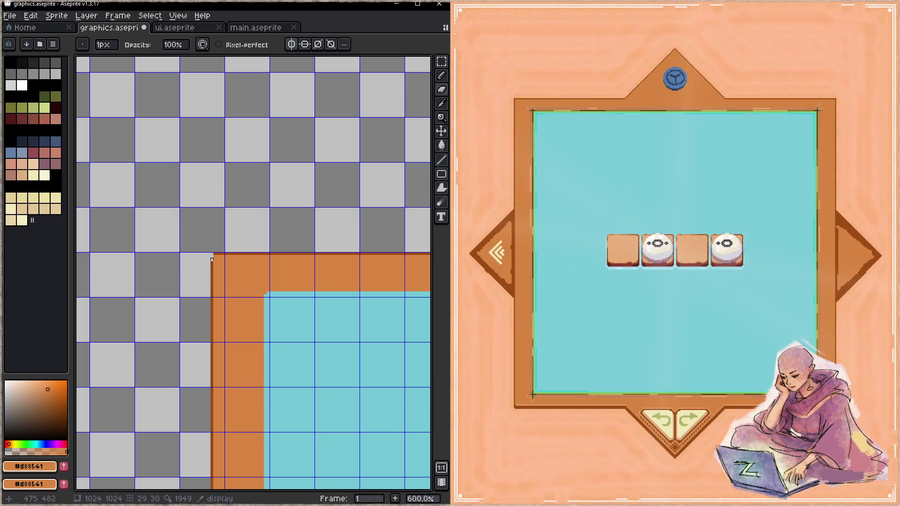
pyautogui.keyDown('alt'); pyautogui.click(220, 253); pyautogui.keyUp('alt')
pyautogui.press('b')
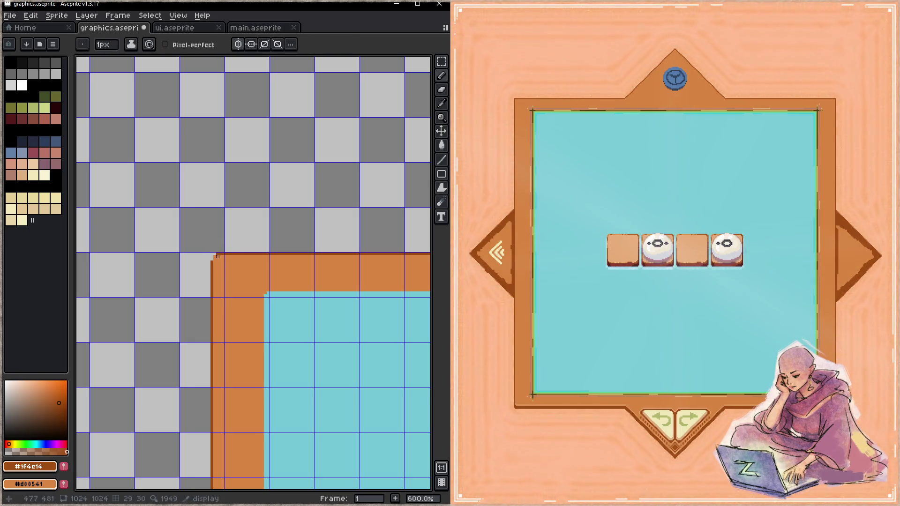
pyautogui.hscroll(2, 220, 309)
pyautogui.hotkey('ctrl', 's')
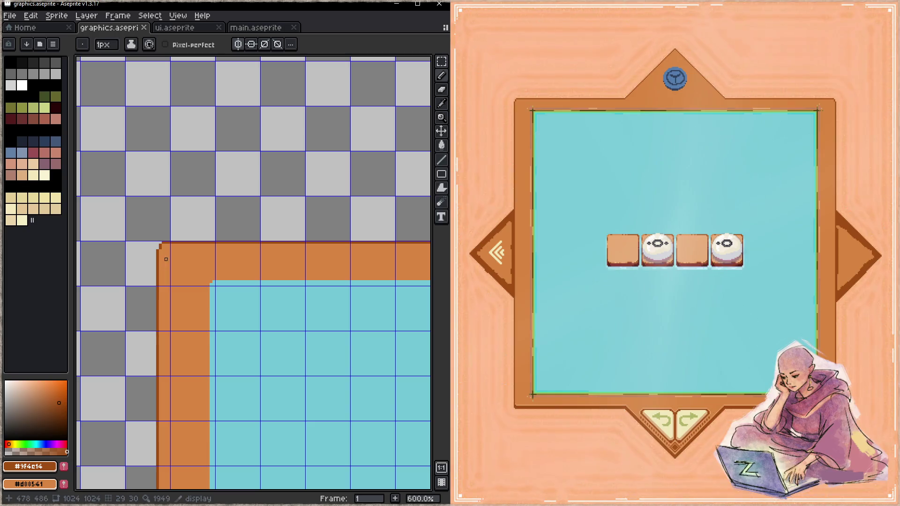
# - Sample the frame orange #d88541 and dark outline #9f4c14 to retouch the corner, then save again
pyautogui.press('alt')
pyautogui.keyDown('alt'); pyautogui.click(170, 240); pyautogui.keyUp('alt')
pyautogui.click(163, 245)
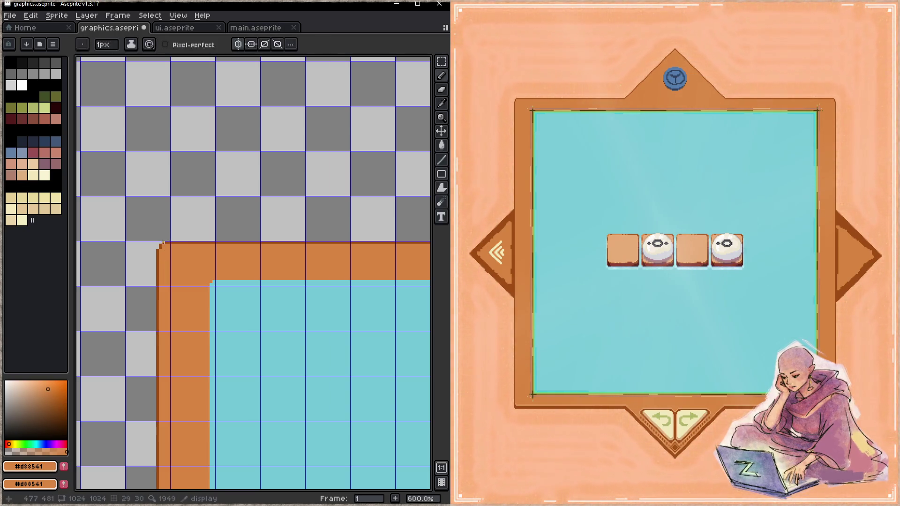
pyautogui.keyDown('alt'); pyautogui.click(162, 245); pyautogui.keyUp('alt')
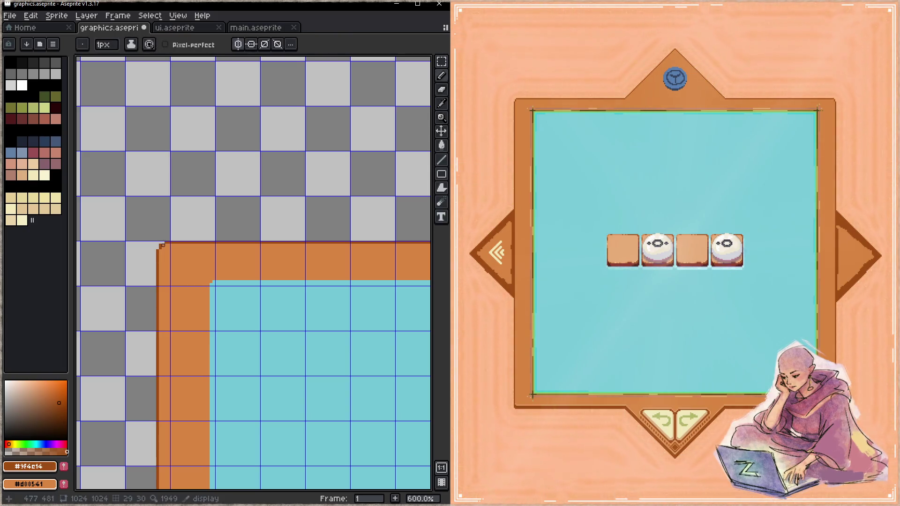
pyautogui.hotkey('ctrl', 's')
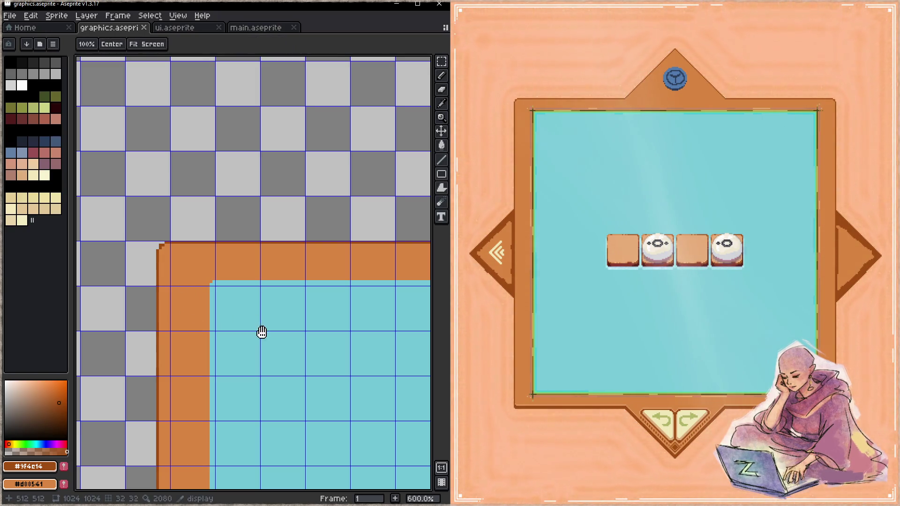
# - Sample navy #222b59 from the diamond board's circle and shrink the brush to 22 px
pyautogui.scroll(-2, 261, 332)
pyautogui.scroll(1, 247, 261)
pyautogui.scroll(-2, 258, 271)
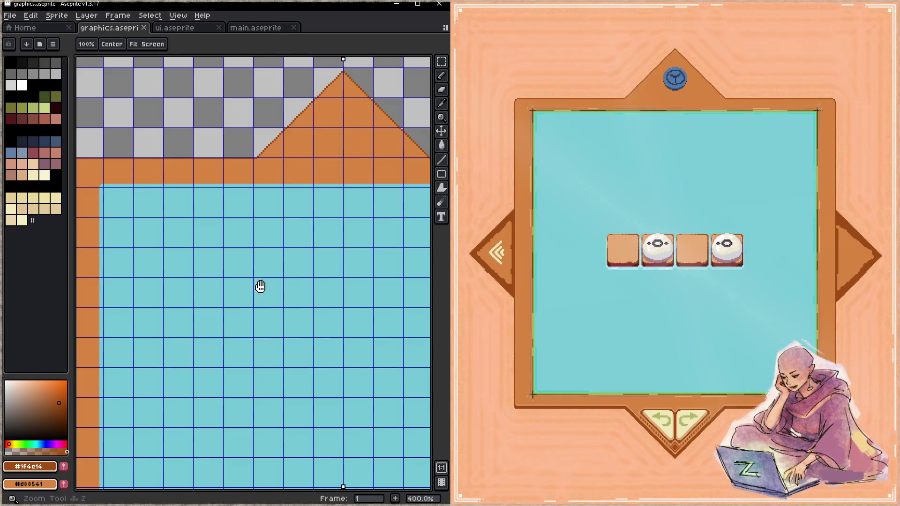
pyautogui.scroll(1, 209, 265)
pyautogui.moveTo(209, 265); pyautogui.dragTo(210, 369)
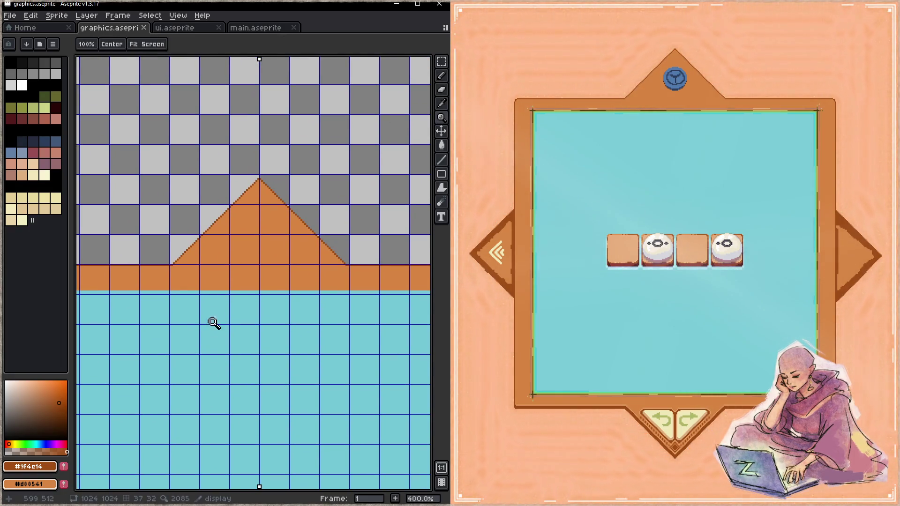
pyautogui.scroll(-1, 208, 281)
pyautogui.scroll(-1, 202, 361)
pyautogui.keyDown('alt'); pyautogui.click(329, 201); pyautogui.keyUp('alt')
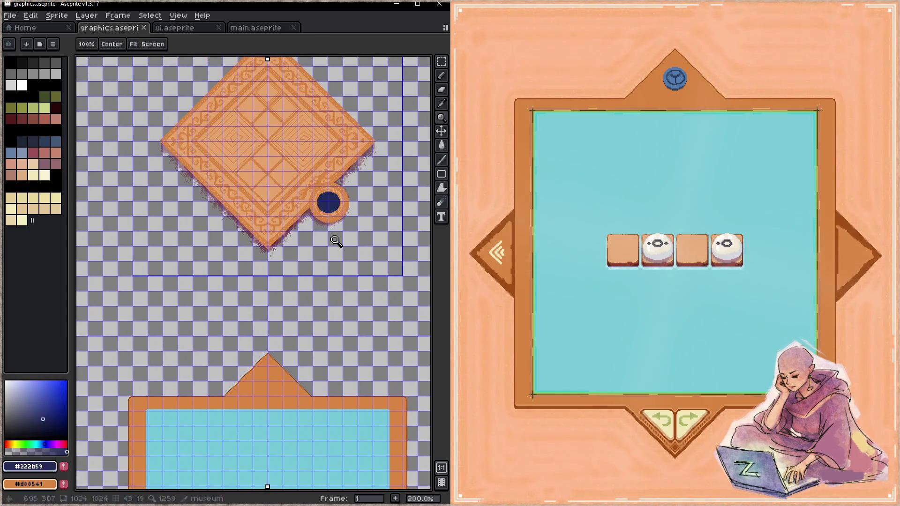
pyautogui.hscroll(2, 288, 294)
pyautogui.press('w')
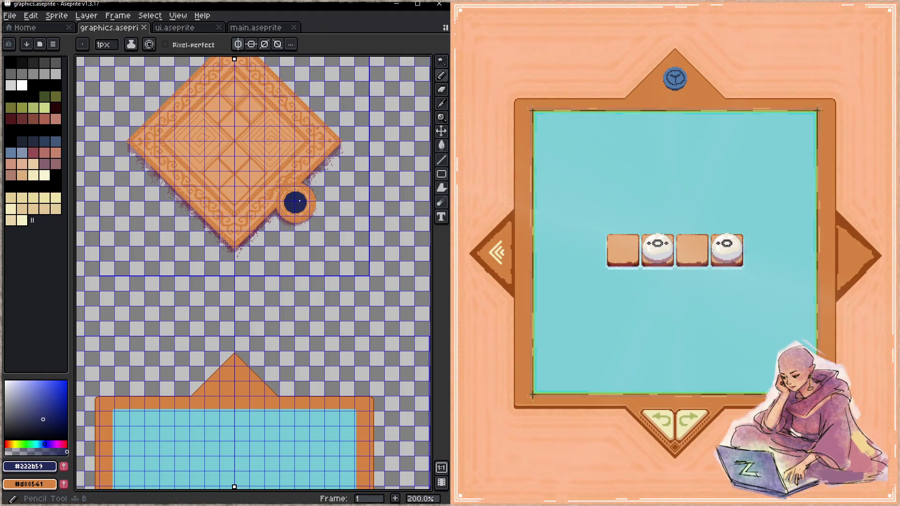
pyautogui.press('z')
pyautogui.click(326, 203)
pyautogui.press('b')
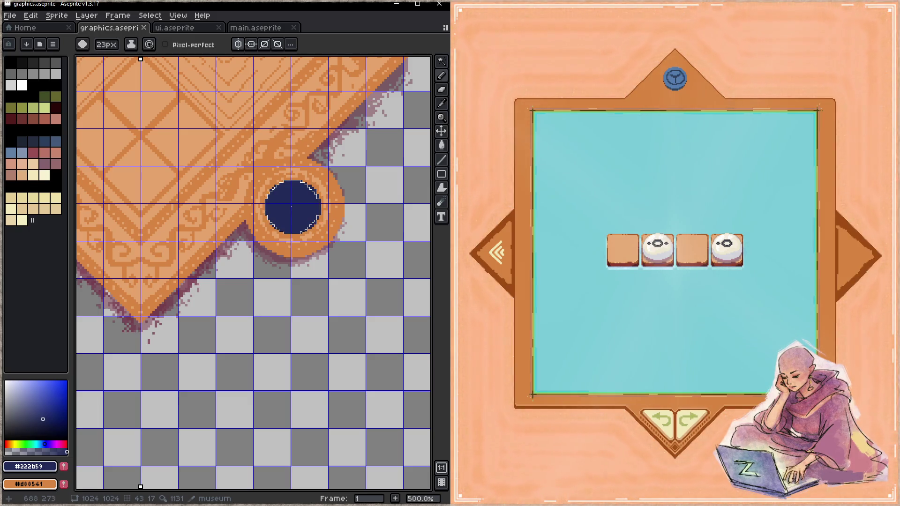
pyautogui.press('-')
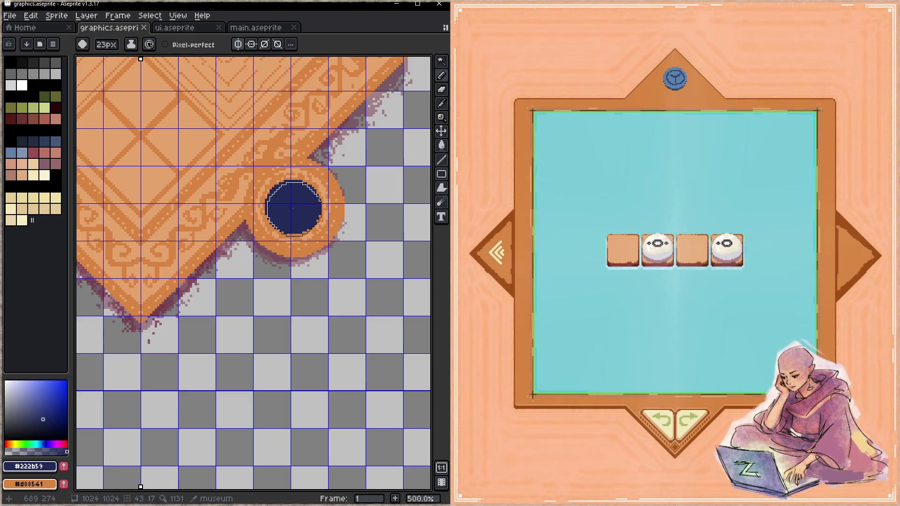
pyautogui.press('-')
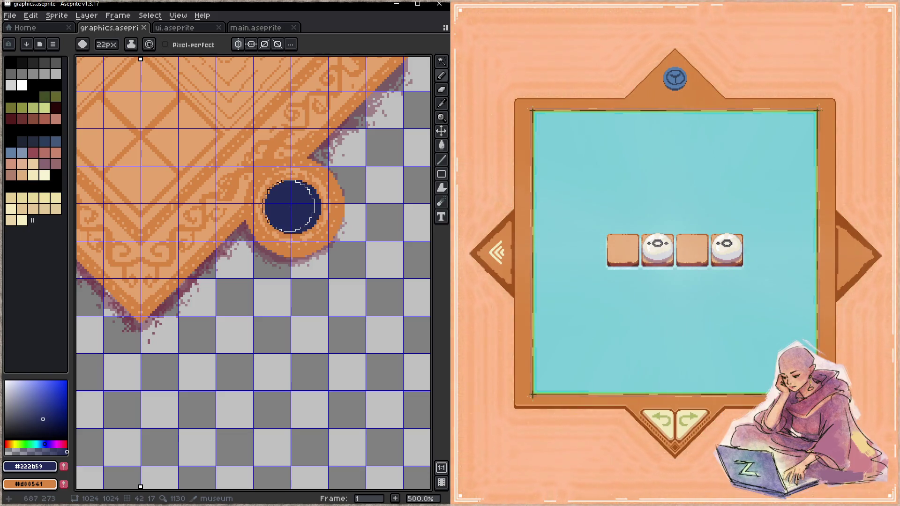
# - Stamp a 22 px navy circle into the orange top triangle and save graphics.aseprite
pyautogui.moveTo(293, 206)
pyautogui.mouseDown()
pyautogui.moveTo(223, 333)
pyautogui.moveTo(269, 183)
pyautogui.moveTo(286, 206)
pyautogui.mouseUp()
pyautogui.press('space')
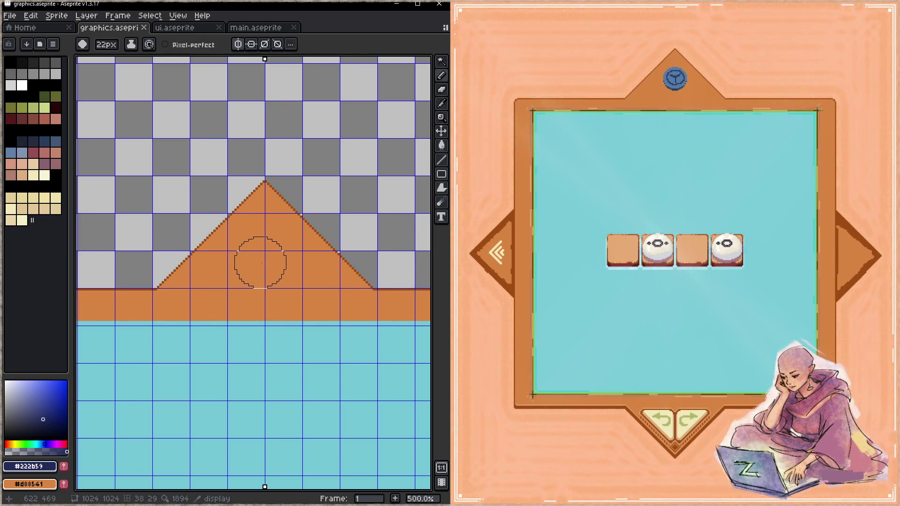
pyautogui.scroll(5, 265, 263)
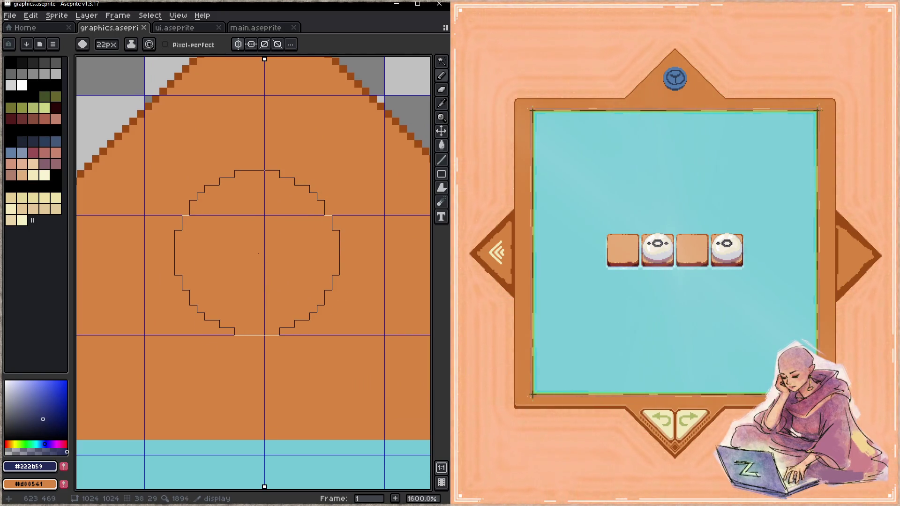
pyautogui.moveTo(264, 253); pyautogui.dragTo(259, 253)
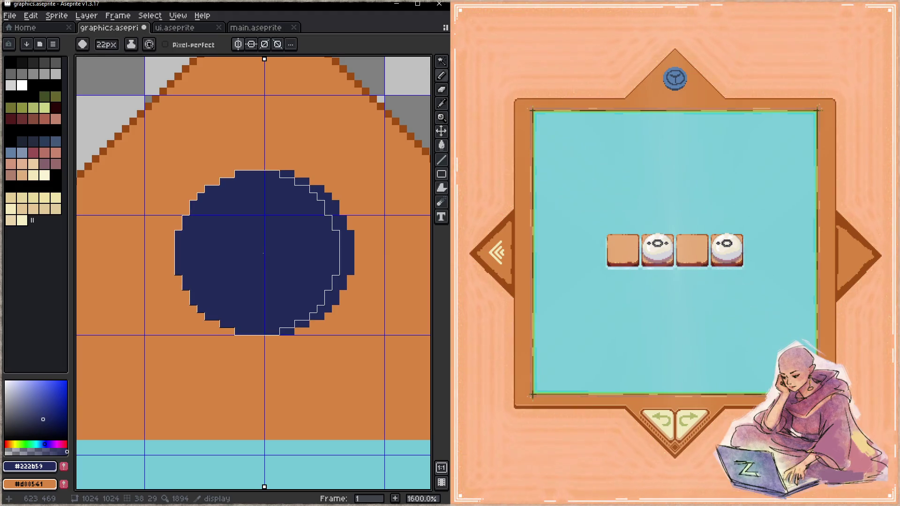
pyautogui.click(265, 246)
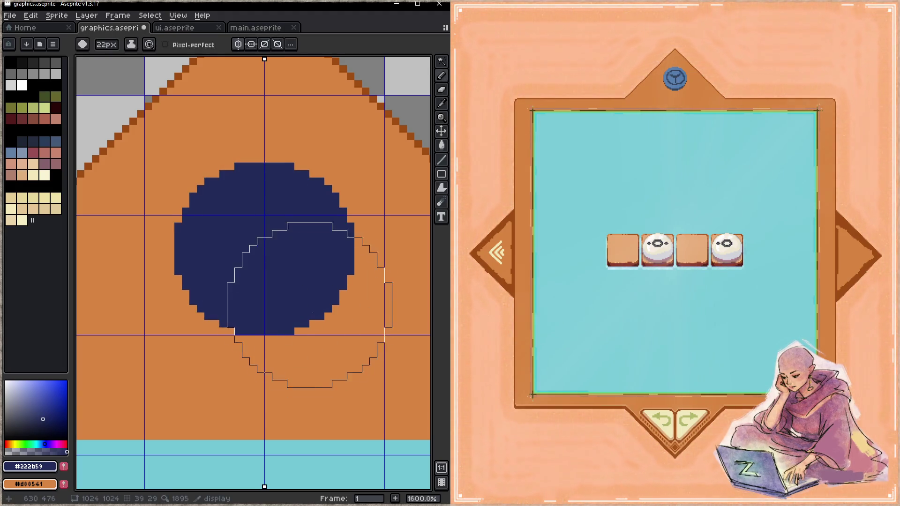
pyautogui.hotkey('ctrl', 's')
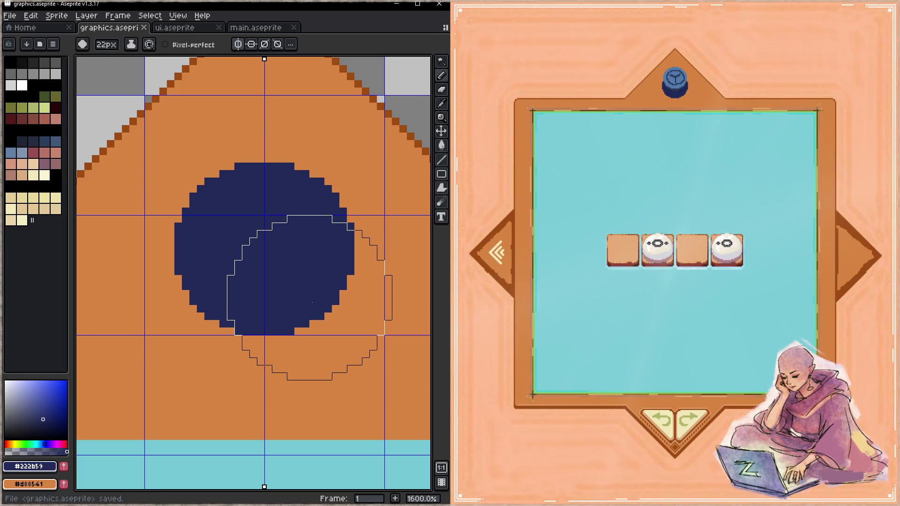
pyautogui.scroll(-4, 312, 319)
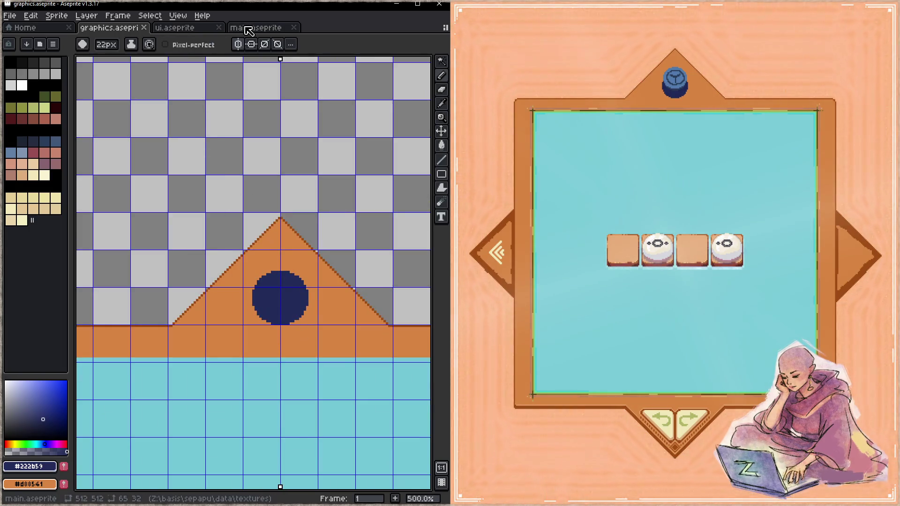
# - Move the play_quit slice in ui.aseprite about 5 pixels lower, save, and check the game preview
pyautogui.click(177, 29)
pyautogui.scroll(-4, 269, 197)
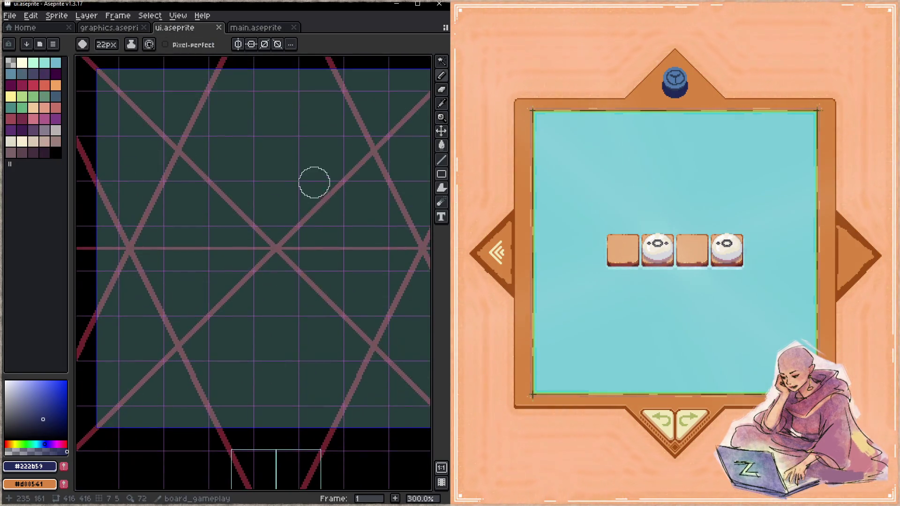
pyautogui.scroll(2, 272, 201)
pyautogui.hotkey('shift', 'c')
pyautogui.click(250, 187)
pyautogui.scroll(2, 253, 190)
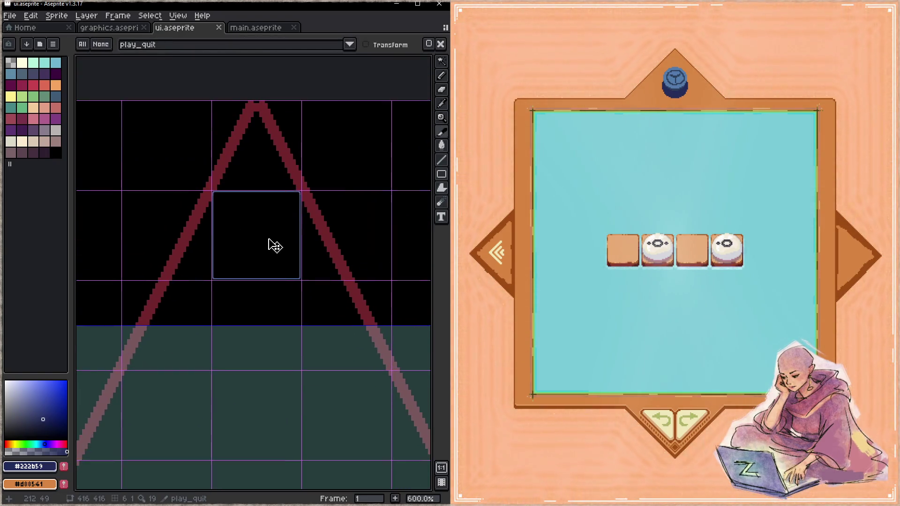
pyautogui.moveTo(265, 241); pyautogui.dragTo(265, 256)
pyautogui.hotkey('ctrl', 's')
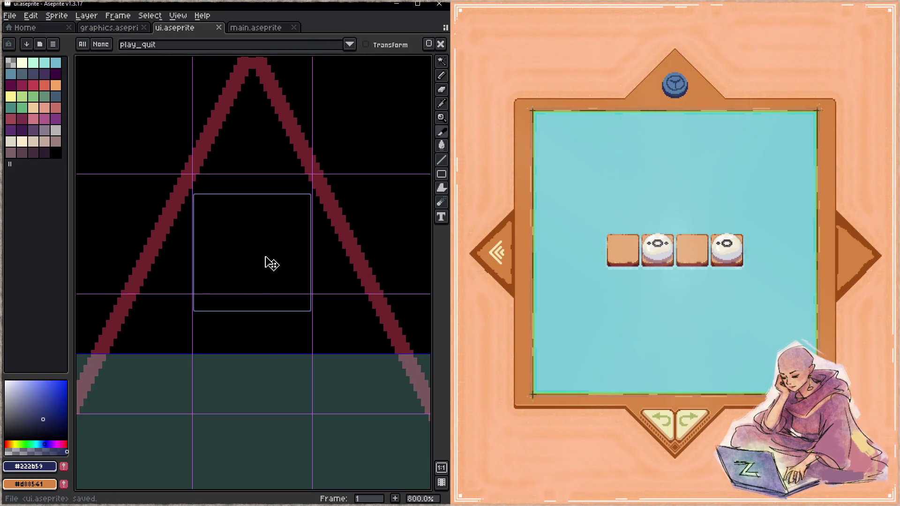
pyautogui.press('Down')
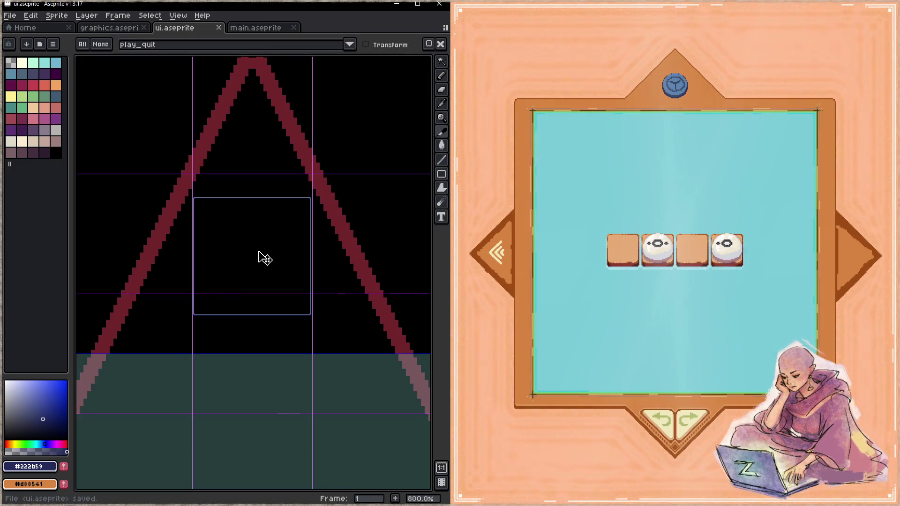
pyautogui.click(701, 95)
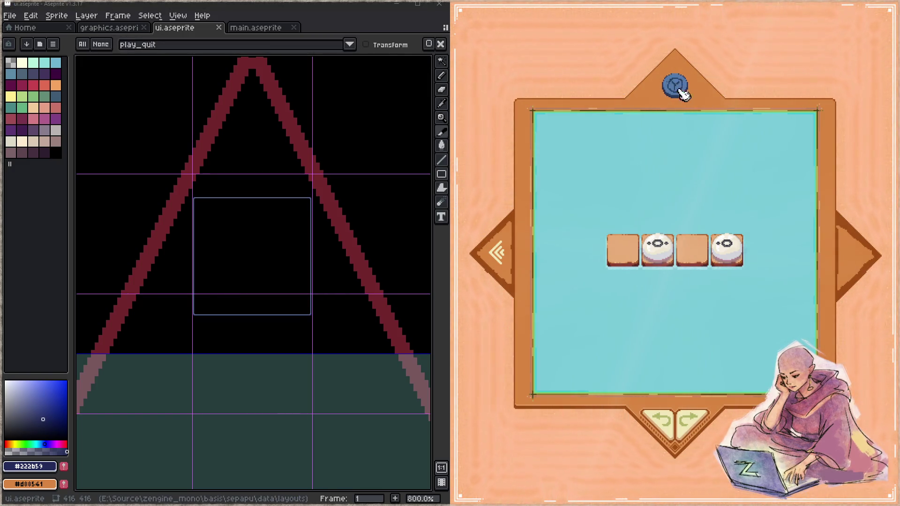
# - Go back to graphics.aseprite, recentre its sheet, then bring up main.aseprite's button sprite sheet
pyautogui.click(109, 27)
pyautogui.scroll(-5, 289, 248)
pyautogui.scroll(1, 341, 139)
pyautogui.scroll(-2, 330, 246)
pyautogui.scroll(1, 328, 250)
pyautogui.scroll(3, 324, 290)
pyautogui.scroll(-3, 324, 291)
pyautogui.press('b')
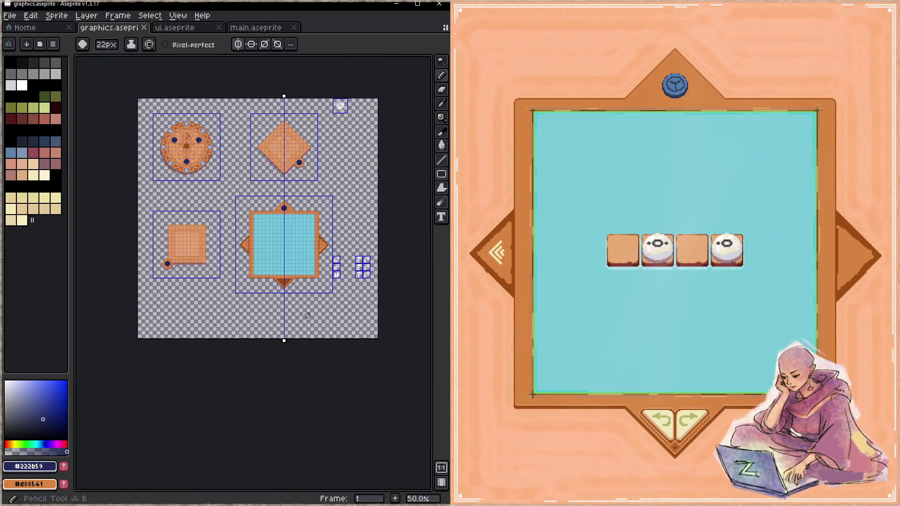
pyautogui.moveTo(313, 315); pyautogui.dragTo(295, 294)
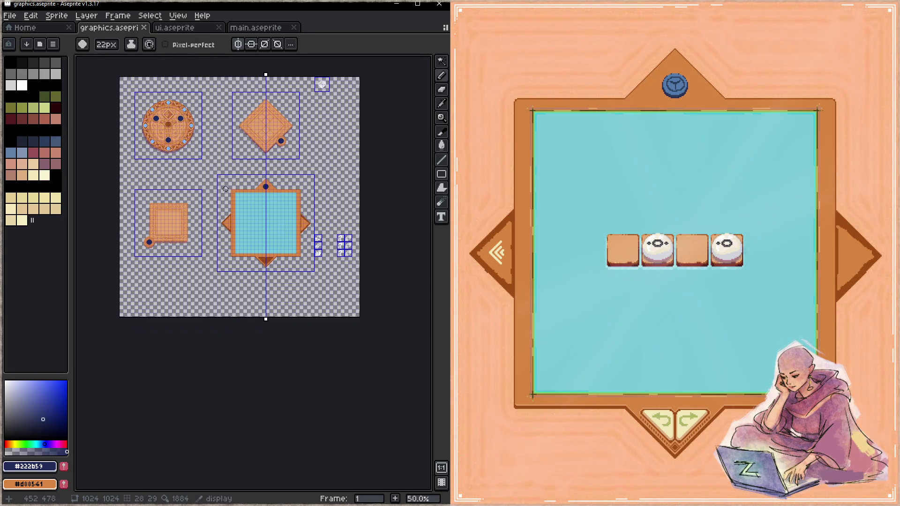
pyautogui.click(255, 28)
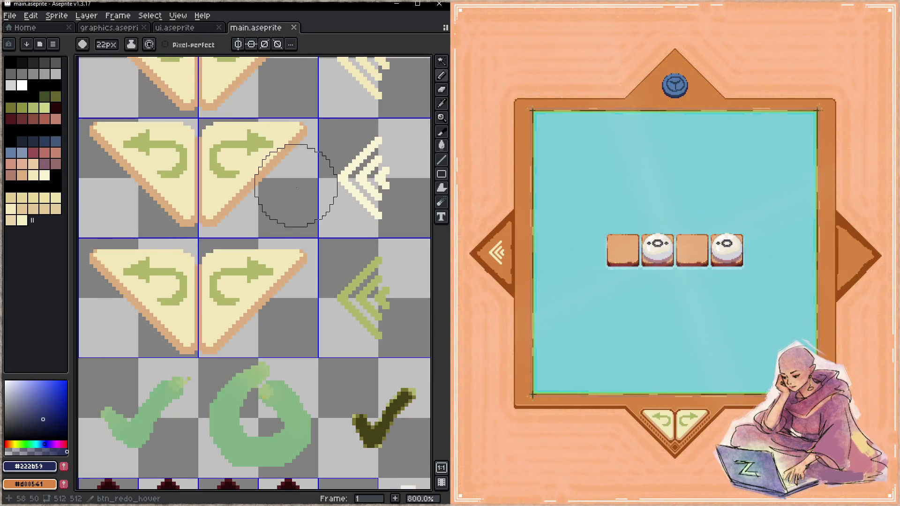
pyautogui.scroll(-1, 293, 210)
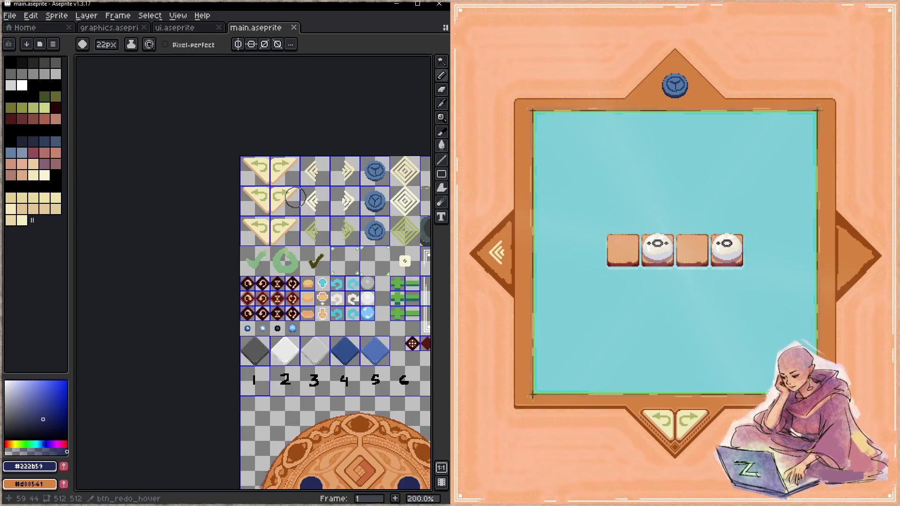
pyautogui.scroll(1, 295, 197)
pyautogui.scroll(1, 276, 195)
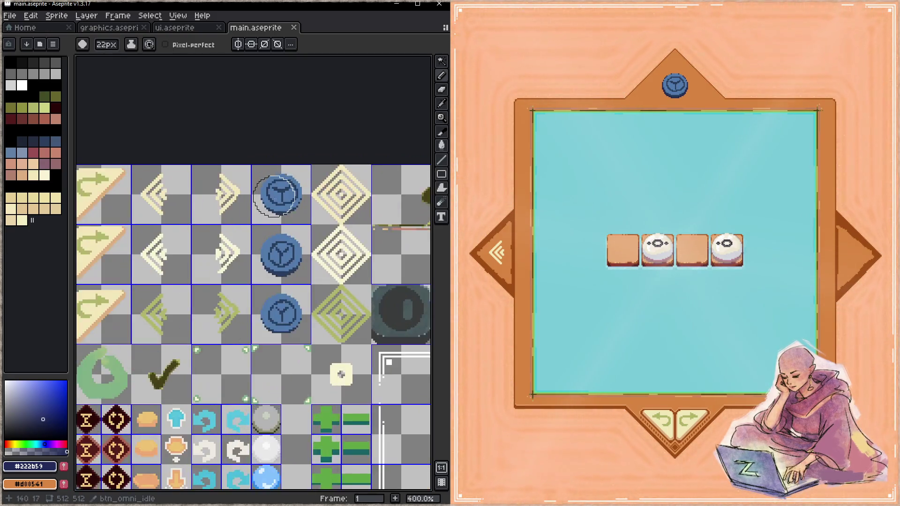
pyautogui.scroll(3, 277, 195)
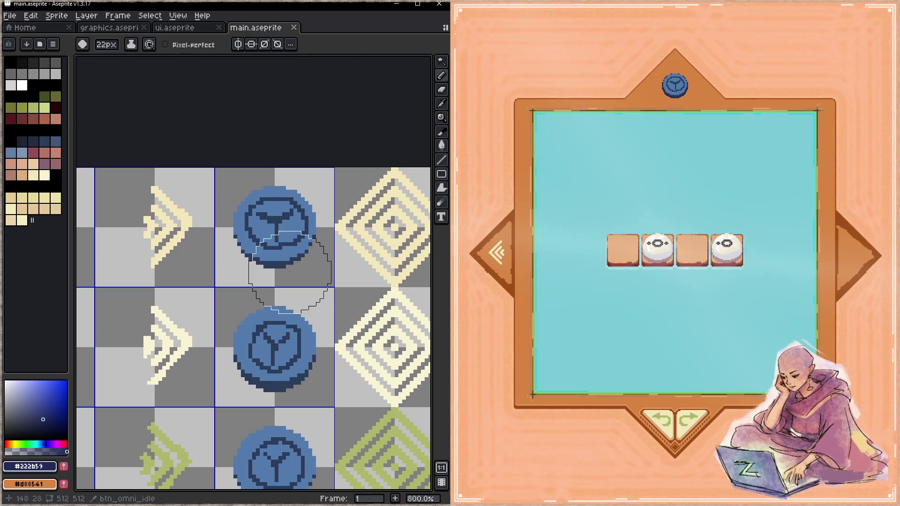
pyautogui.scroll(-3, 272, 257)
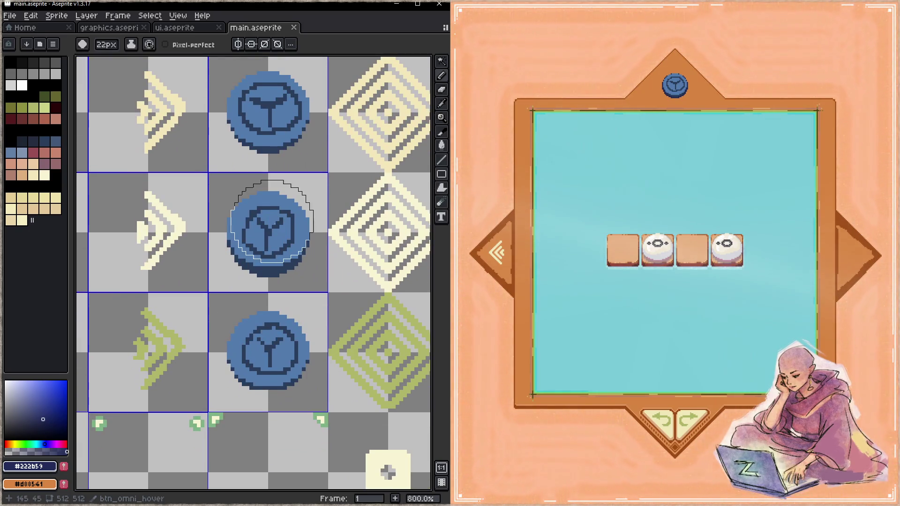
pyautogui.click(689, 94)
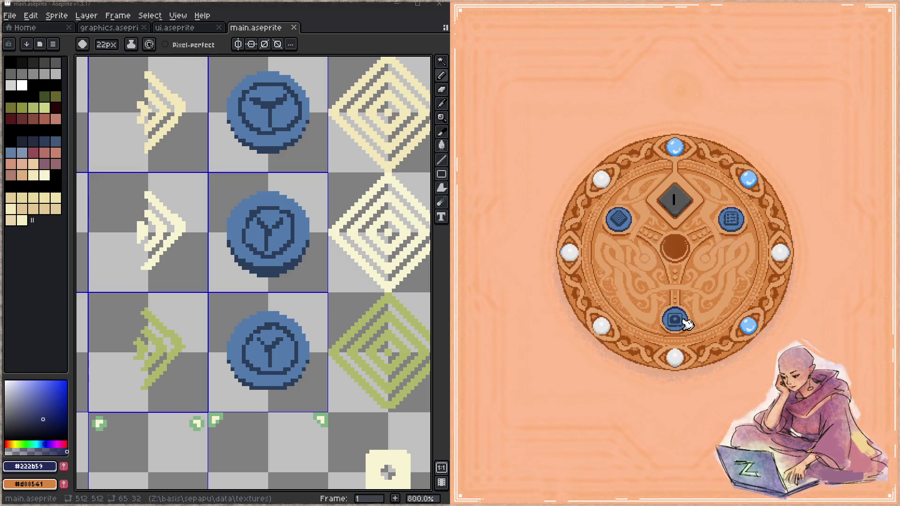
pyautogui.click(682, 318)
pyautogui.click(688, 95)
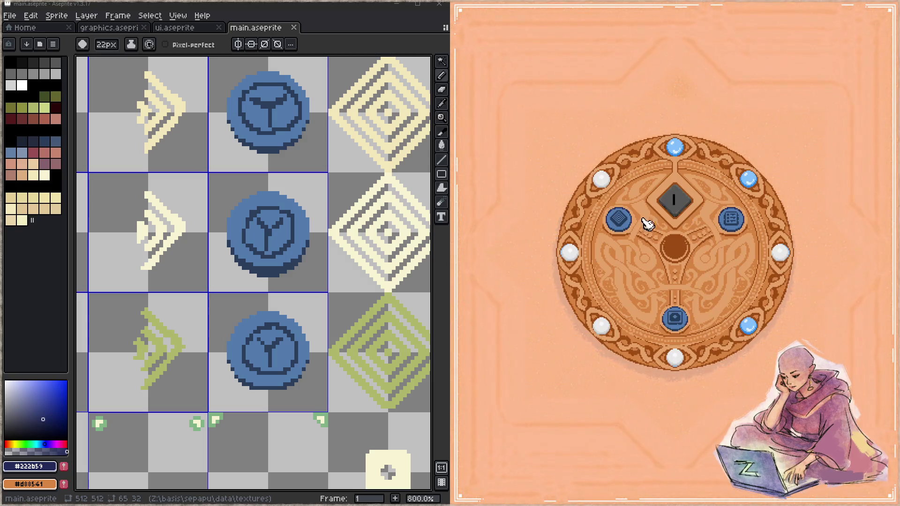
pyautogui.click(619, 219)
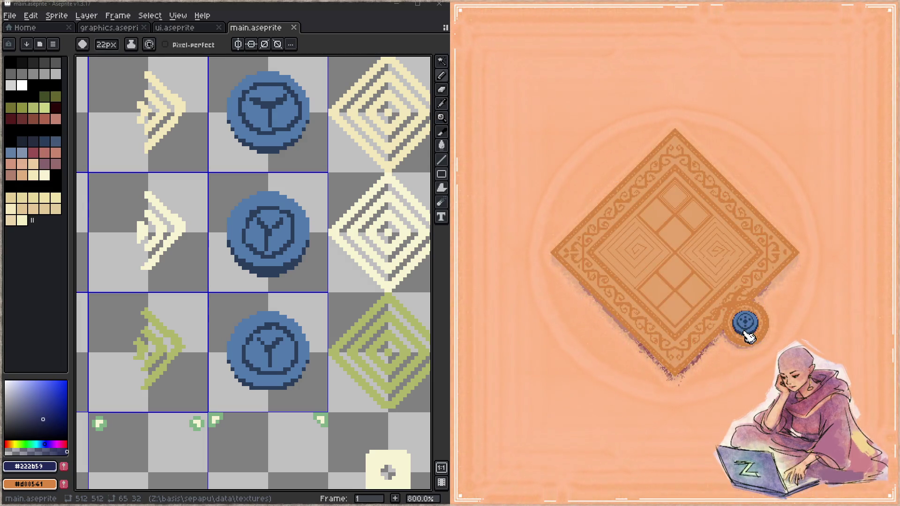
pyautogui.click(746, 330)
pyautogui.click(736, 220)
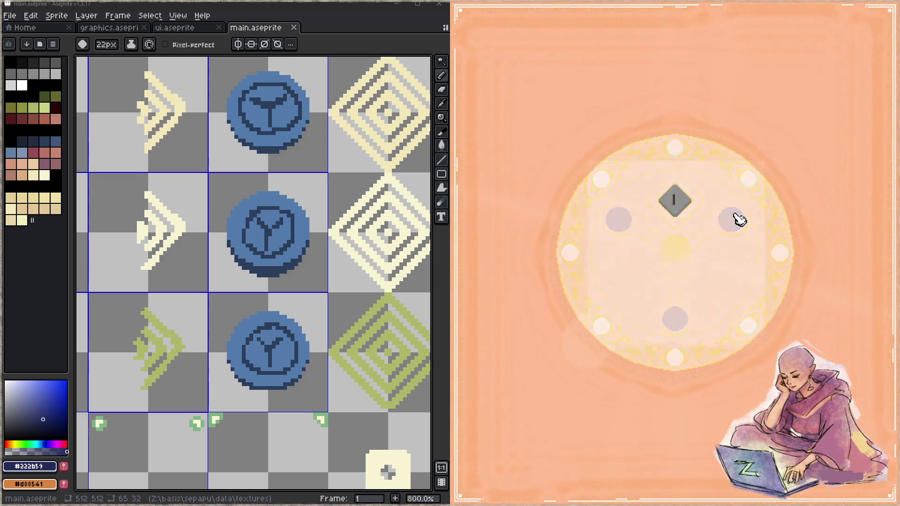
pyautogui.click(588, 344)
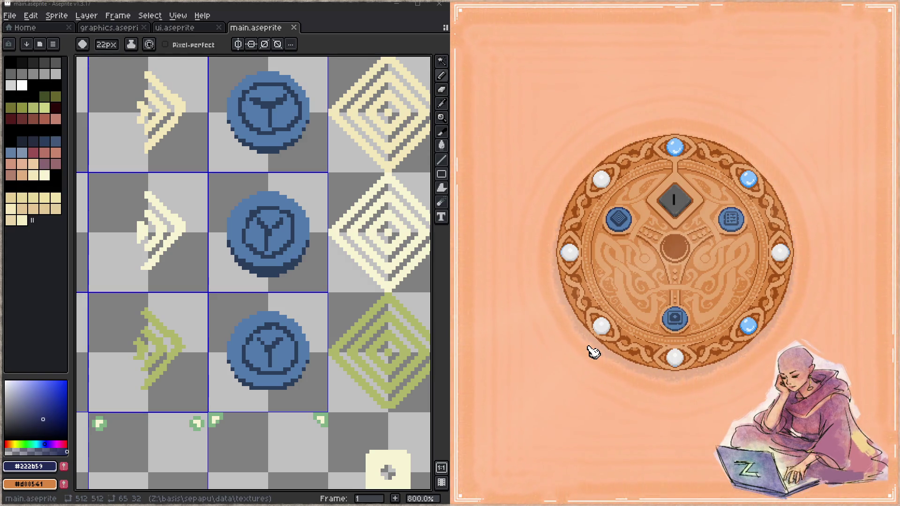
pyautogui.click(675, 323)
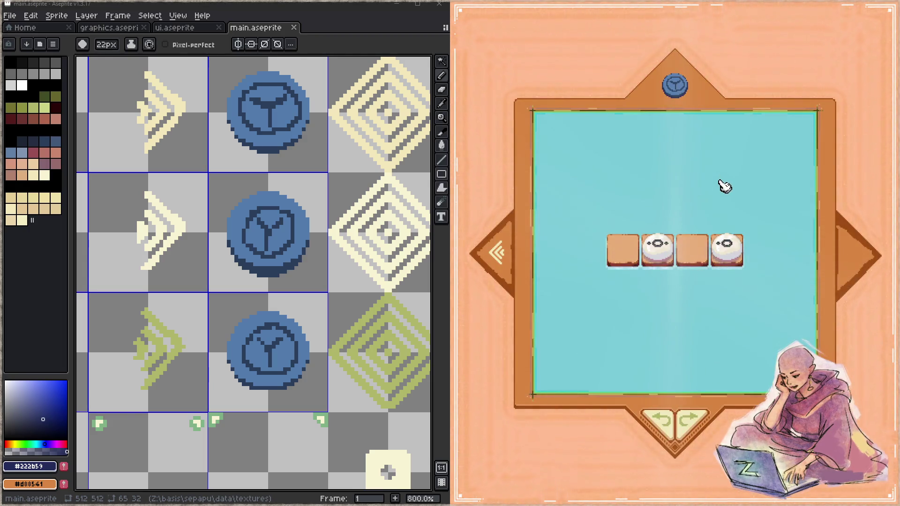
pyautogui.click(681, 90)
pyautogui.click(680, 318)
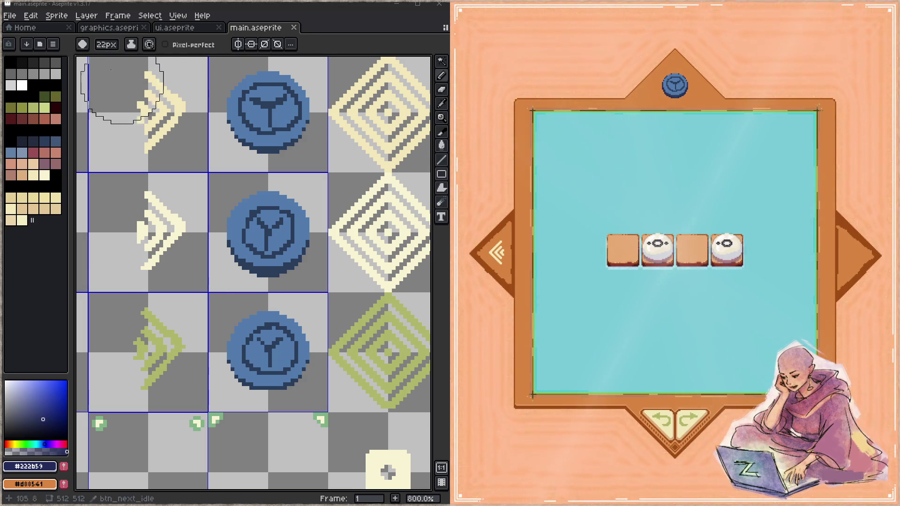
pyautogui.click(109, 27)
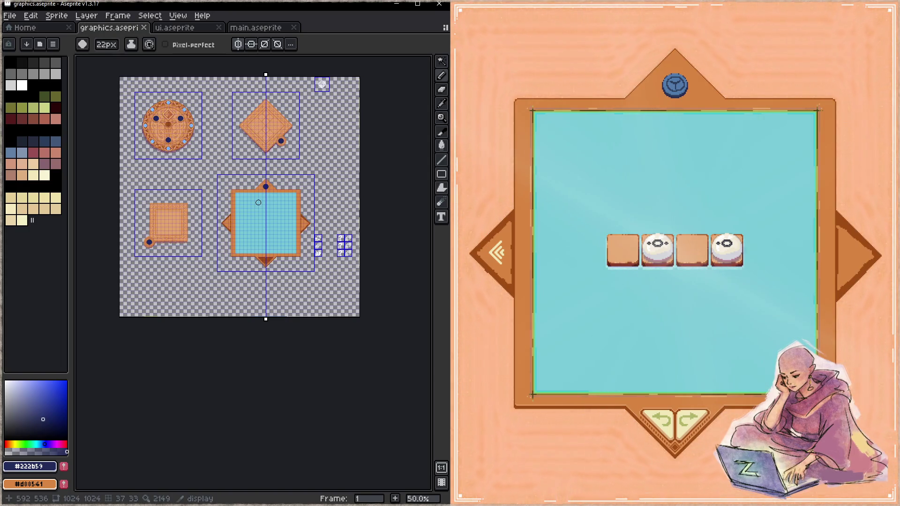
# - Zoom in on the frame's top-left area and pick orange #d88541 with a slightly smaller brush
pyautogui.scroll(3, 256, 289)
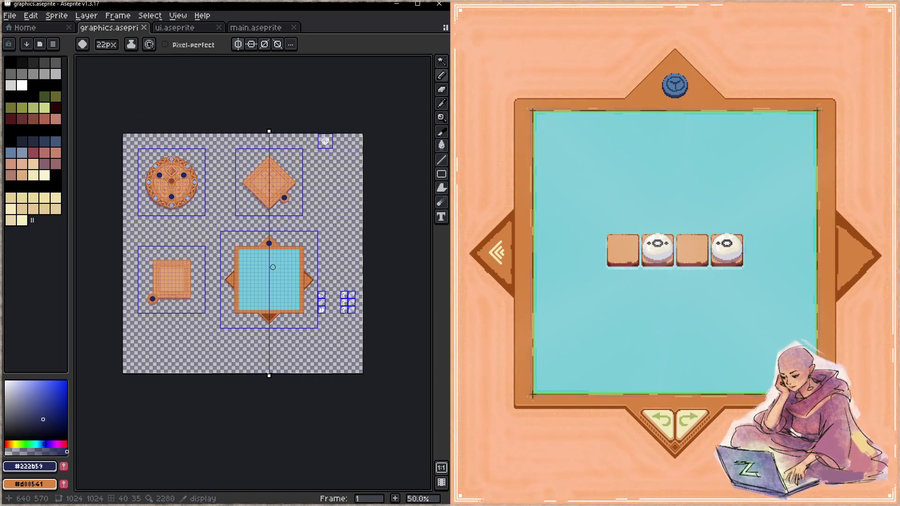
pyautogui.press('z')
pyautogui.scroll(5, 256, 289)
pyautogui.moveTo(273, 273)
pyautogui.mouseDown()
pyautogui.moveTo(318, 337)
pyautogui.moveTo(258, 345)
pyautogui.mouseUp()
pyautogui.press('i')
pyautogui.click(205, 314)
pyautogui.press('b')
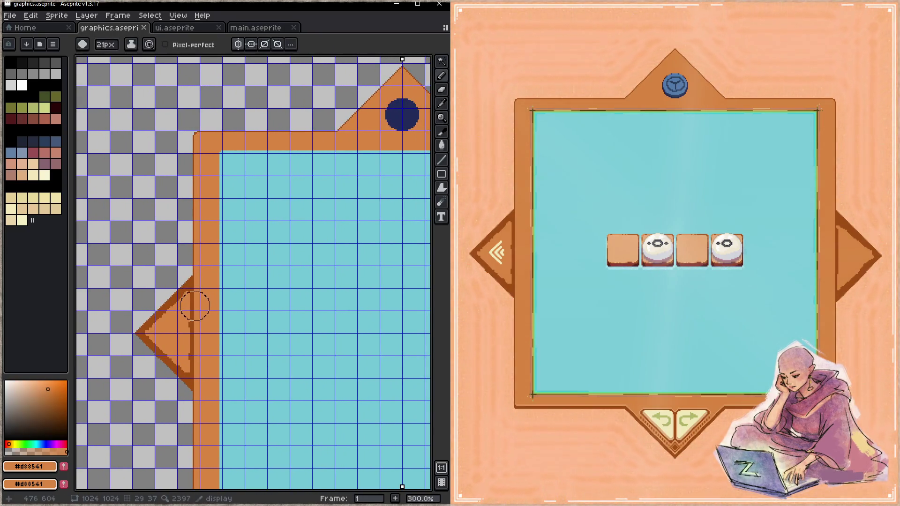
pyautogui.press('-')
pyautogui.press('-')
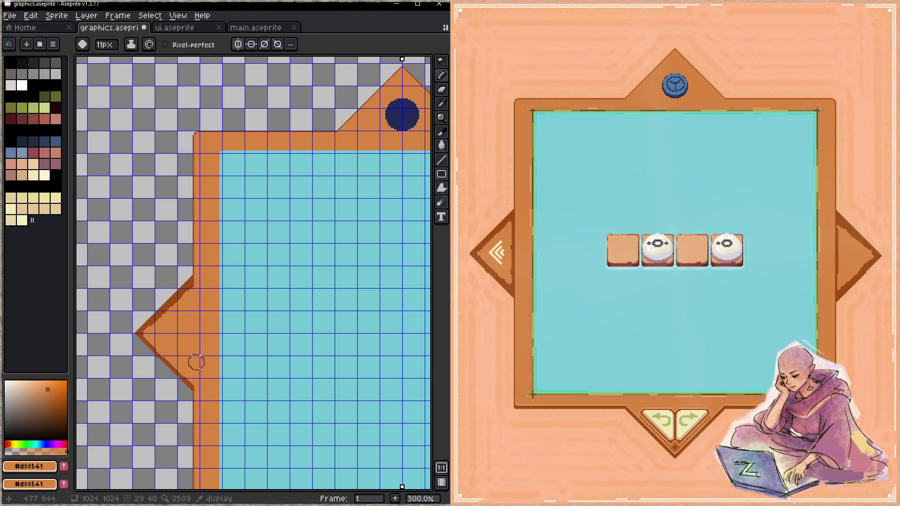
# - Fill the notch and straighten the upper diagonal edge of the frame's left point
pyautogui.press('z')
pyautogui.click(193, 345)
pyautogui.click(190, 347)
pyautogui.press('b')
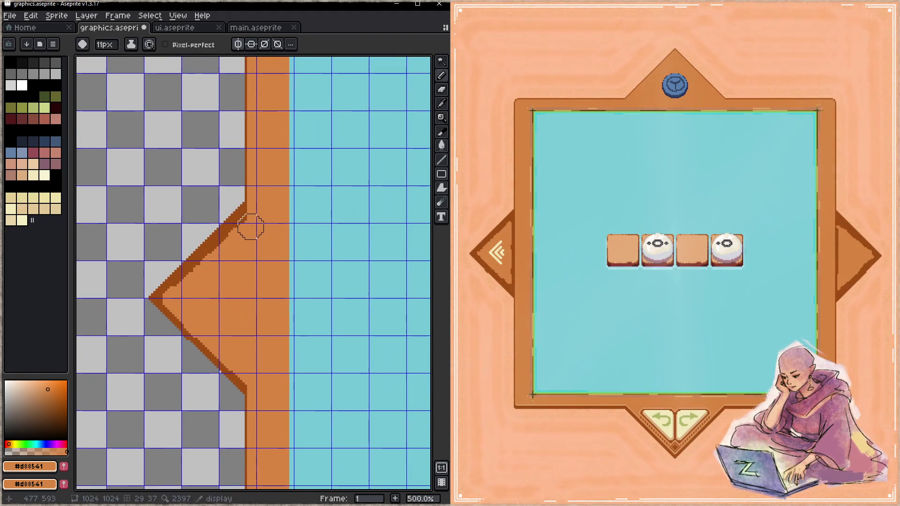
pyautogui.moveTo(237, 231)
pyautogui.mouseDown()
pyautogui.moveTo(181, 291)
pyautogui.moveTo(202, 269)
pyautogui.mouseUp()
pyautogui.moveTo(229, 240); pyautogui.dragTo(247, 220)
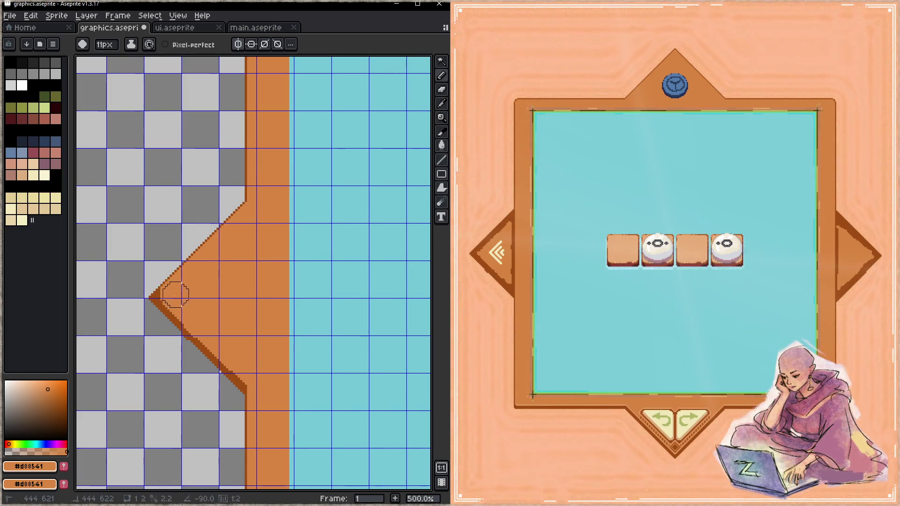
pyautogui.moveTo(206, 307); pyautogui.dragTo(243, 274)
# - Retouch the left point's lower edge in dark brown #9f4c14 and orange with a 3 px pencil
pyautogui.press('-')
pyautogui.scroll(2, 258, 295)
pyautogui.keyDown('alt'); pyautogui.click(297, 336); pyautogui.keyUp('alt')
pyautogui.press('+')
pyautogui.press('+')
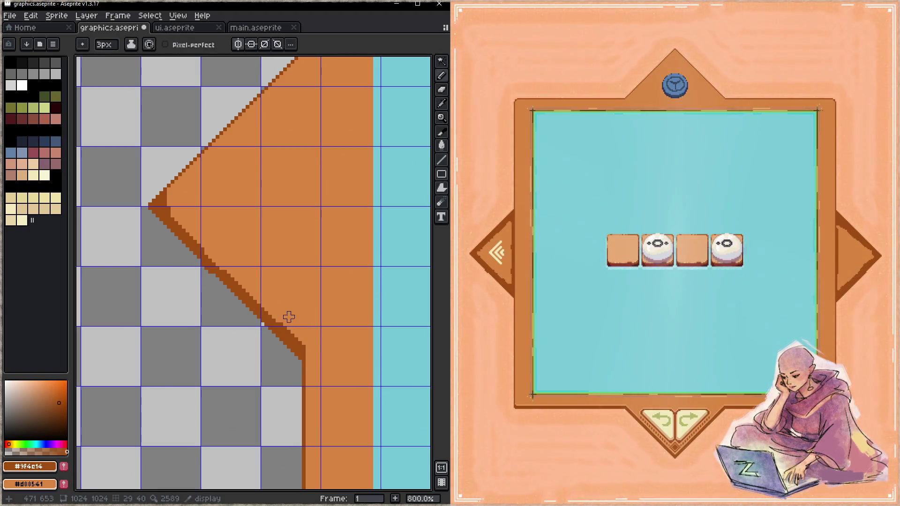
pyautogui.keyDown('alt'); pyautogui.click(309, 342); pyautogui.keyUp('alt')
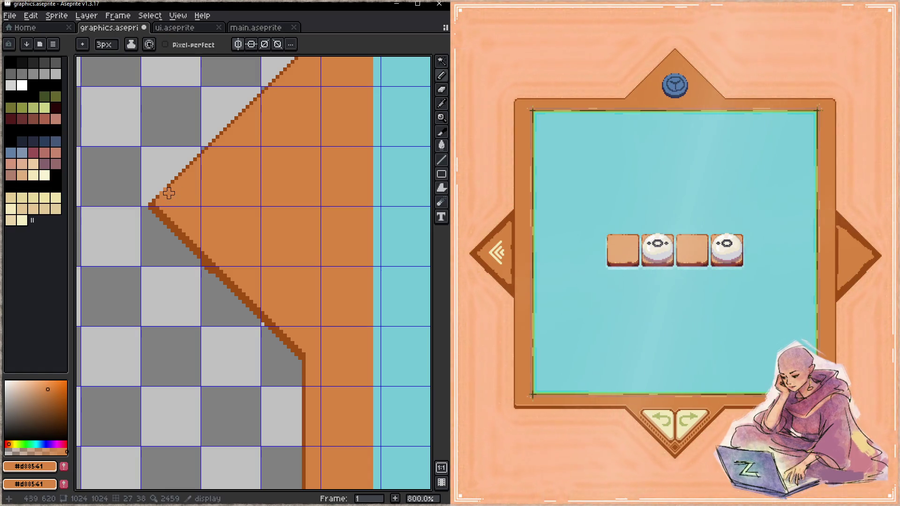
pyautogui.hotkey('ctrl', 'z')
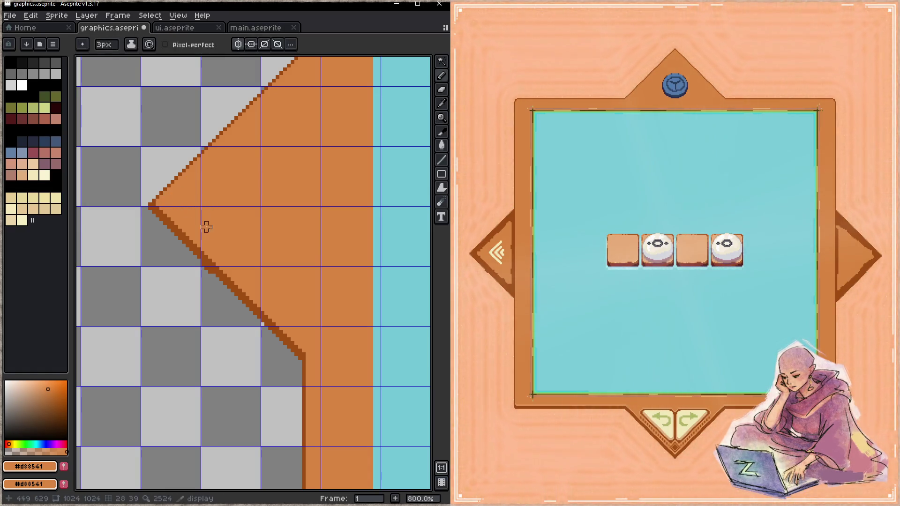
pyautogui.keyDown('alt'); pyautogui.click(182, 223); pyautogui.keyUp('alt')
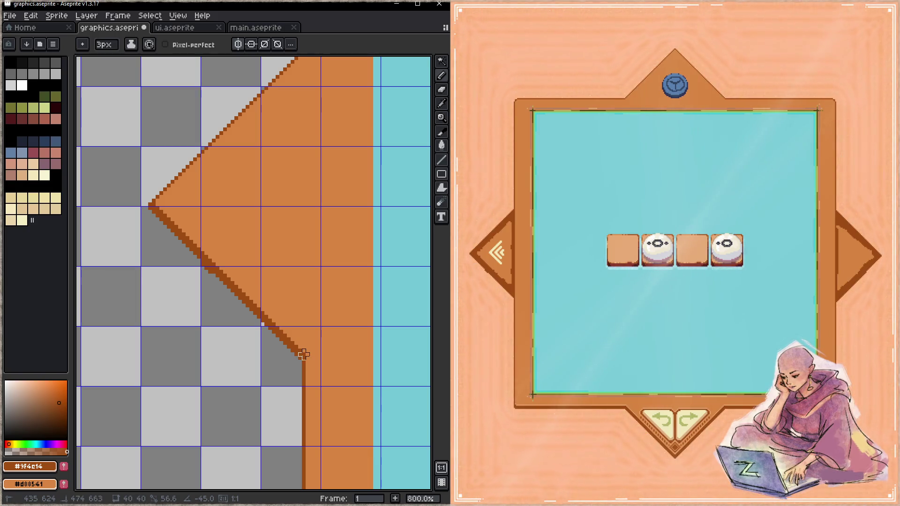
# - Finish the edge in orange #d88541 with a 1 px pencil and save graphics.aseprite
pyautogui.press('alt')
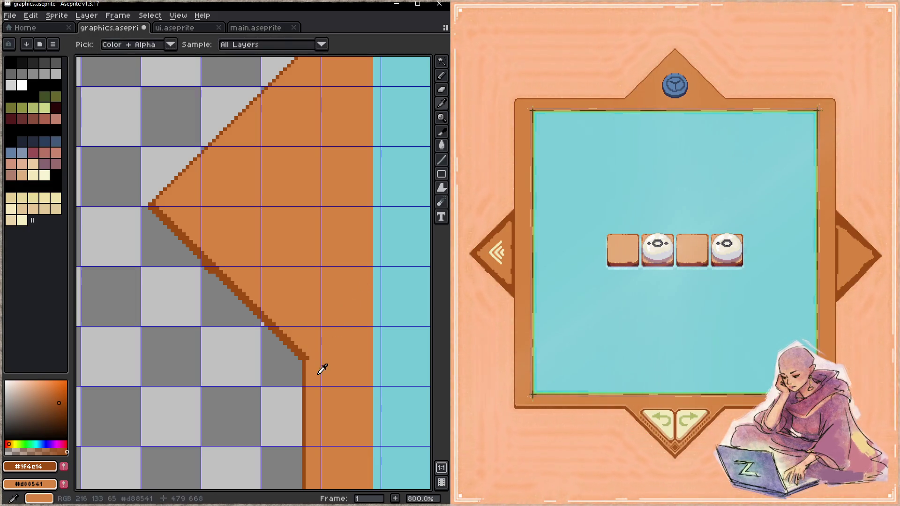
pyautogui.keyDown('alt'); pyautogui.click(320, 372); pyautogui.keyUp('alt')
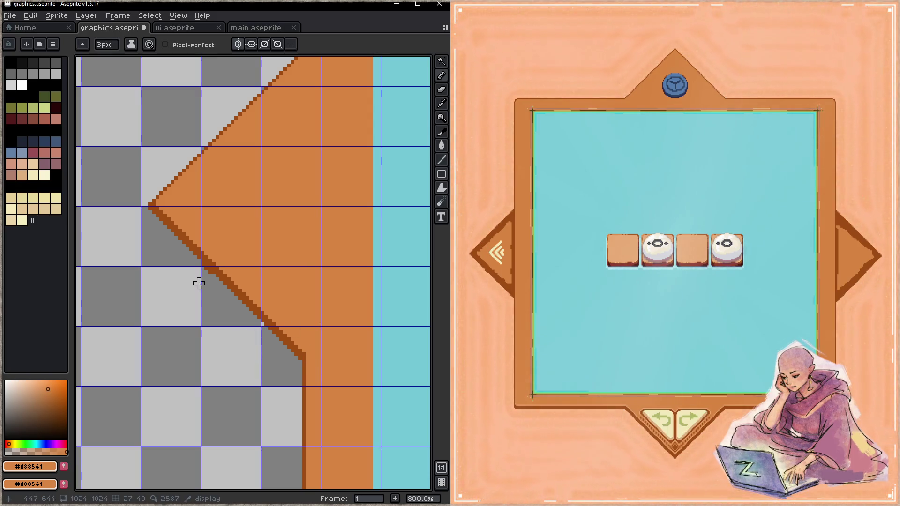
pyautogui.press('b')
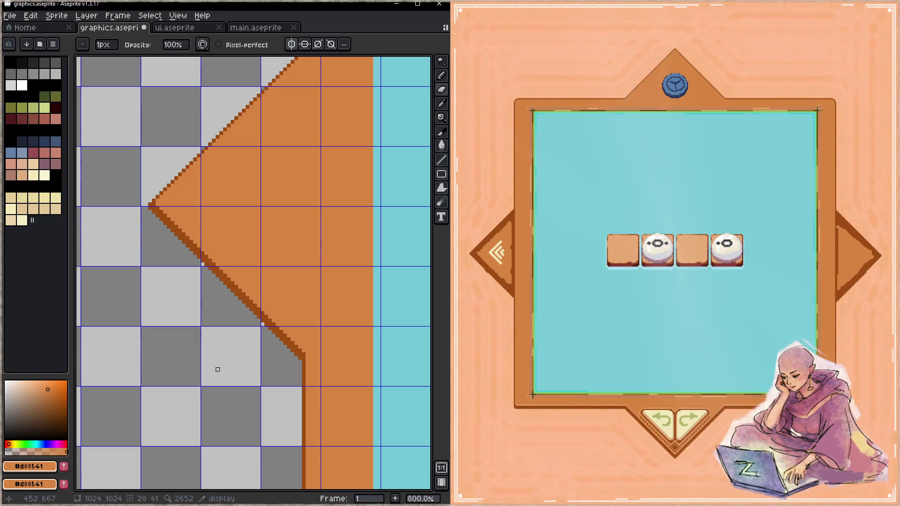
pyautogui.hotkey('ctrl', 's')
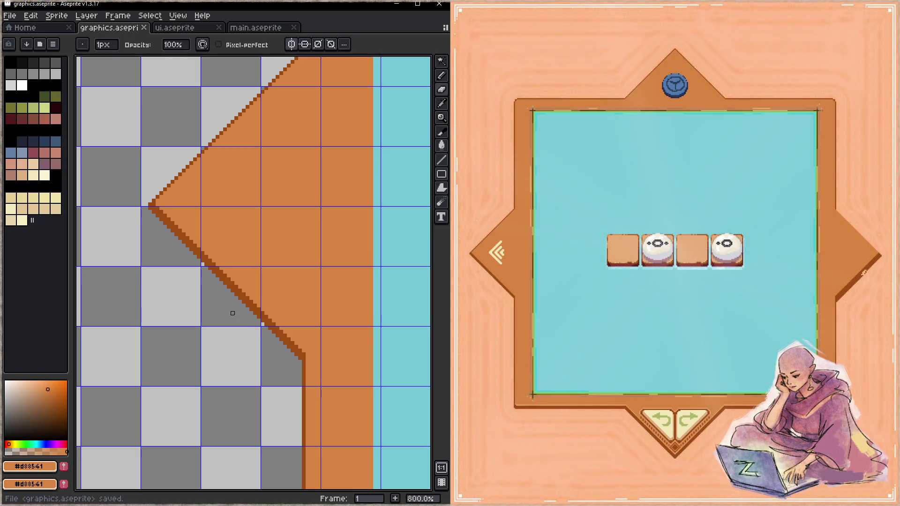
pyautogui.scroll(-2, 253, 295)
pyautogui.moveTo(253, 295); pyautogui.dragTo(166, 277)
pyautogui.scroll(1, 296, 266)
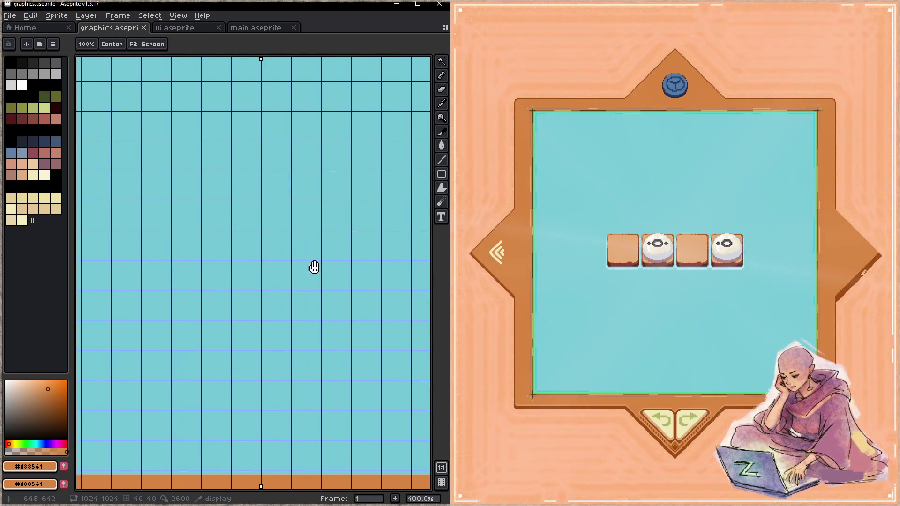
# - Thin the right diamond point's dark diagonal edge and clear its stray dark pixels
pyautogui.hscroll(5, 296, 266)
pyautogui.press('z')
pyautogui.click(305, 267)
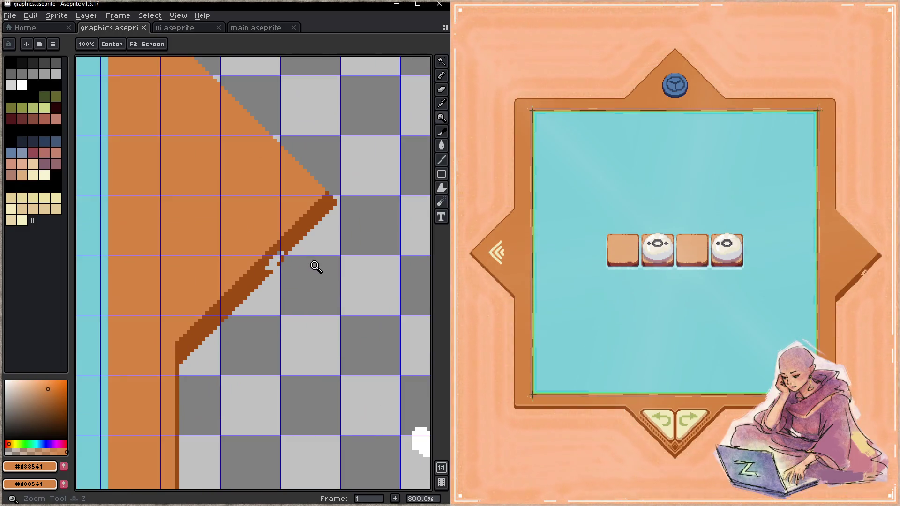
pyautogui.press('b')
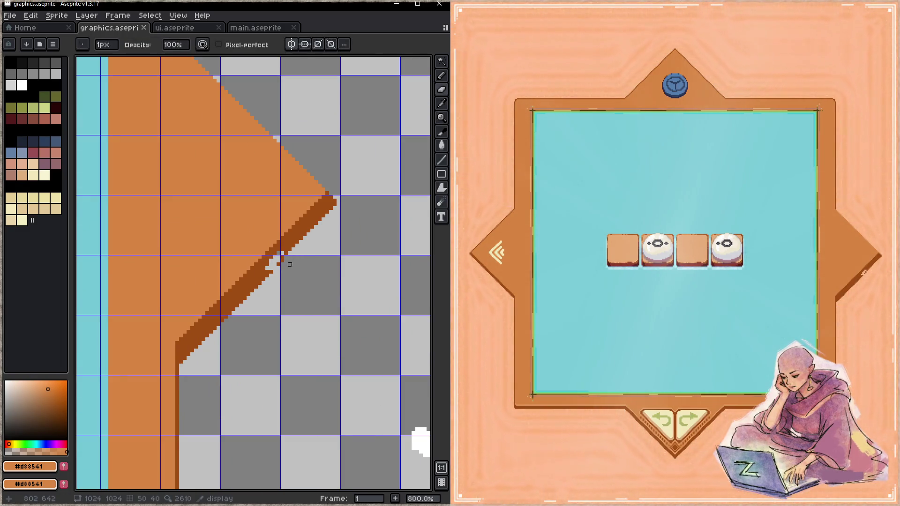
pyautogui.click(282, 260)
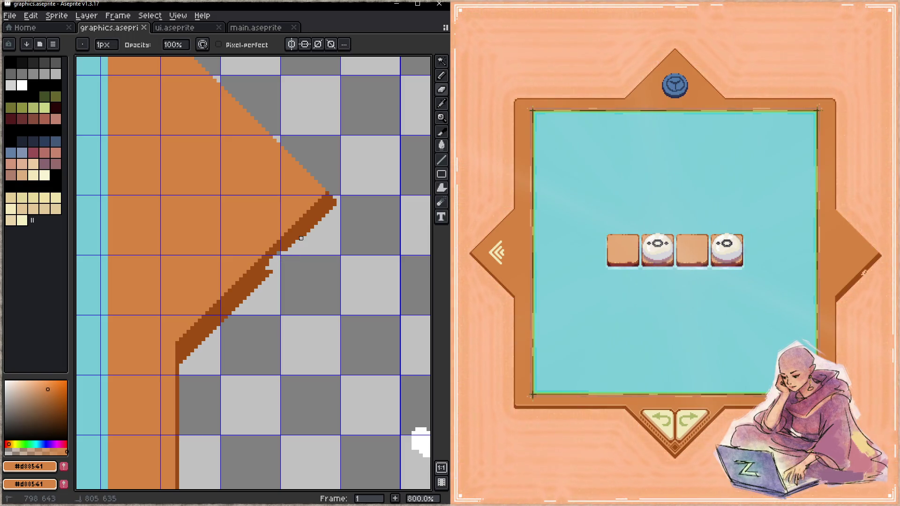
pyautogui.click(316, 230)
pyautogui.moveTo(335, 207)
pyautogui.mouseDown()
pyautogui.moveTo(183, 352)
pyautogui.moveTo(200, 328)
pyautogui.moveTo(193, 342)
pyautogui.mouseUp()
pyautogui.moveTo(271, 271)
pyautogui.mouseDown()
pyautogui.moveTo(226, 304)
pyautogui.moveTo(270, 258)
pyautogui.mouseUp()
pyautogui.moveTo(338, 200)
pyautogui.mouseDown()
pyautogui.moveTo(291, 236)
pyautogui.moveTo(331, 205)
pyautogui.mouseUp()
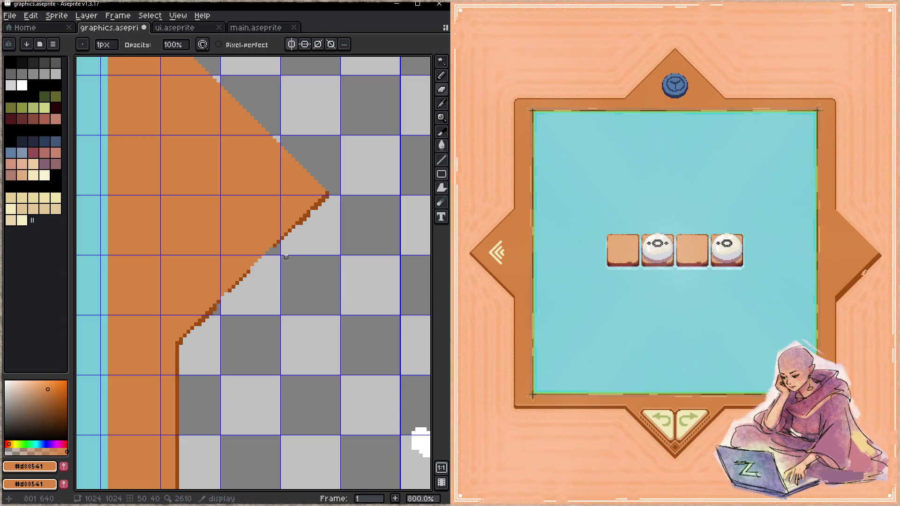
# - Draw a dark brown #9f4c14 outline along the left point's lower edge with a 3 px pencil
pyautogui.press('h')
pyautogui.scroll(-3, 267, 255)
pyautogui.press('z')
pyautogui.scroll(-3, 299, 273)
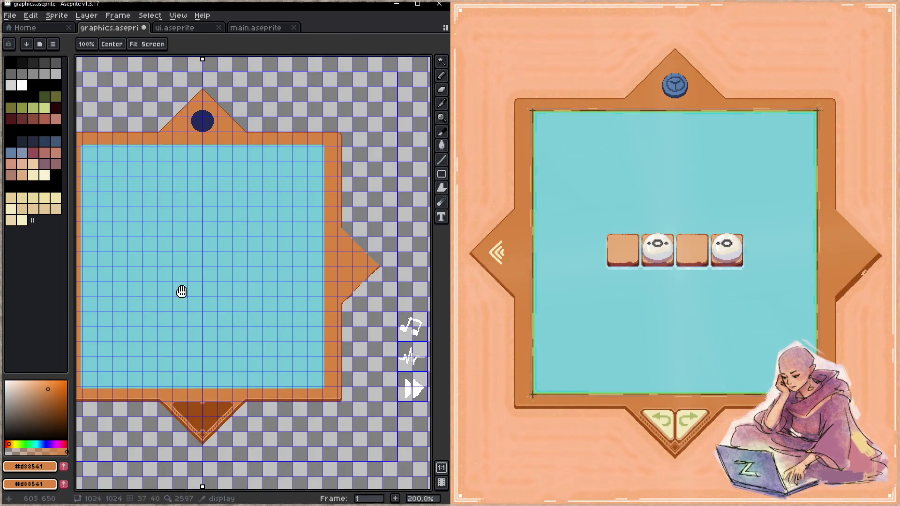
pyautogui.scroll(5, 220, 260)
pyautogui.press('b')
pyautogui.keyDown('alt'); pyautogui.click(297, 145); pyautogui.keyUp('alt')
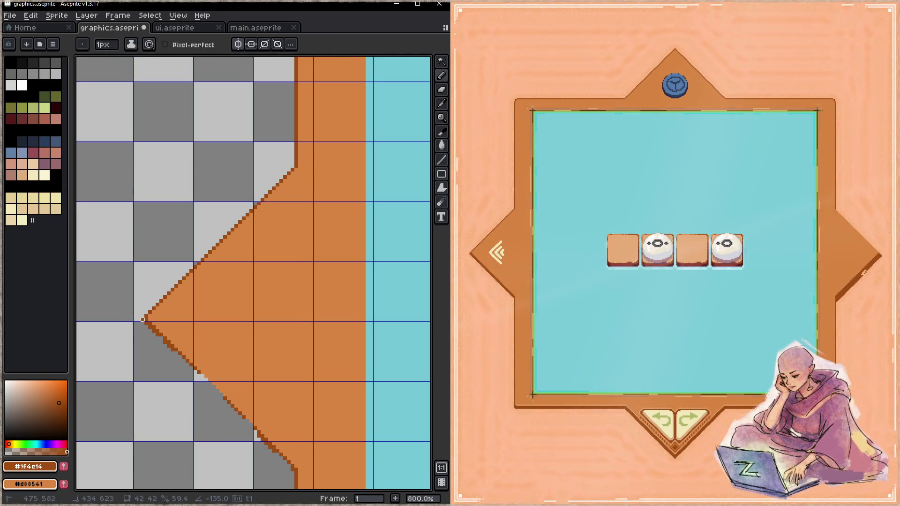
pyautogui.press('+')
pyautogui.press('+')
pyautogui.moveTo(146, 321); pyautogui.dragTo(300, 469)
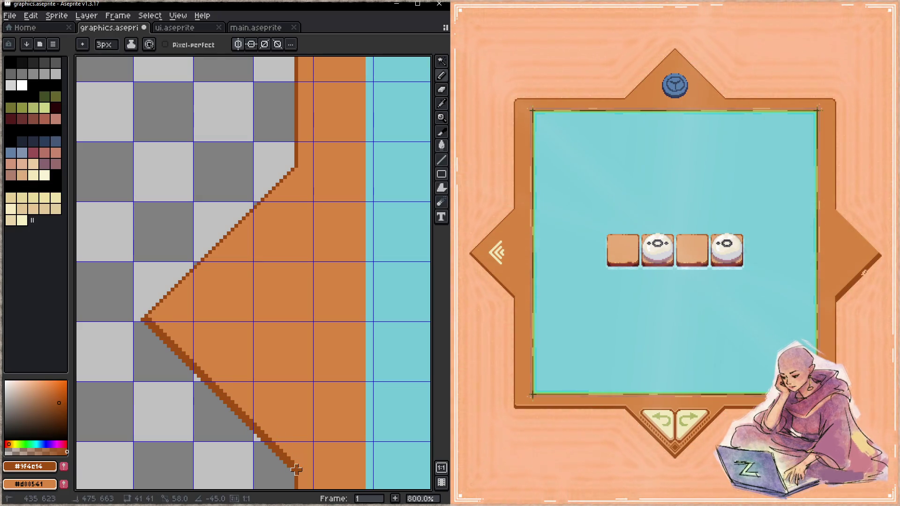
# - Pan over to the frame's right-side notch and save graphics.aseprite
pyautogui.press('z')
pyautogui.scroll(-3, 284, 327)
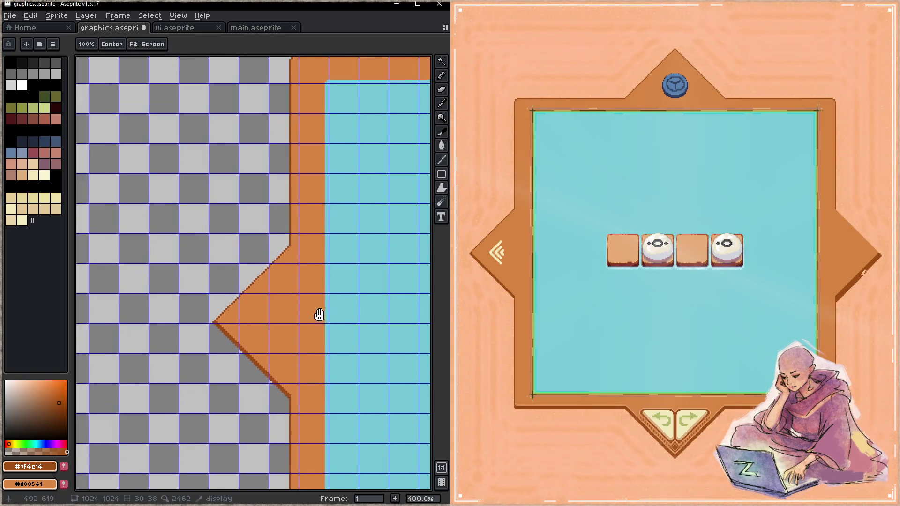
pyautogui.hscroll(15, 288, 273)
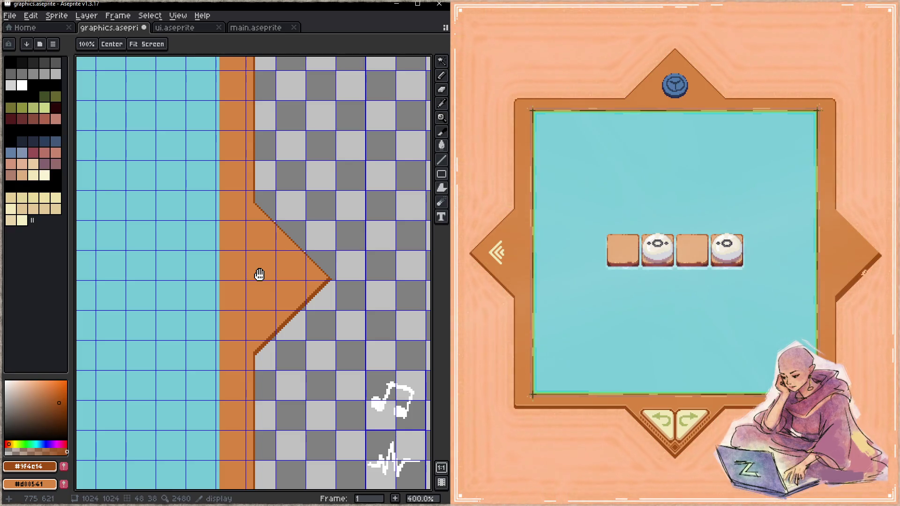
pyautogui.moveTo(259, 274); pyautogui.dragTo(315, 275)
pyautogui.hotkey('ctrl', 's')
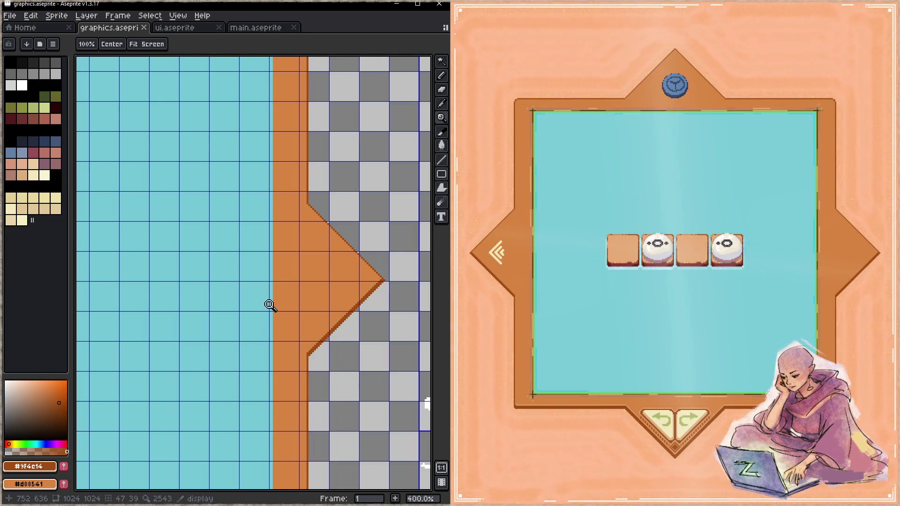
pyautogui.hscroll(2, 336, 280)
# - Erase the stray pixel at the notch tip and thicken the dark outline along its lower edge
pyautogui.scroll(5, 367, 267)
pyautogui.press('e')
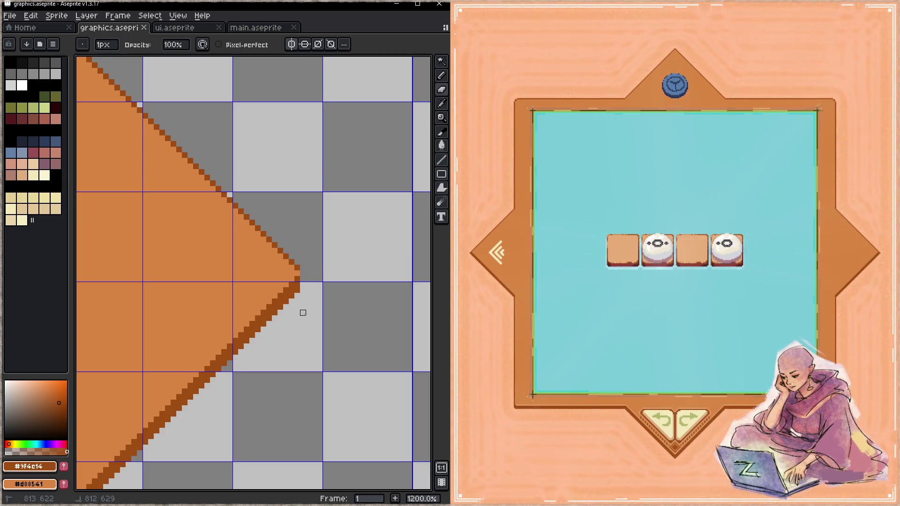
pyautogui.click(302, 273)
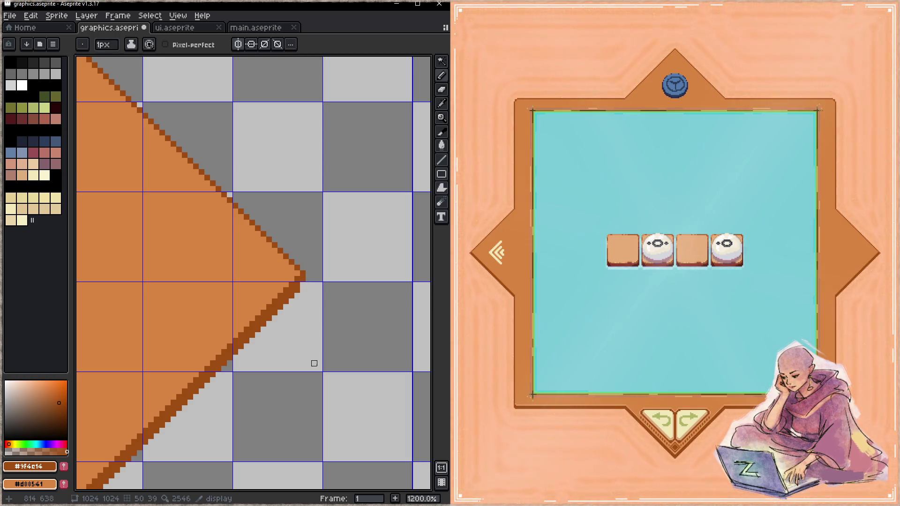
pyautogui.hotkey('ctrl', 's')
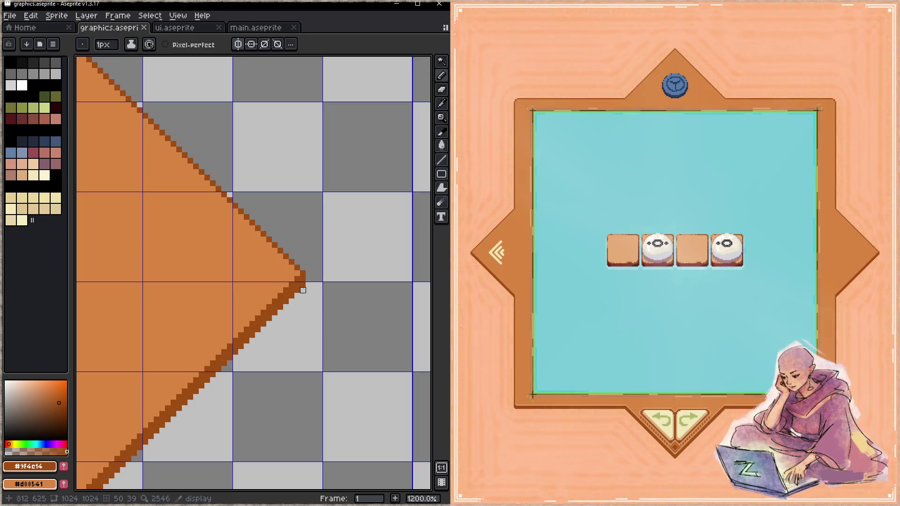
pyautogui.hotkey('ctrl', 's')
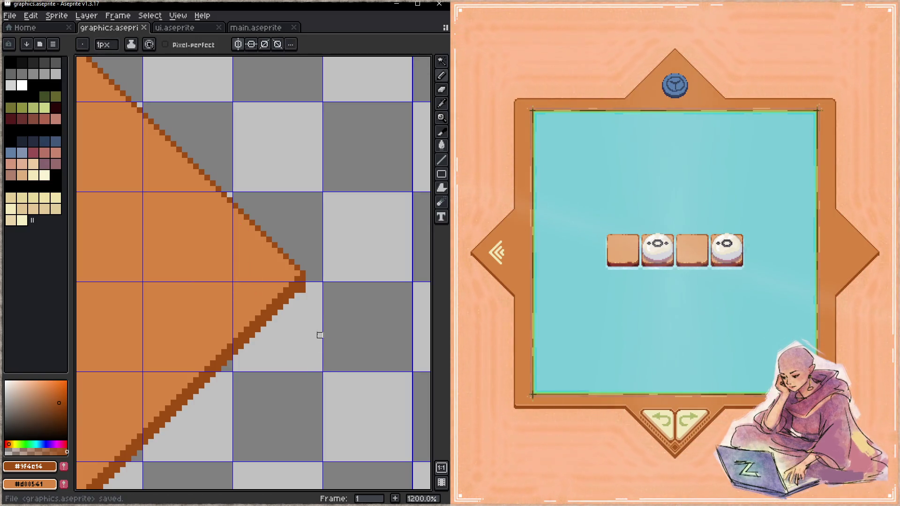
pyautogui.moveTo(302, 305); pyautogui.dragTo(353, 257)
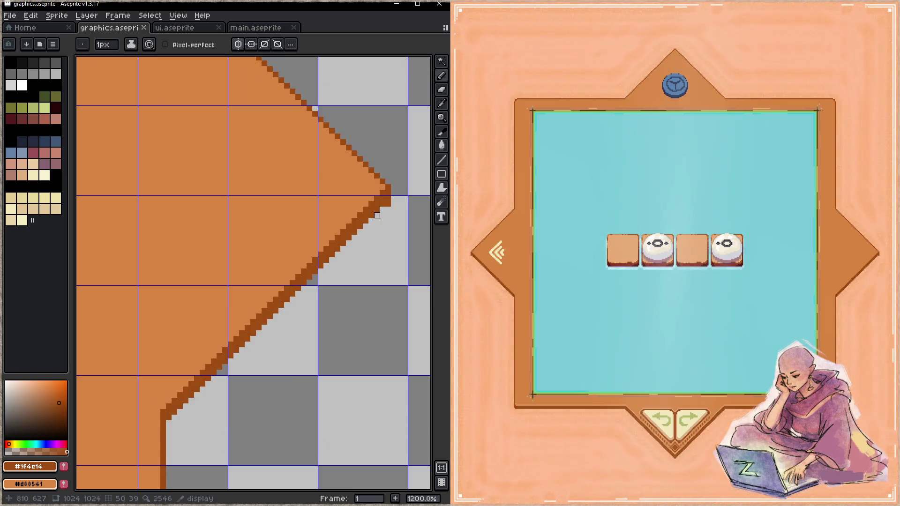
pyautogui.moveTo(377, 215); pyautogui.dragTo(360, 226)
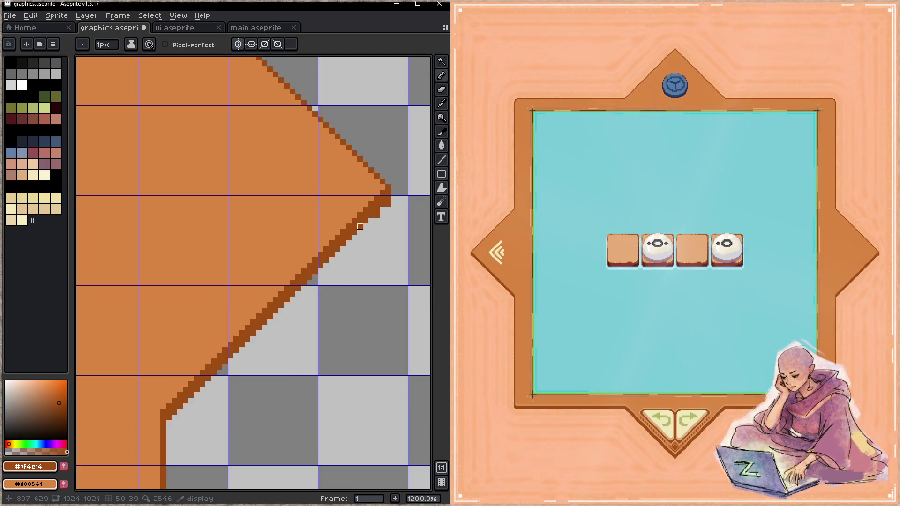
pyautogui.hotkey('ctrl', 's')
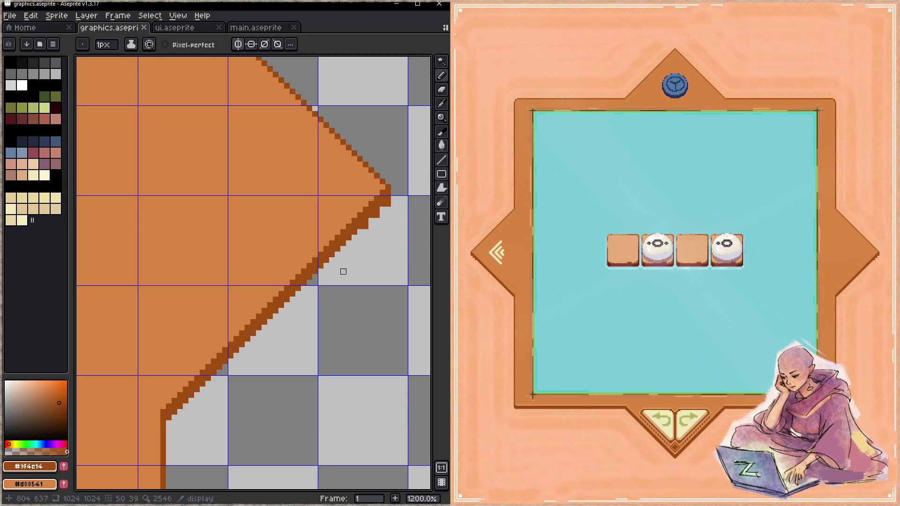
pyautogui.moveTo(354, 237); pyautogui.dragTo(343, 249)
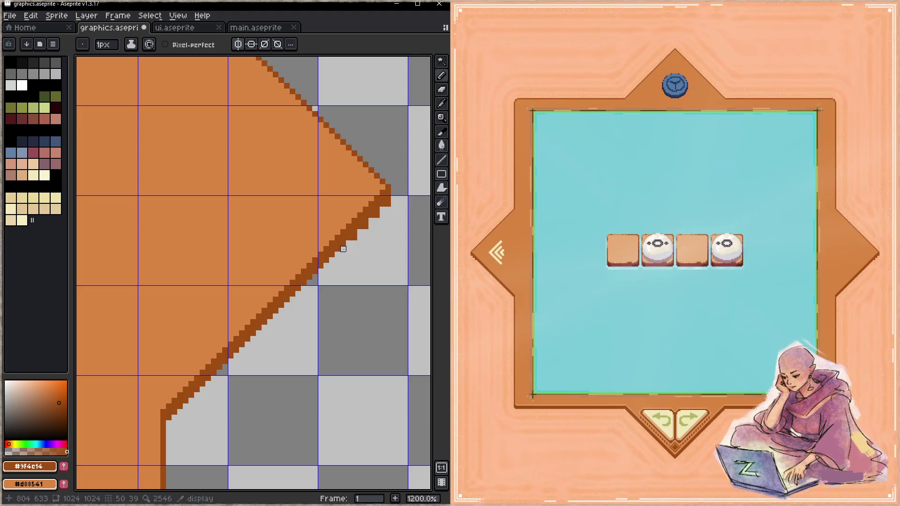
pyautogui.hotkey('ctrl', 's')
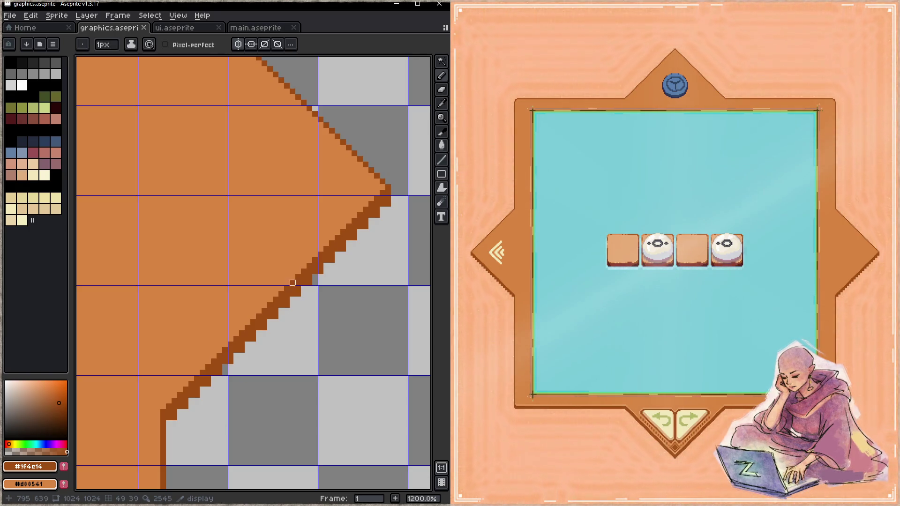
# - Mix a dark red-brown shading colour from the sampled outline brown, discarding a pink test pixel
pyautogui.click(31, 154)
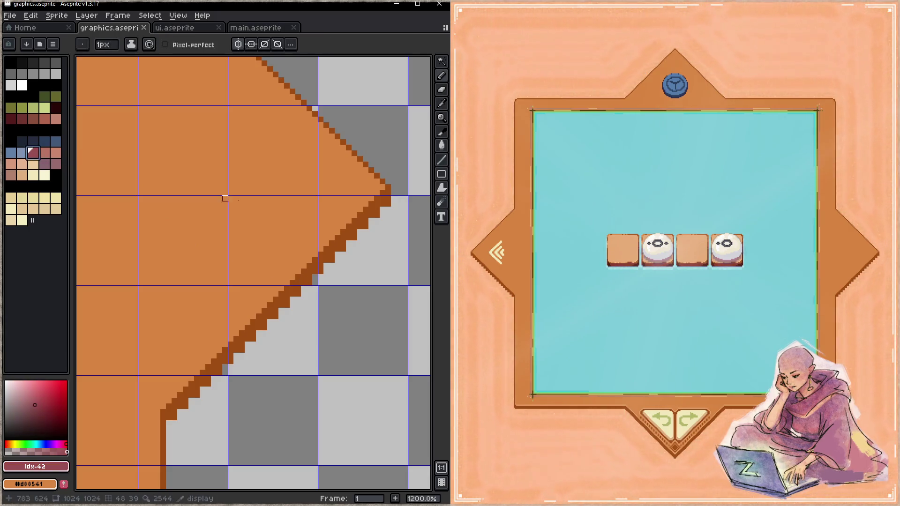
pyautogui.click(382, 209)
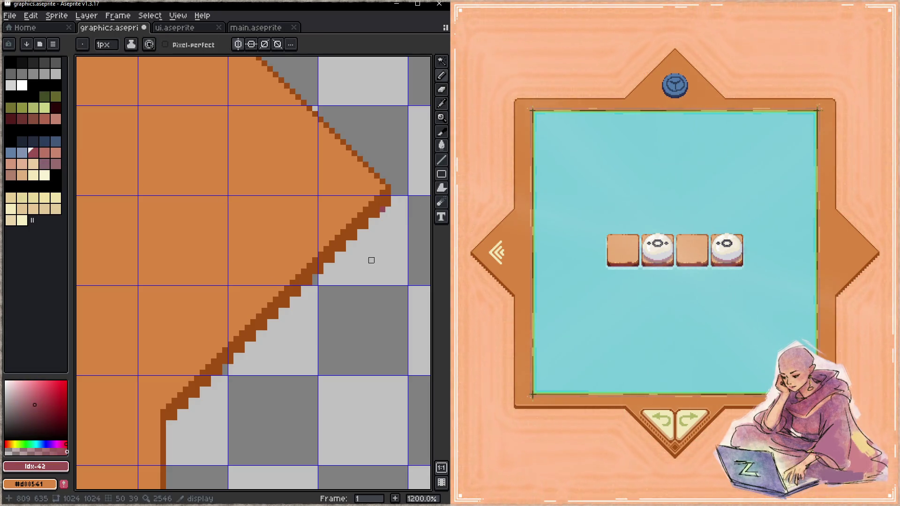
pyautogui.hotkey('ctrl', 's')
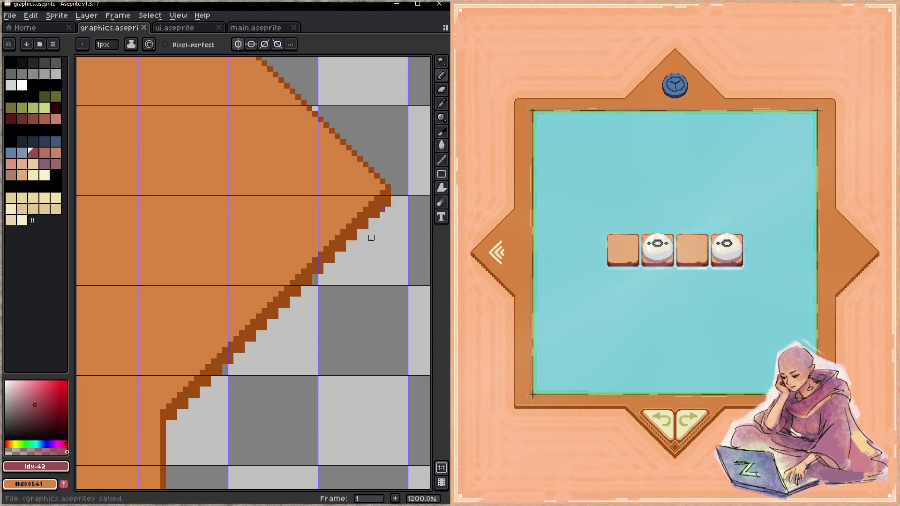
pyautogui.hotkey('ctrl', 'z')
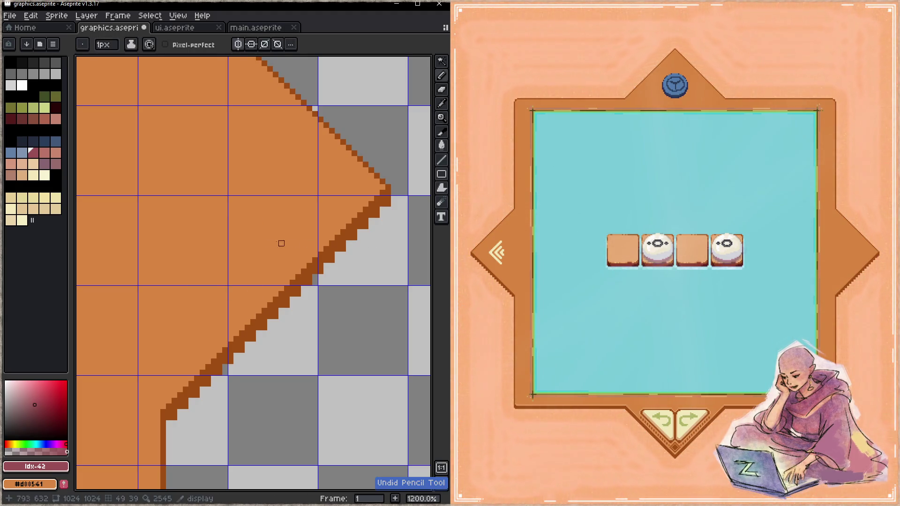
pyautogui.keyDown('alt'); pyautogui.click(342, 242); pyautogui.keyUp('alt')
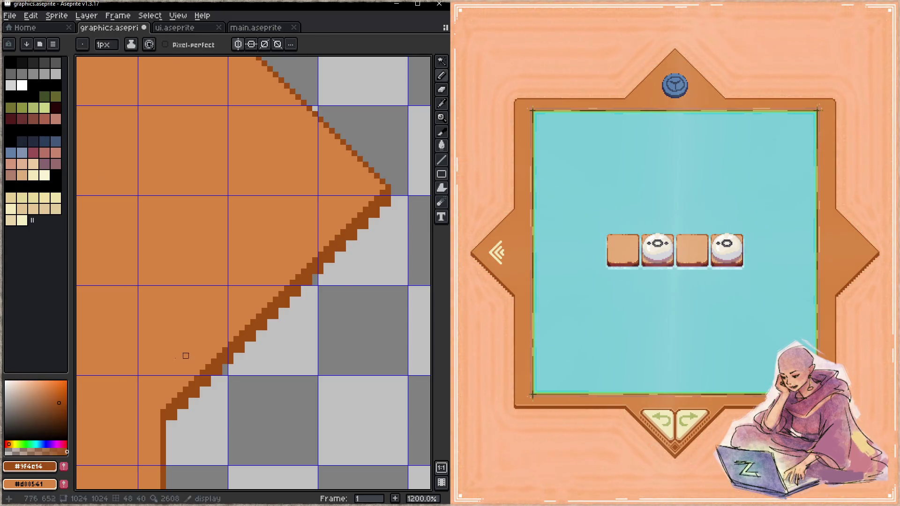
pyautogui.click(66, 444)
pyautogui.click(12, 442)
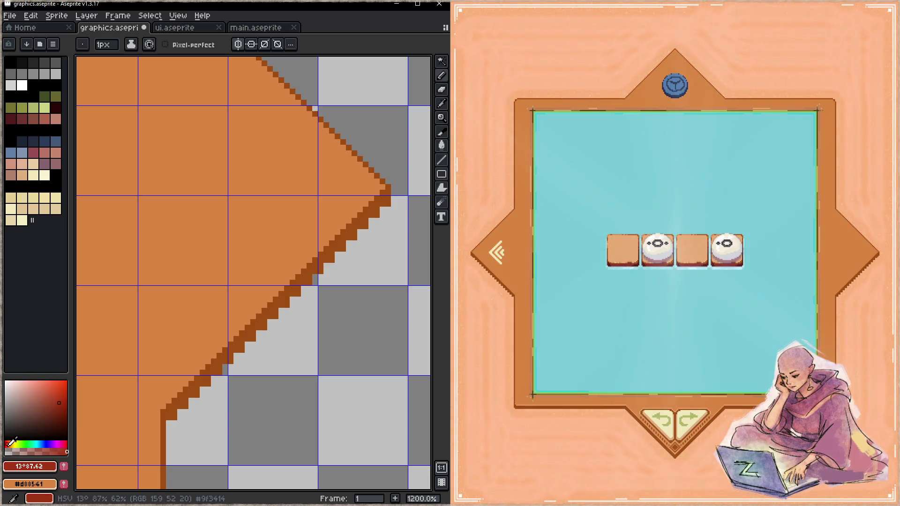
pyautogui.click(61, 411)
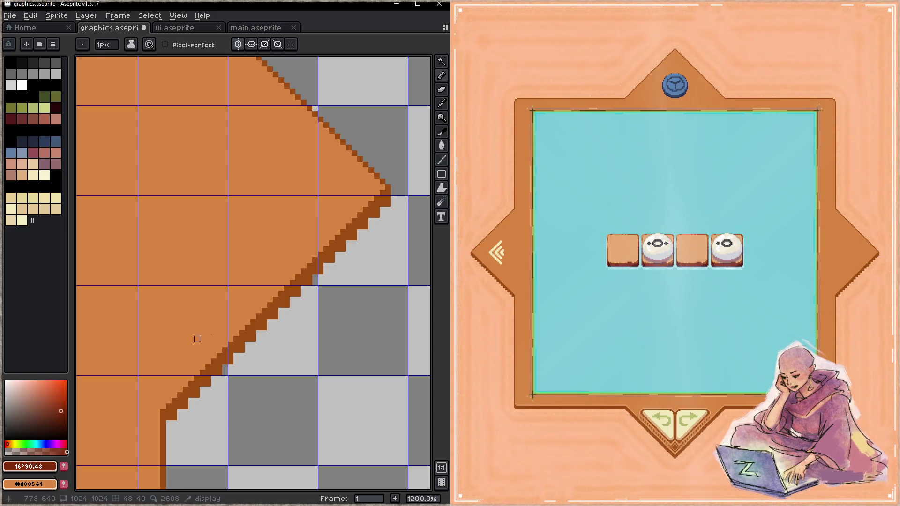
pyautogui.keyDown('alt'); pyautogui.click(380, 208); pyautogui.keyUp('alt')
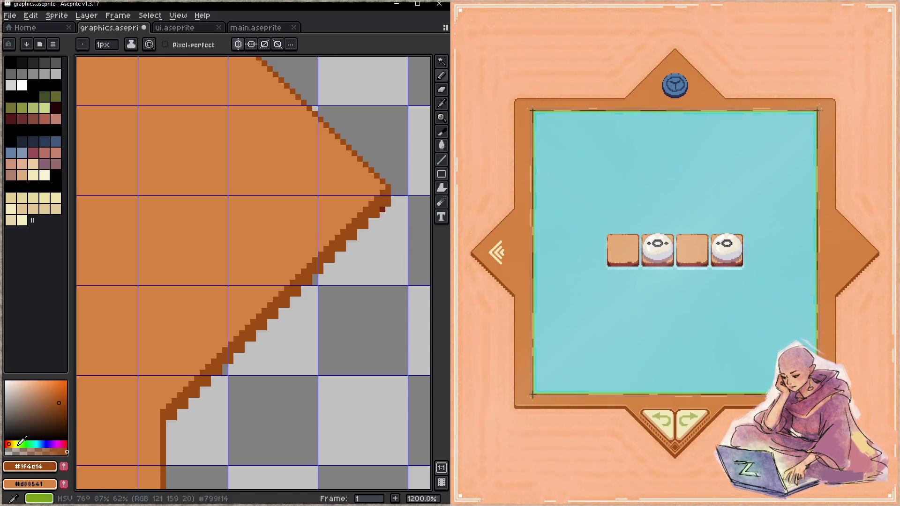
pyautogui.click(12, 441)
pyautogui.click(60, 405)
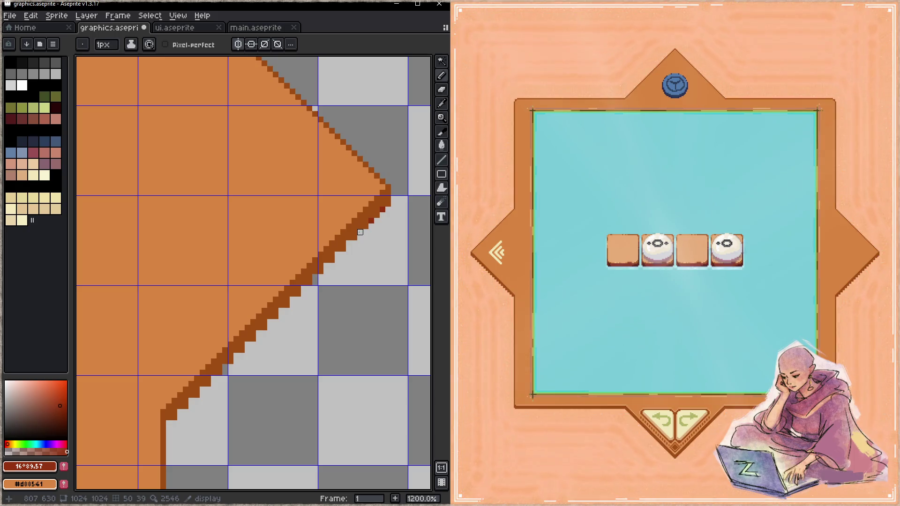
# - Place a dotted line of dark red-brown pixels down the notch's diagonal edge
pyautogui.click(349, 243)
pyautogui.click(337, 255)
pyautogui.click(326, 266)
pyautogui.click(315, 277)
pyautogui.click(292, 300)
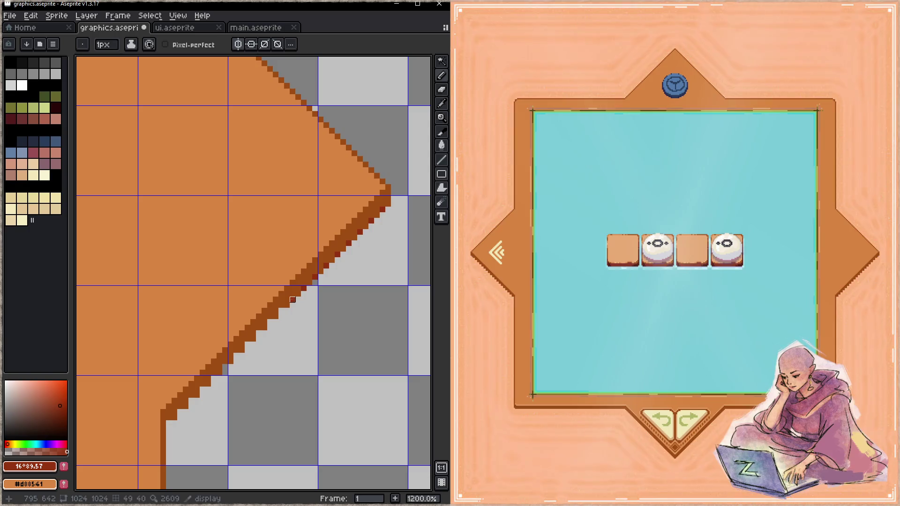
pyautogui.click(270, 322)
pyautogui.click(259, 333)
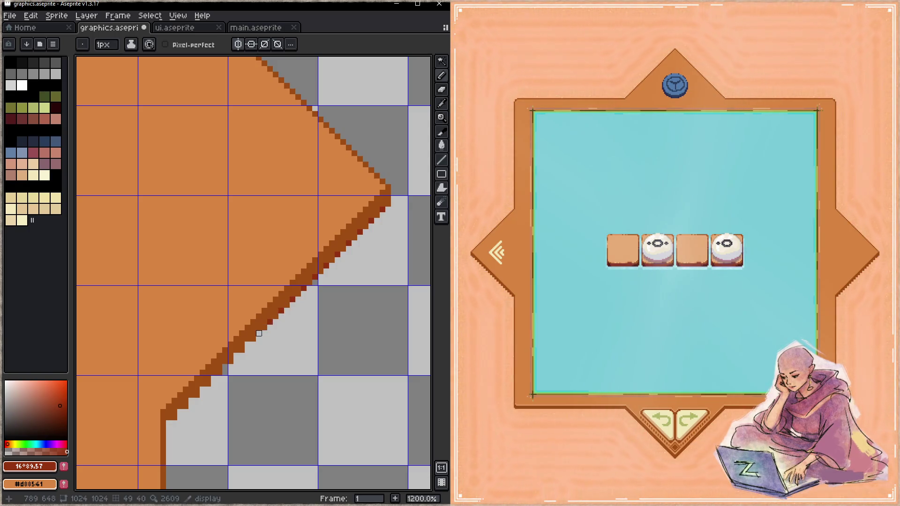
pyautogui.click(225, 366)
pyautogui.click(214, 378)
pyautogui.click(202, 390)
pyautogui.click(191, 400)
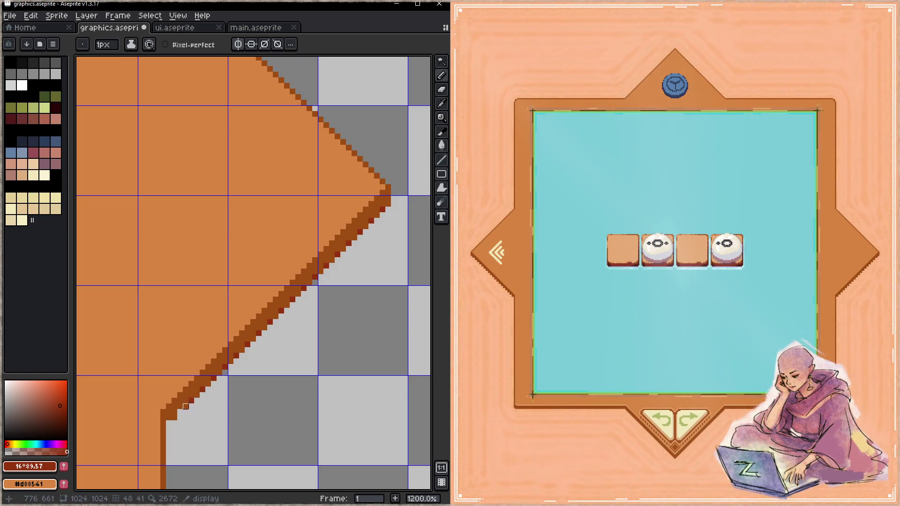
pyautogui.click(169, 423)
# - Erase the extra shading pixel at the line's bottom end and save graphics.aseprite
pyautogui.hotkey('ctrl', 's')
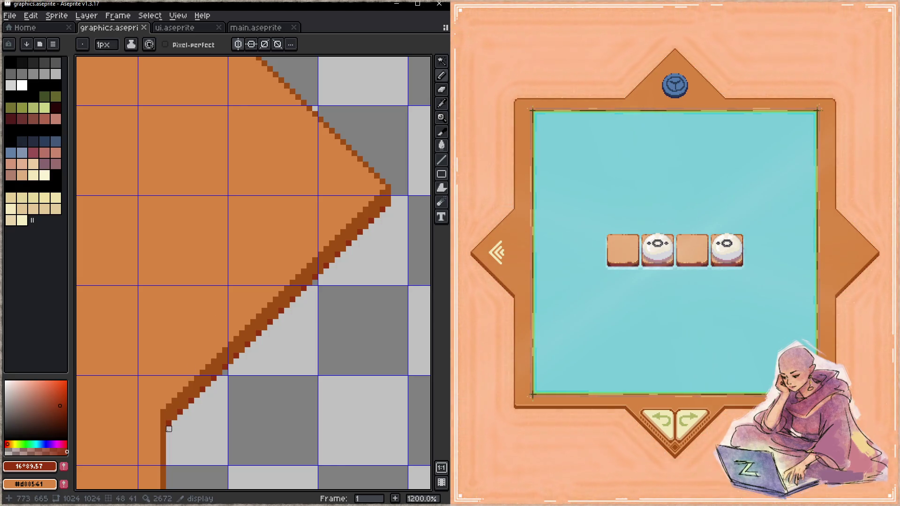
pyautogui.hotkey('ctrl', 's')
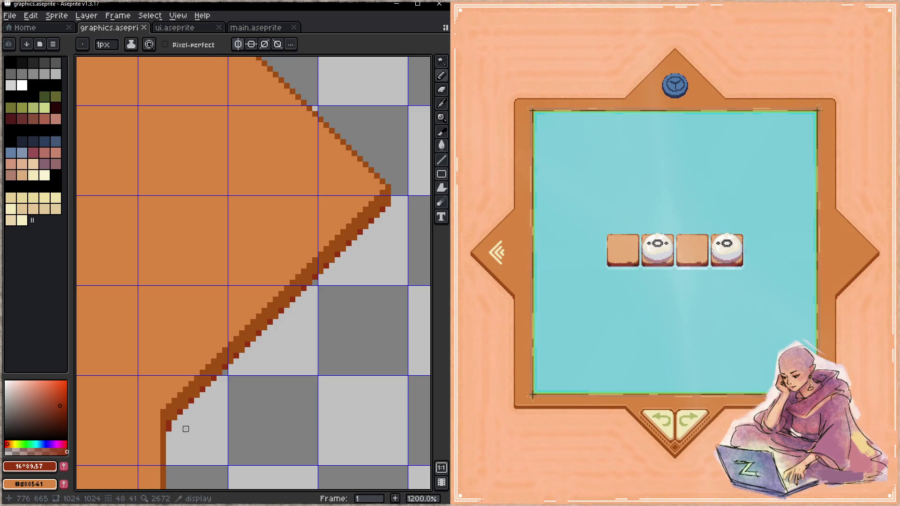
pyautogui.press('e')
pyautogui.click(168, 429)
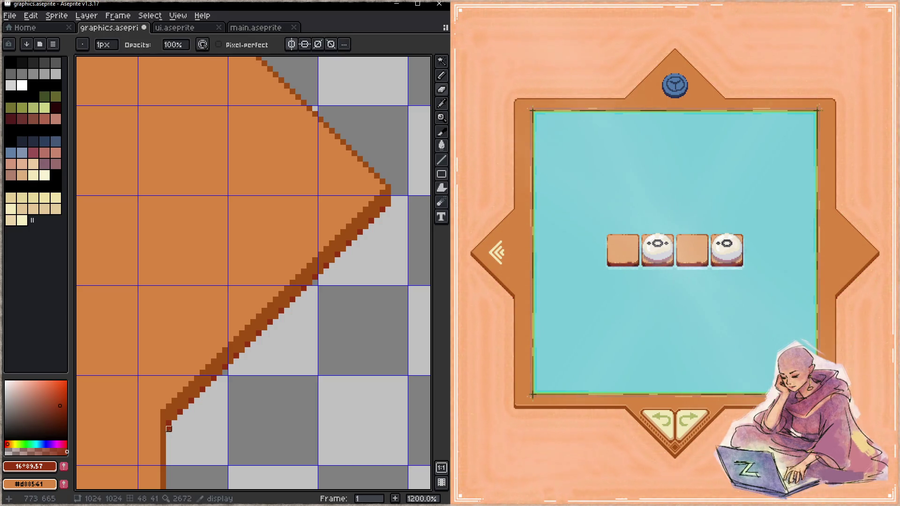
pyautogui.hotkey('ctrl', 's')
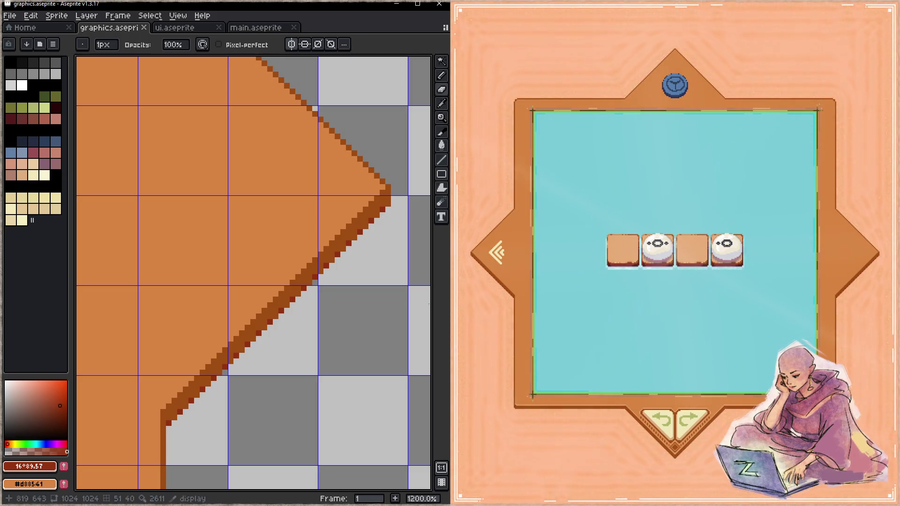
pyautogui.moveTo(307, 249); pyautogui.dragTo(349, 246)
# - Switch to main.aseprite and bring the previous-level button's cream chevron into view
pyautogui.press('z')
pyautogui.press('1')
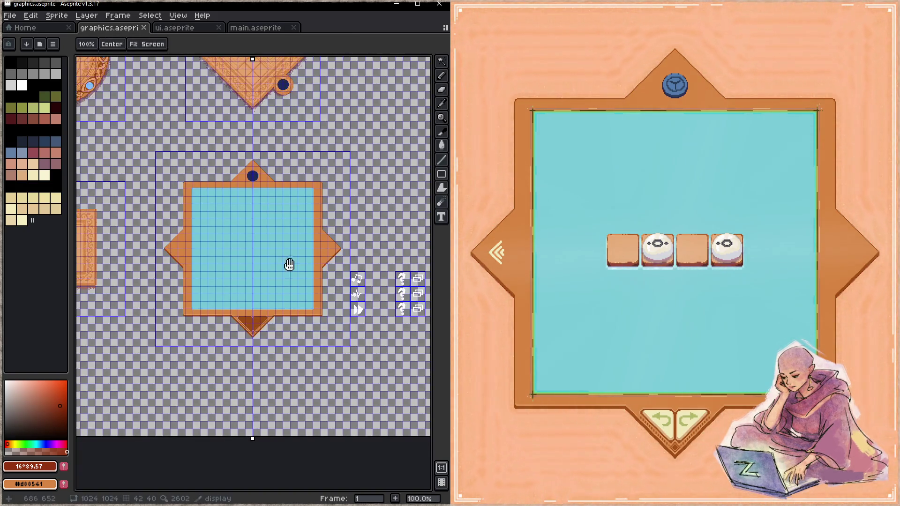
pyautogui.moveTo(281, 261); pyautogui.dragTo(331, 251)
pyautogui.click(232, 29)
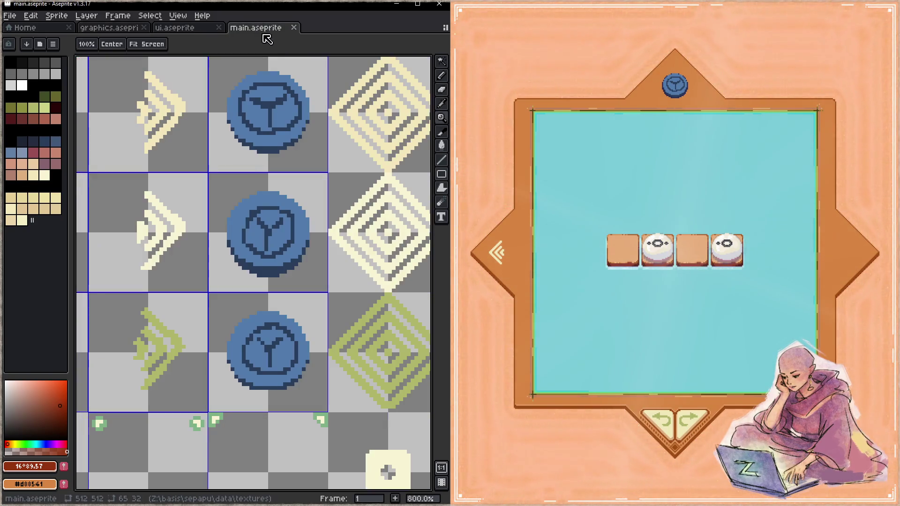
pyautogui.scroll(-3, 236, 238)
pyautogui.scroll(1, 286, 245)
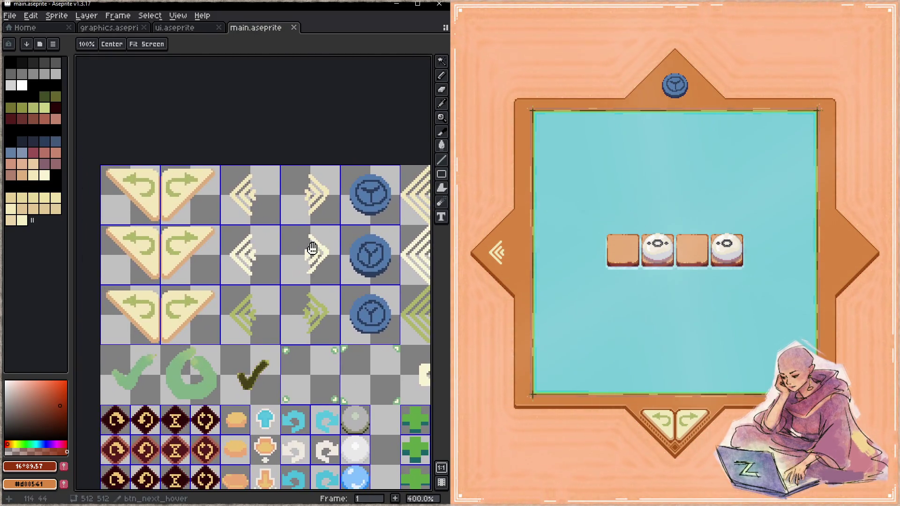
pyautogui.scroll(5, 243, 206)
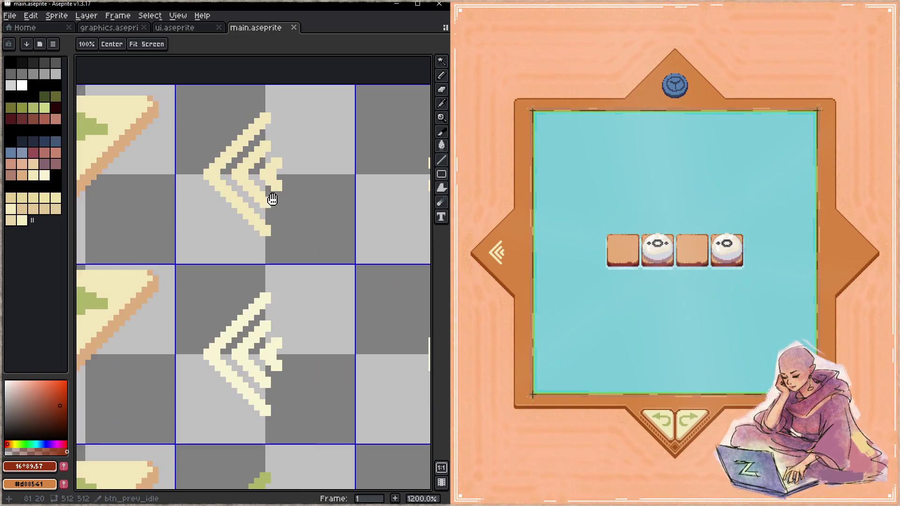
# - Eyedrop the chevron's cream and draw its diagonal edges out into a triangle, undoing stray pixels
pyautogui.press('b')
pyautogui.keyDown('alt'); pyautogui.click(268, 238); pyautogui.keyUp('alt')
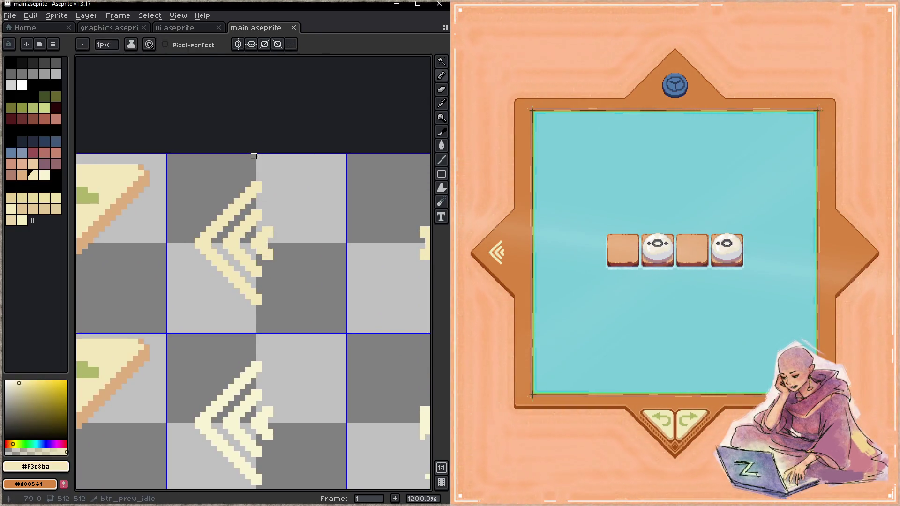
pyautogui.moveTo(254, 325); pyautogui.dragTo(168, 244)
pyautogui.moveTo(253, 328); pyautogui.dragTo(169, 242)
pyautogui.keyDown('shift'); pyautogui.click(253, 157); pyautogui.keyUp('shift')
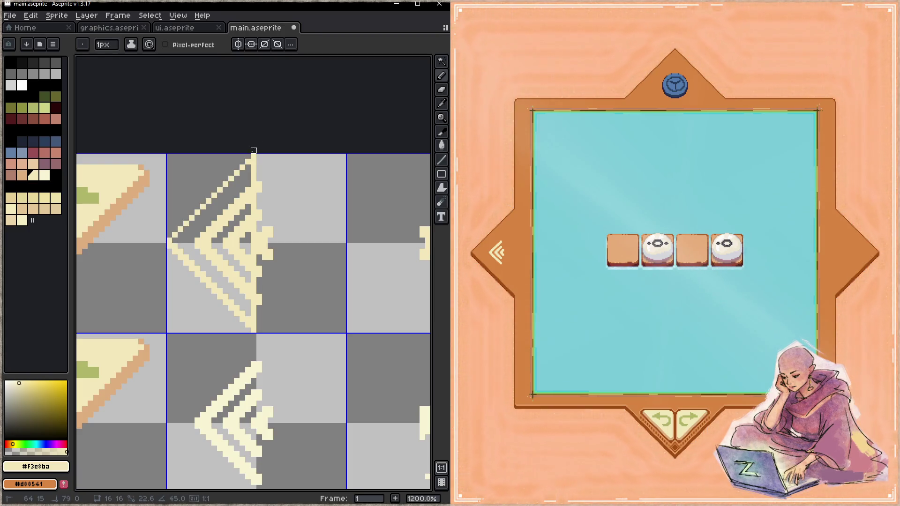
pyautogui.click(259, 185)
pyautogui.hotkey('ctrl', 'z')
pyautogui.hotkey('ctrl', 'z')
# - Bucket-fill the remaining grey gaps with cream so the triangle is solid, then save main.aseprite
pyautogui.press('g')
pyautogui.click(248, 240)
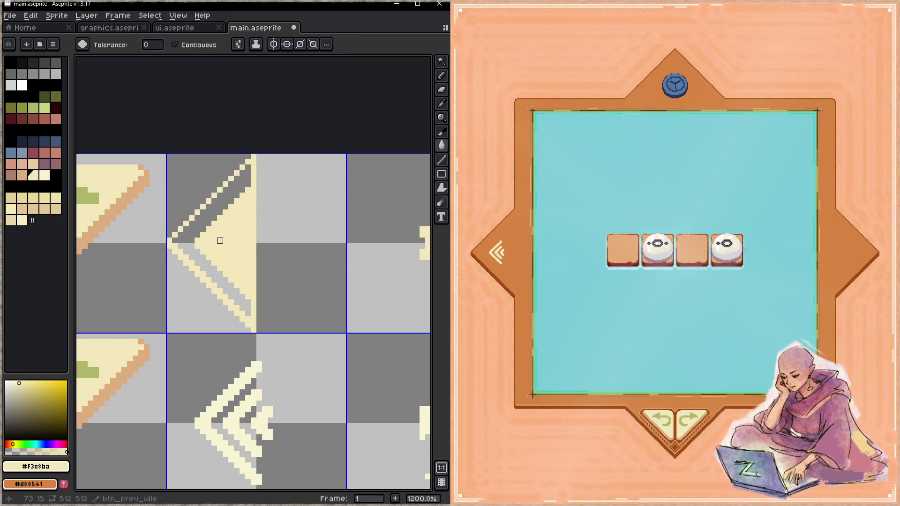
pyautogui.click(221, 240)
pyautogui.click(219, 210)
pyautogui.press('b')
pyautogui.hotkey('ctrl', 's')
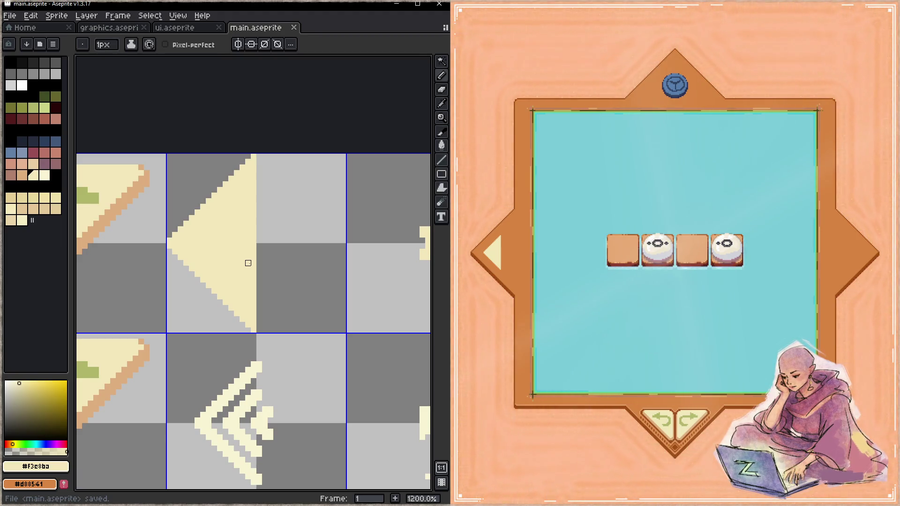
# - Switch to graphics.aseprite and set its grid to 32×32 in Grid Settings
pyautogui.scroll(-8, 196, 230)
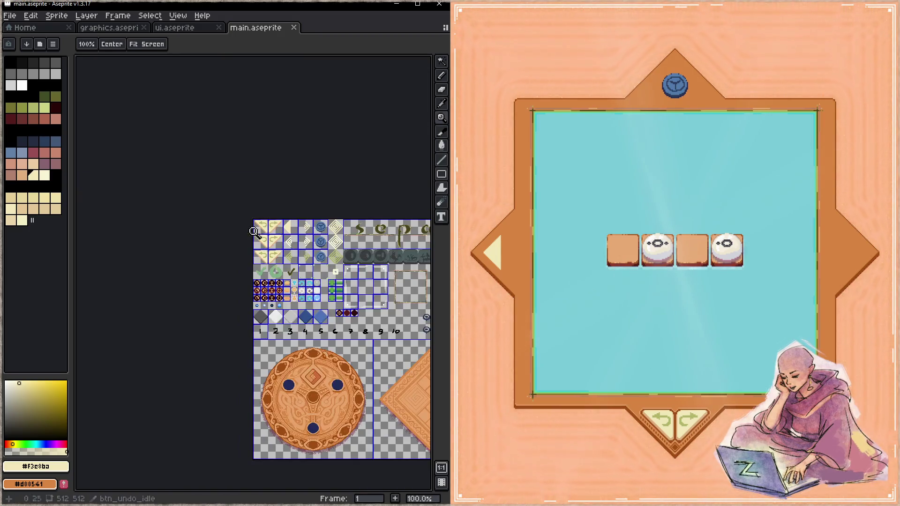
pyautogui.moveTo(195, 229); pyautogui.dragTo(201, 264)
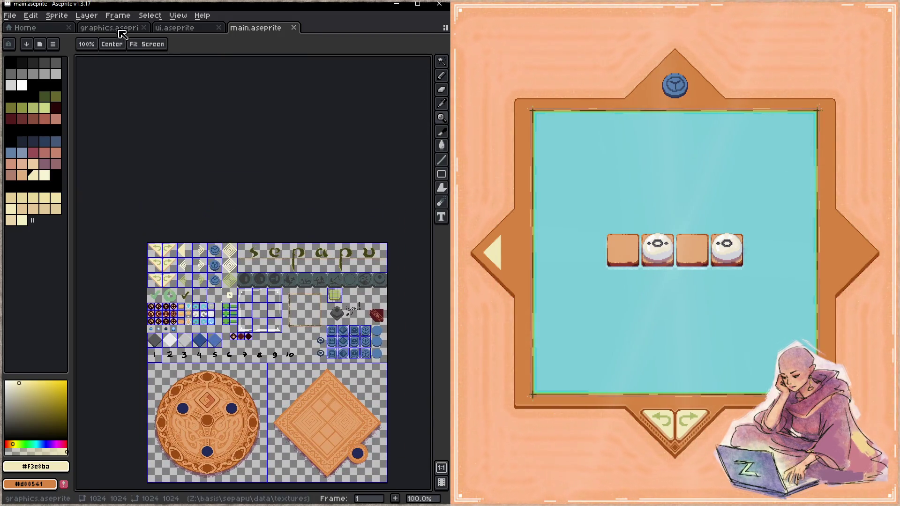
pyautogui.click(121, 29)
pyautogui.moveTo(238, 180)
pyautogui.mouseDown()
pyautogui.moveTo(200, 281)
pyautogui.moveTo(183, 395)
pyautogui.mouseUp()
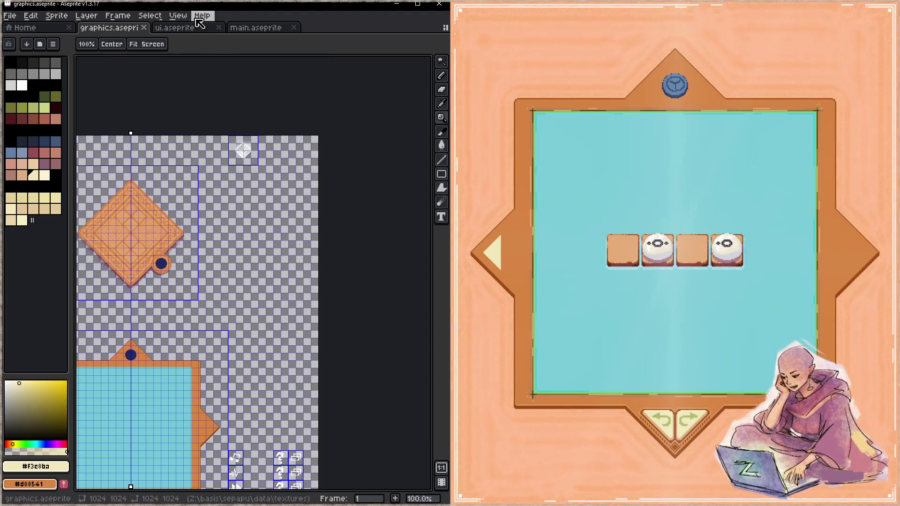
pyautogui.click(185, 18)
pyautogui.moveTo(225, 89)
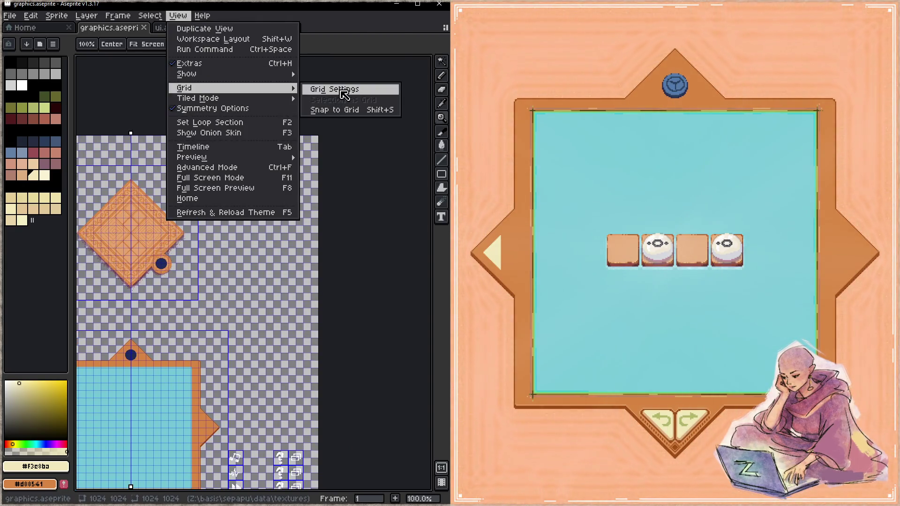
pyautogui.click(345, 89)
pyautogui.click(201, 258)
pyautogui.write('32')
pyautogui.click(267, 258)
pyautogui.write('32')
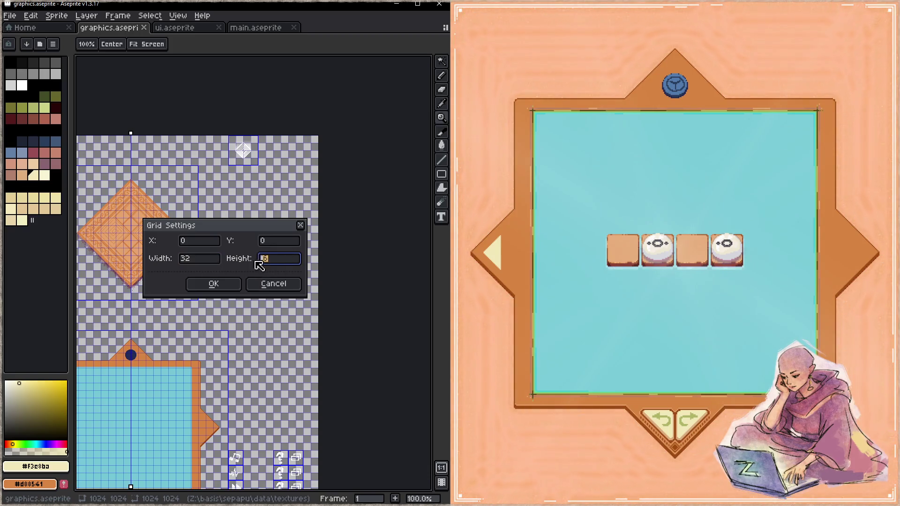
pyautogui.click(217, 284)
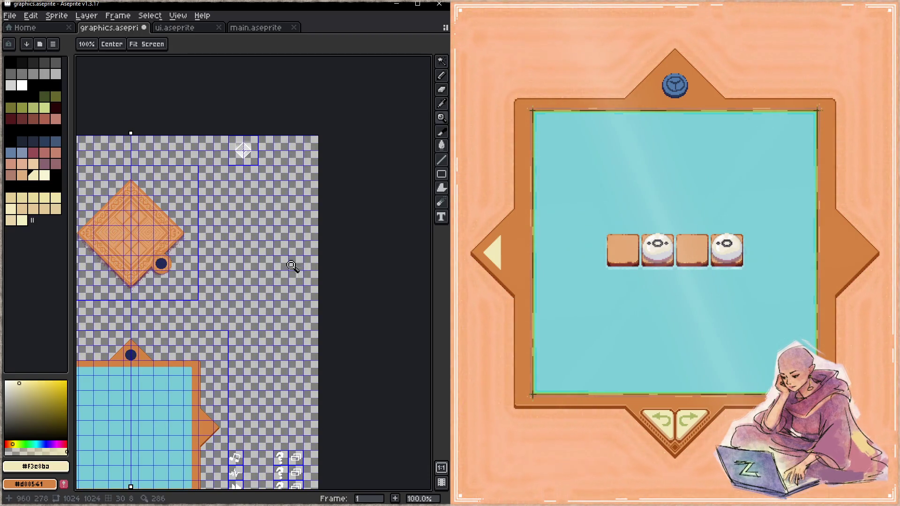
# - Hide the sketches layer, then zoom in on the empty space beside the board art
pyautogui.press('Tab')
pyautogui.click(255, 287)
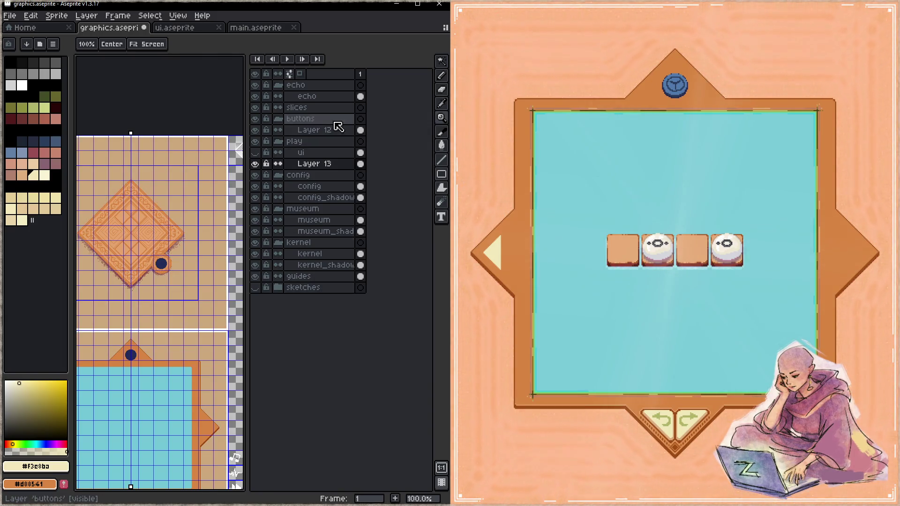
pyautogui.press('Tab')
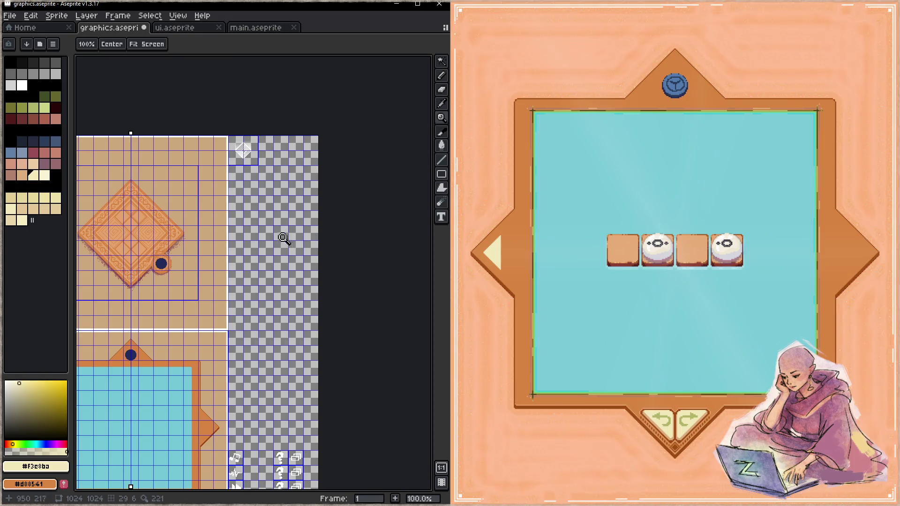
pyautogui.hscroll(-1, 285, 237)
pyautogui.scroll(2, 301, 245)
pyautogui.moveTo(272, 220); pyautogui.dragTo(305, 221)
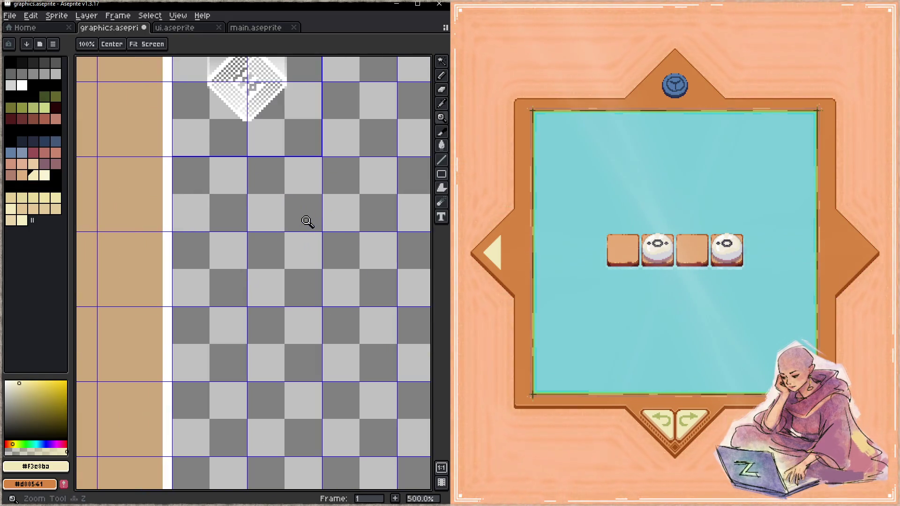
# - Draw a cream triangle's diagonal edges in the empty space and fill it with cream
pyautogui.hscroll(-1, 300, 225)
pyautogui.scroll(2, 300, 225)
pyautogui.press('b')
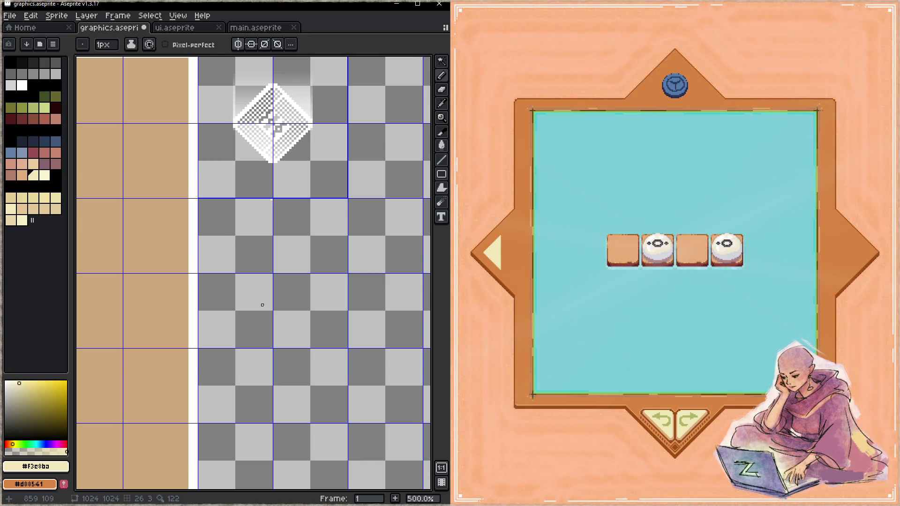
pyautogui.keyDown('shift'); pyautogui.click(271, 348); pyautogui.keyUp('shift')
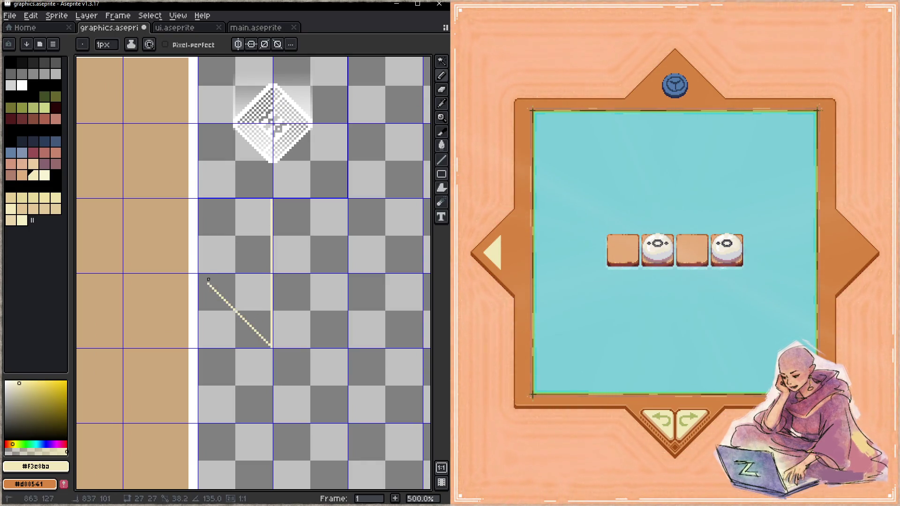
pyautogui.keyDown('shift'); pyautogui.click(199, 272); pyautogui.keyUp('shift')
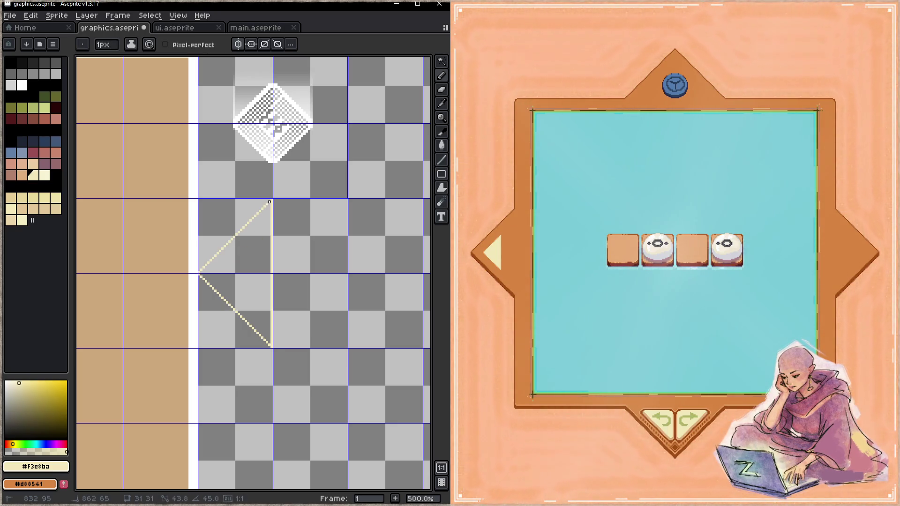
pyautogui.keyDown('shift'); pyautogui.click(271, 200); pyautogui.keyUp('shift')
pyautogui.press('g')
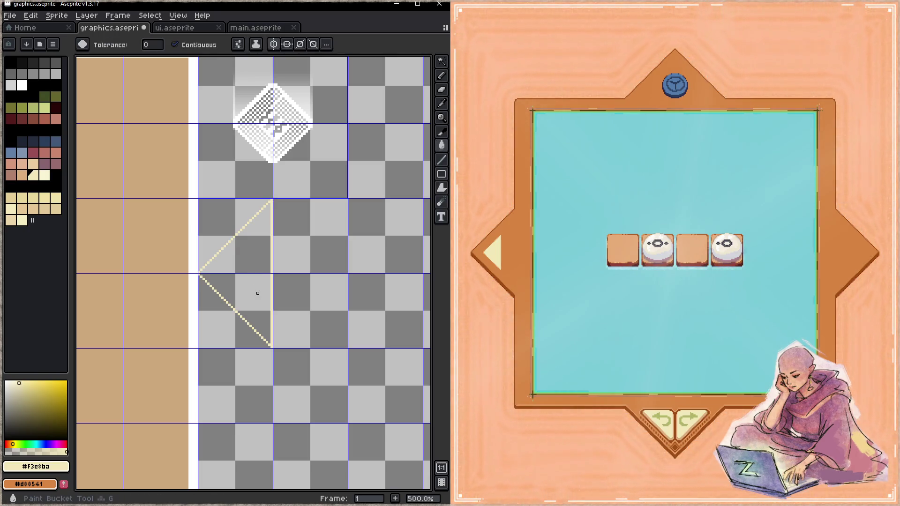
pyautogui.click(254, 295)
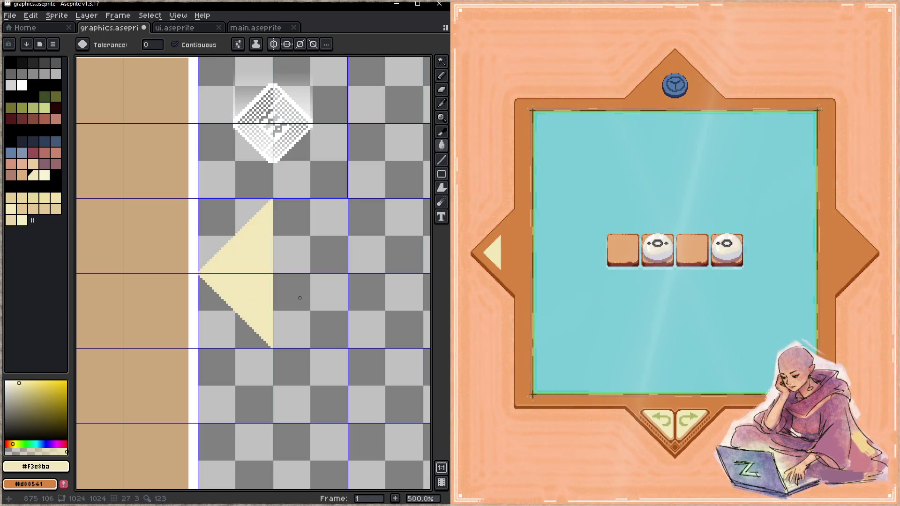
# - Outline and fill the right half in cream to complete the diamond
pyautogui.press('z')
pyautogui.click(280, 203)
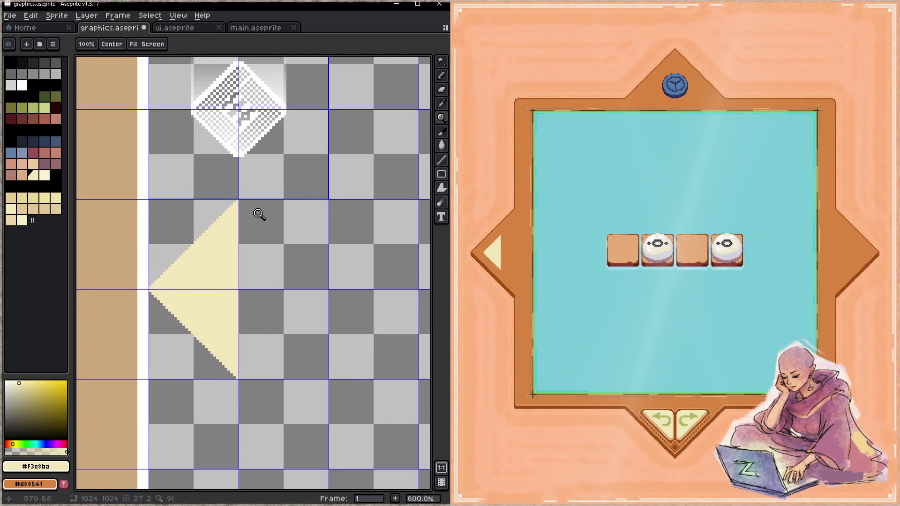
pyautogui.click(260, 216)
pyautogui.press('b')
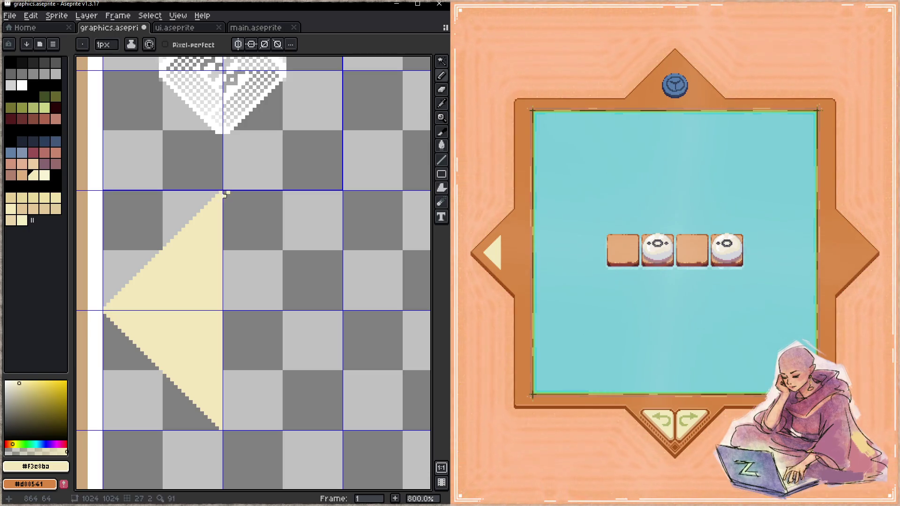
pyautogui.moveTo(227, 194)
pyautogui.mouseDown()
pyautogui.moveTo(325, 303)
pyautogui.moveTo(343, 311)
pyautogui.moveTo(228, 421)
pyautogui.moveTo(236, 211)
pyautogui.mouseUp()
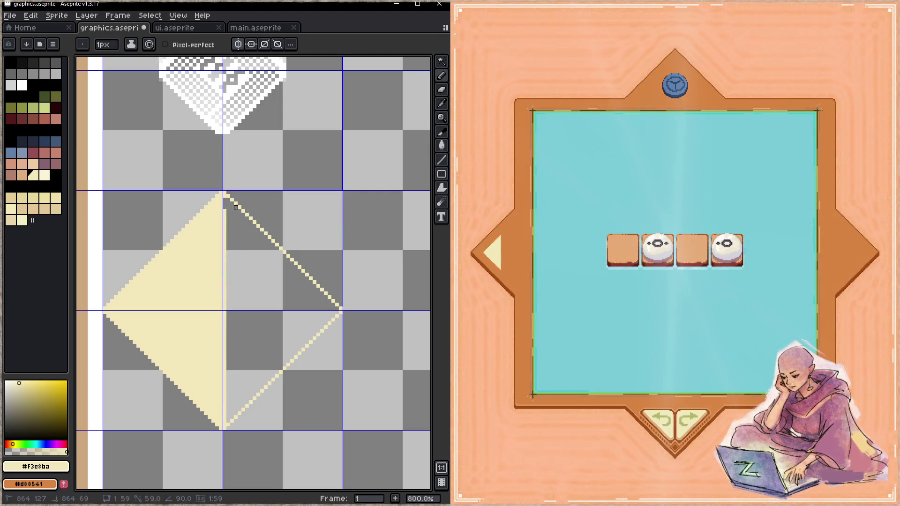
pyautogui.press('g')
pyautogui.click(263, 284)
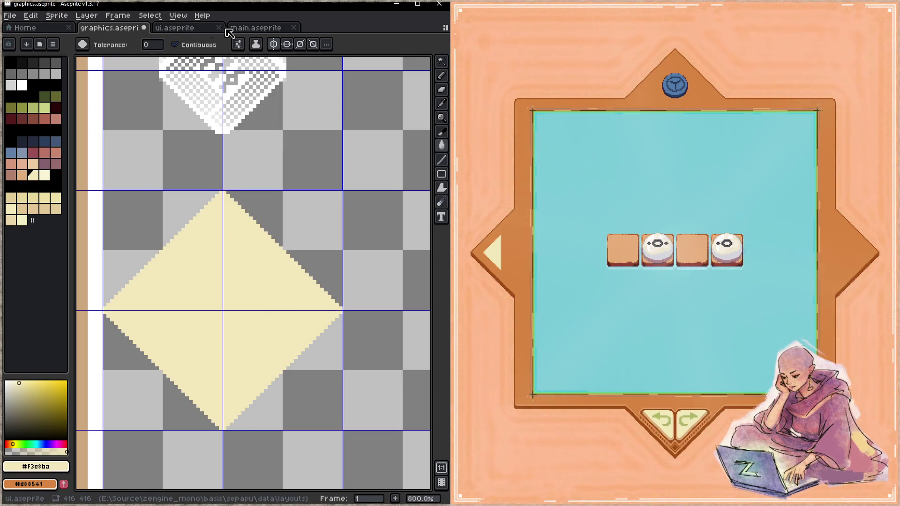
# - Eyedrop the tan from main.aseprite's arrow buttons and edge the diamond's lower-right side in darker orange
pyautogui.click(255, 28)
pyautogui.press('b')
pyautogui.scroll(6, 155, 256)
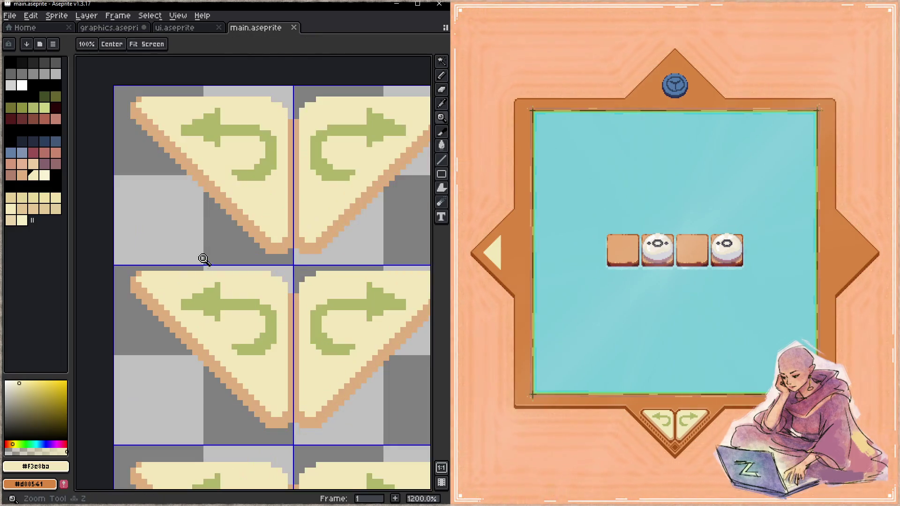
pyautogui.keyDown('alt'); pyautogui.click(234, 206); pyautogui.keyUp('alt')
pyautogui.click(124, 28)
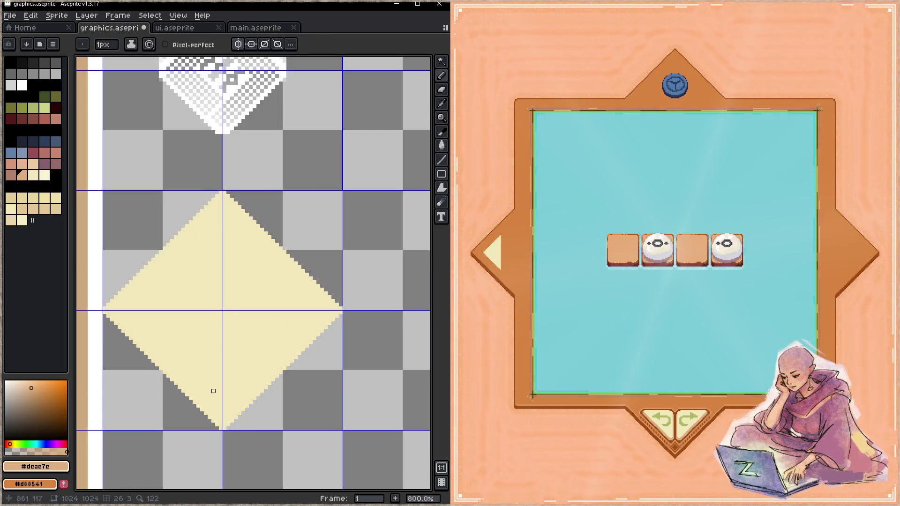
pyautogui.keyDown('shift'); pyautogui.click(344, 311); pyautogui.keyUp('shift')
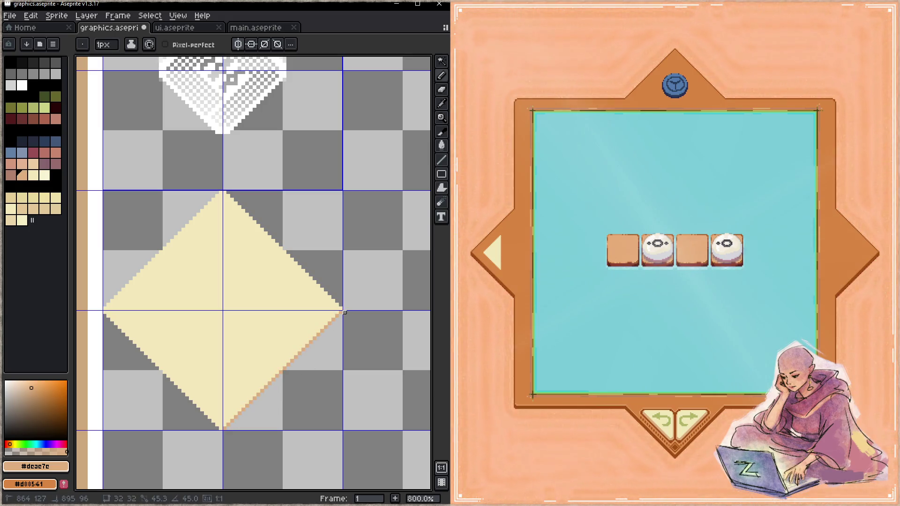
pyautogui.keyDown('shift'); pyautogui.rightClick(224, 428); pyautogui.keyUp('shift')
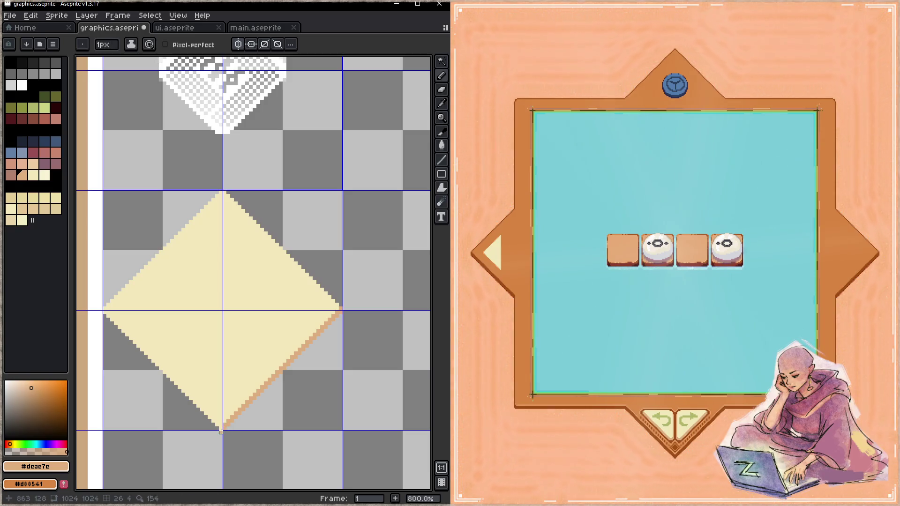
# - Select the cream diamond with a rectangle and delete it from its current spot
pyautogui.scroll(-6, 217, 257)
pyautogui.scroll(2, 217, 257)
pyautogui.moveTo(224, 272); pyautogui.dragTo(387, 281)
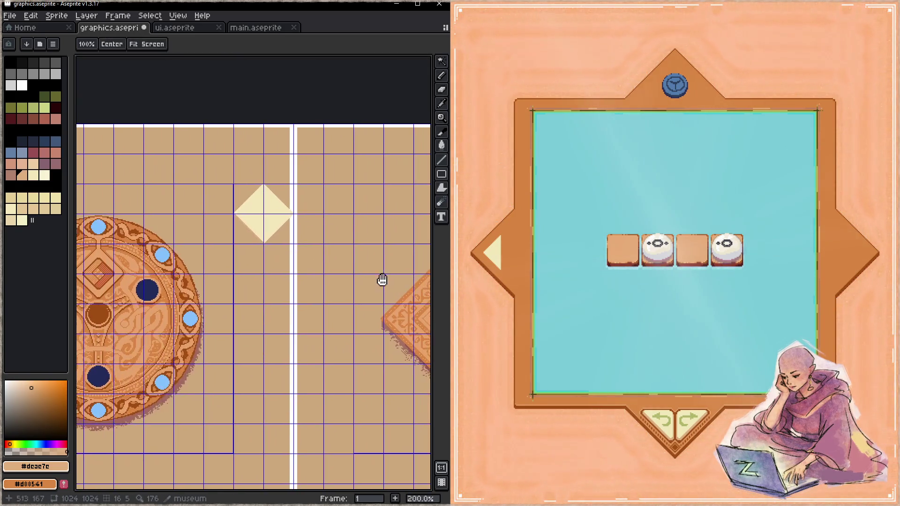
pyautogui.scroll(-2, 318, 258)
pyautogui.scroll(2, 328, 263)
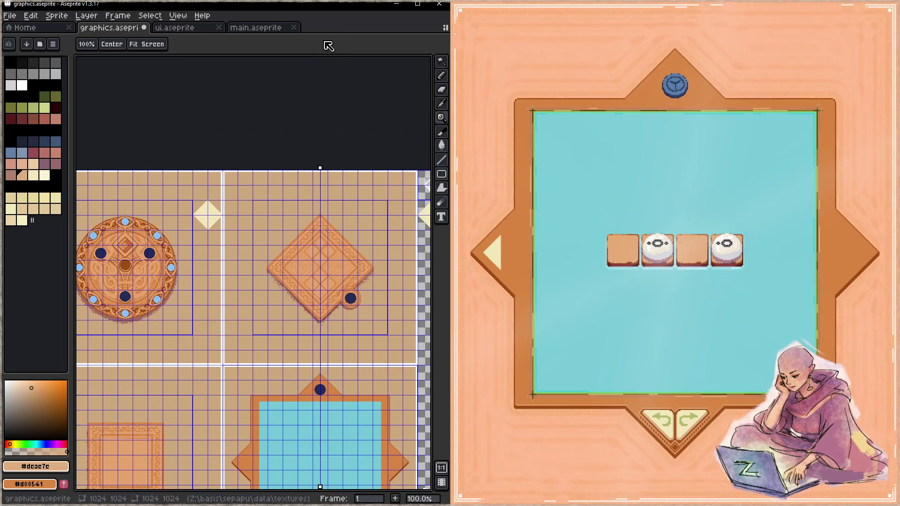
pyautogui.press('b')
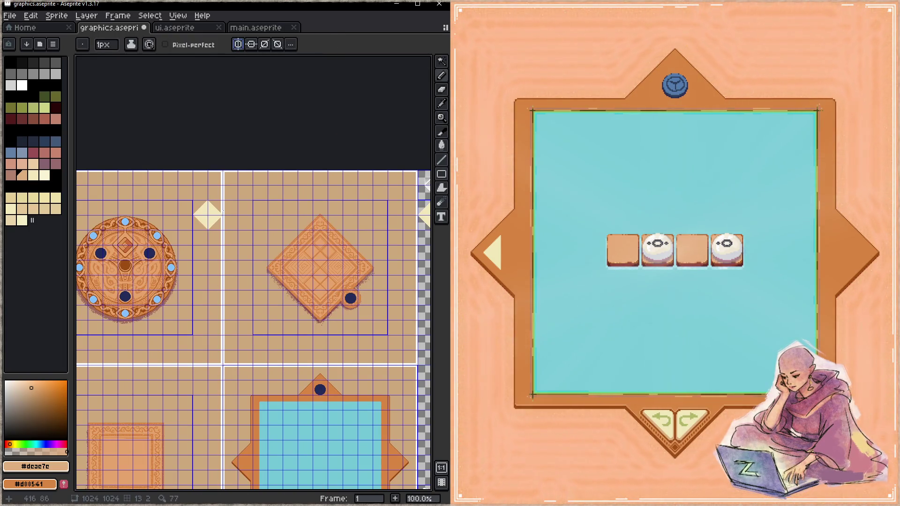
pyautogui.press('m')
pyautogui.moveTo(177, 177); pyautogui.dragTo(241, 262)
pyautogui.press('Delete')
pyautogui.press('h')
pyautogui.moveTo(300, 273)
pyautogui.mouseDown()
pyautogui.moveTo(227, 259)
pyautogui.moveTo(417, 164)
pyautogui.moveTo(236, 269)
pyautogui.mouseUp()
pyautogui.press('m')
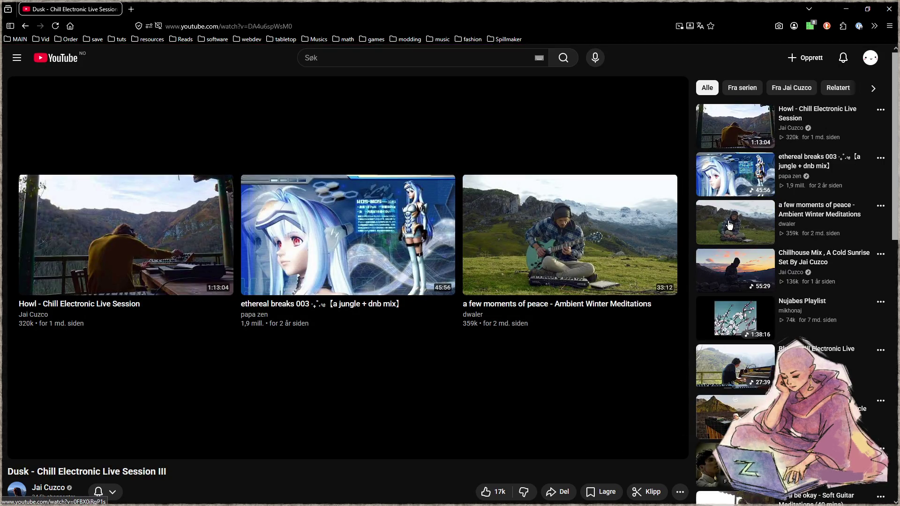
# - Play the 'we'll be okay' soft guitar video from the recommendations, then minimize the browser
pyautogui.scroll(-4, 760, 180)
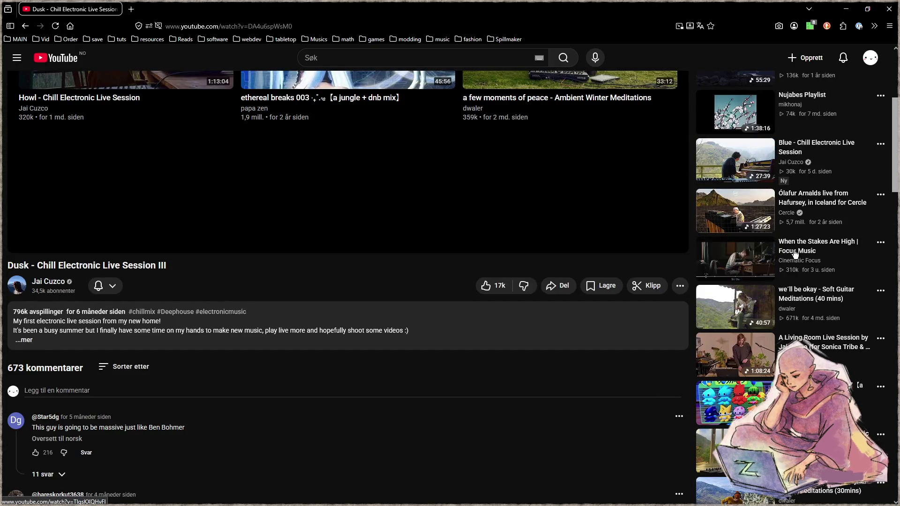
pyautogui.click(745, 292)
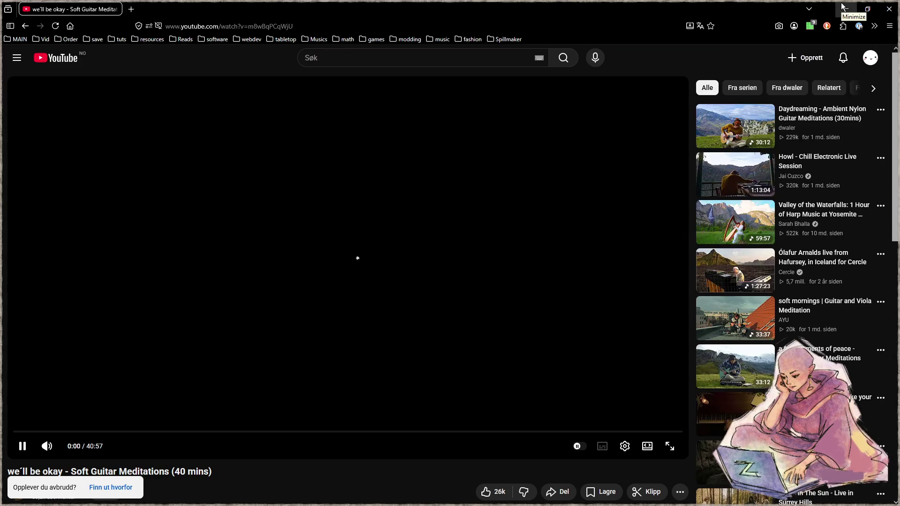
pyautogui.click(843, 8)
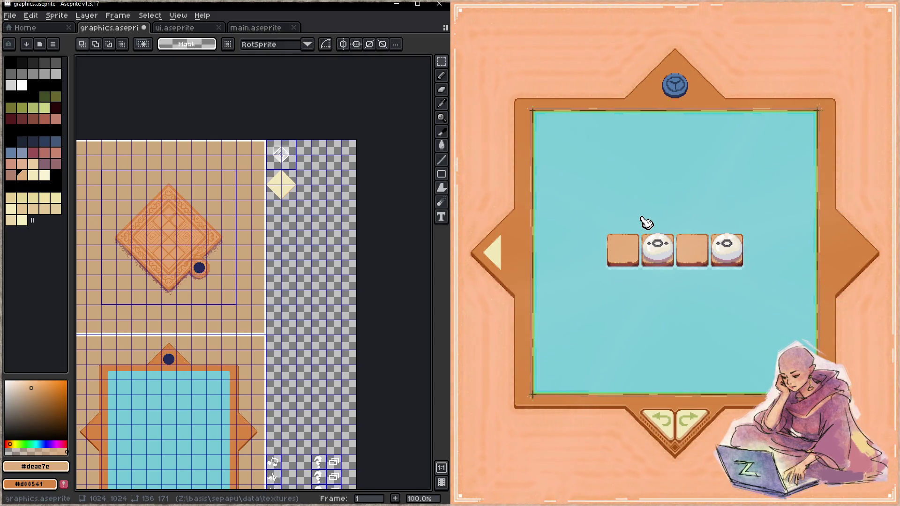
# - Zoom in on the cream diamond and pencil the orange edge along its lower-left side
pyautogui.scroll(3, 265, 239)
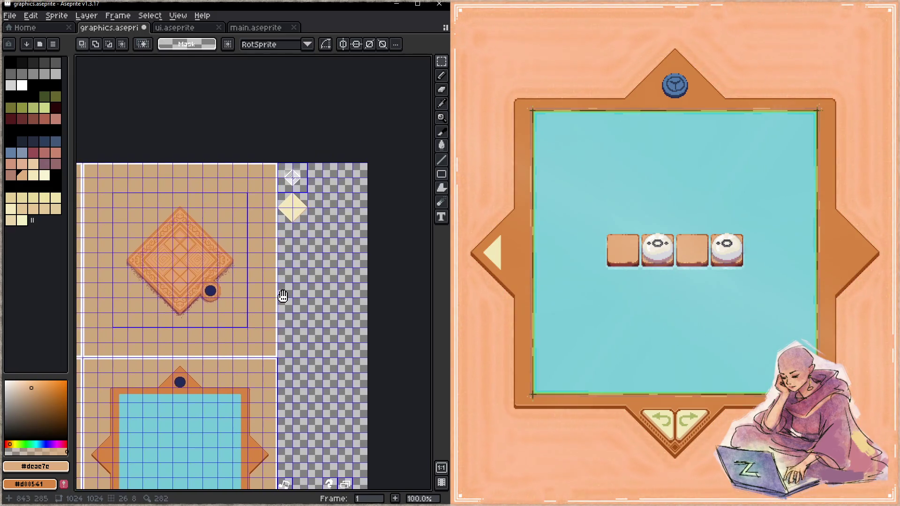
pyautogui.press('z')
pyautogui.moveTo(292, 241); pyautogui.dragTo(330, 251)
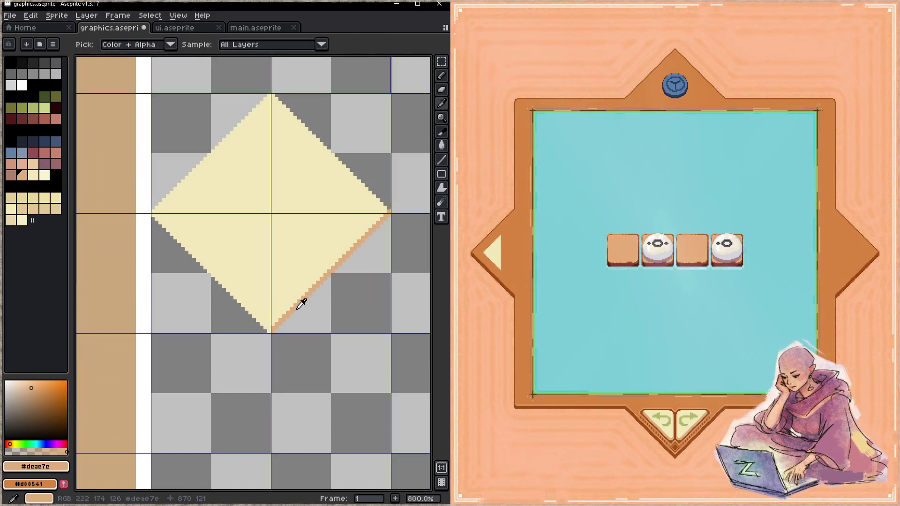
pyautogui.press('b')
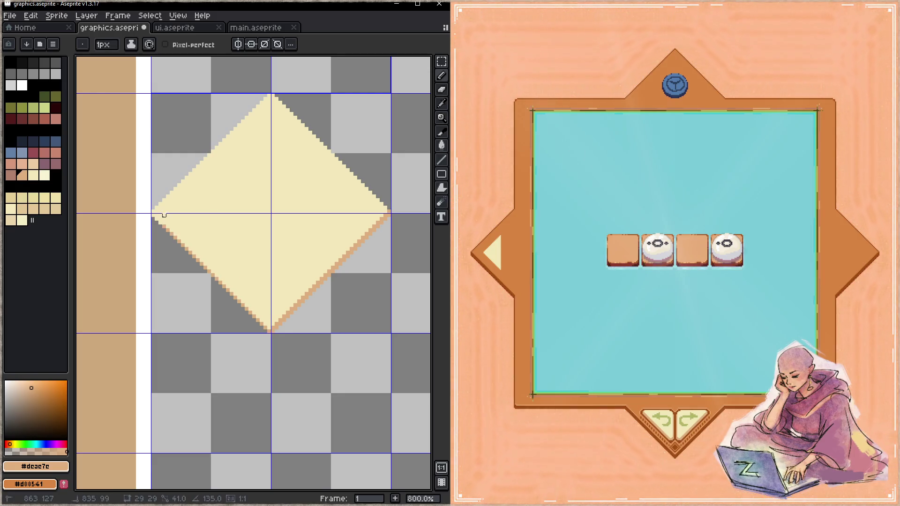
pyautogui.keyDown('shift'); pyautogui.click(153, 216); pyautogui.keyUp('shift')
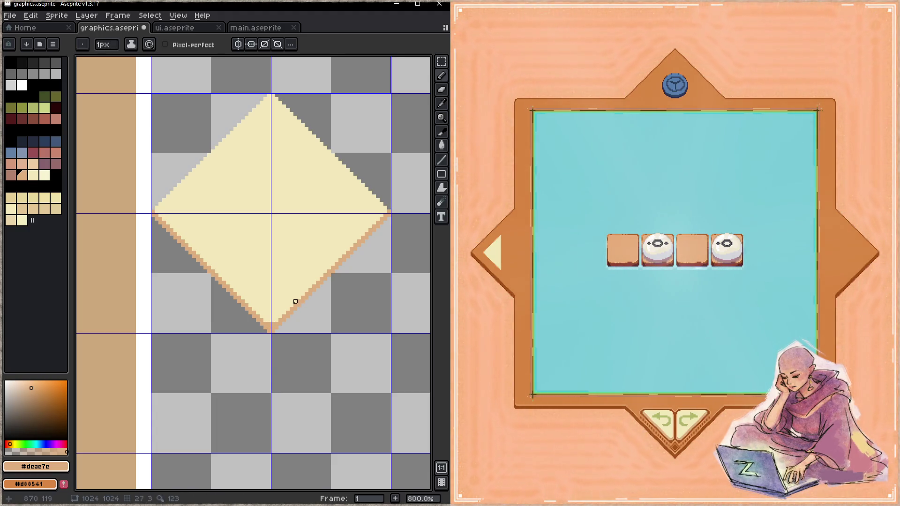
# - Eyedrop the arrow green from main.aseprite and draw the triangle's diagonal and vertical edges
pyautogui.click(261, 29)
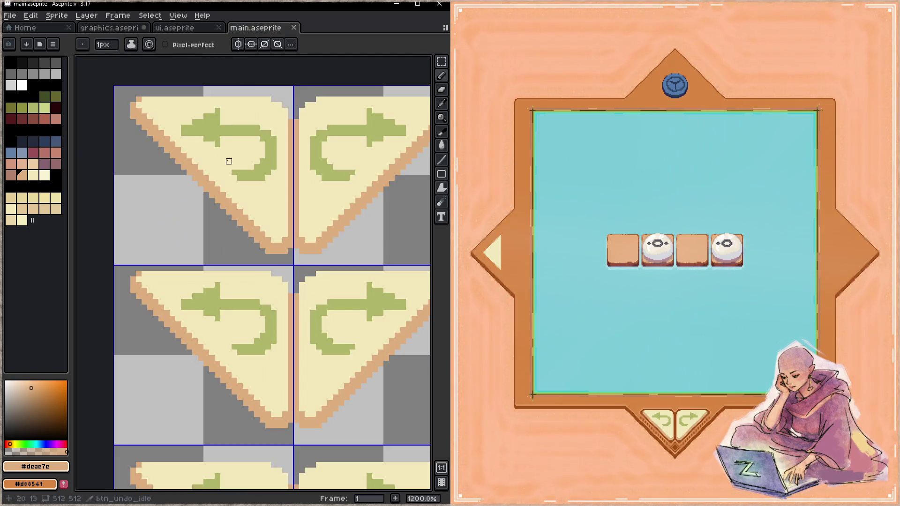
pyautogui.keyDown('alt'); pyautogui.click(274, 161); pyautogui.keyUp('alt')
pyautogui.click(113, 27)
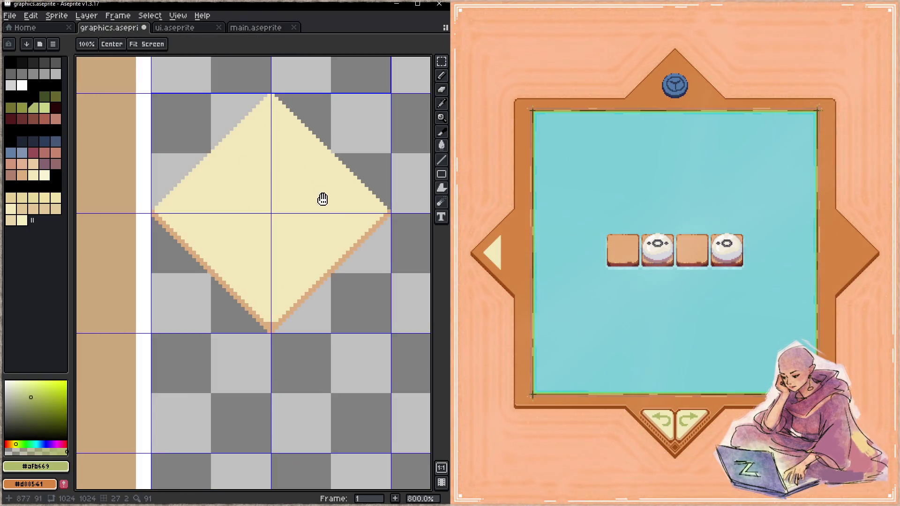
pyautogui.moveTo(318, 195); pyautogui.dragTo(291, 196)
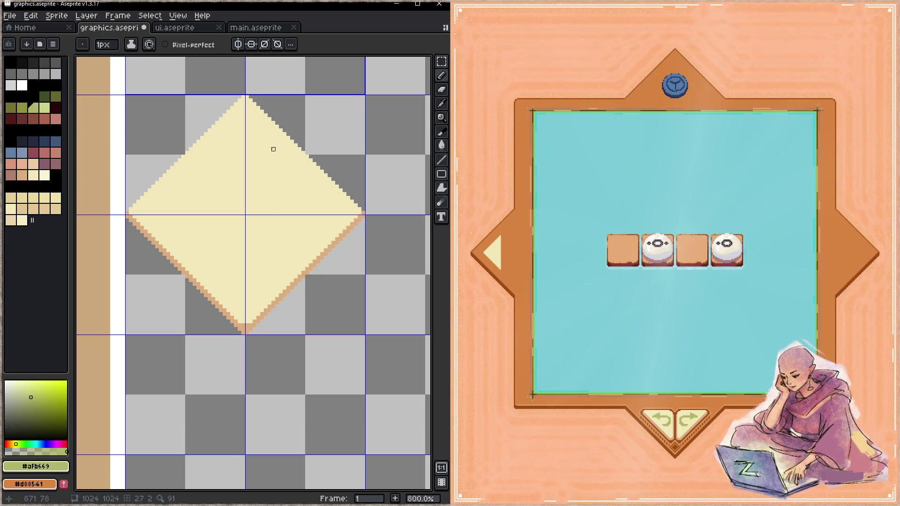
pyautogui.click(262, 134)
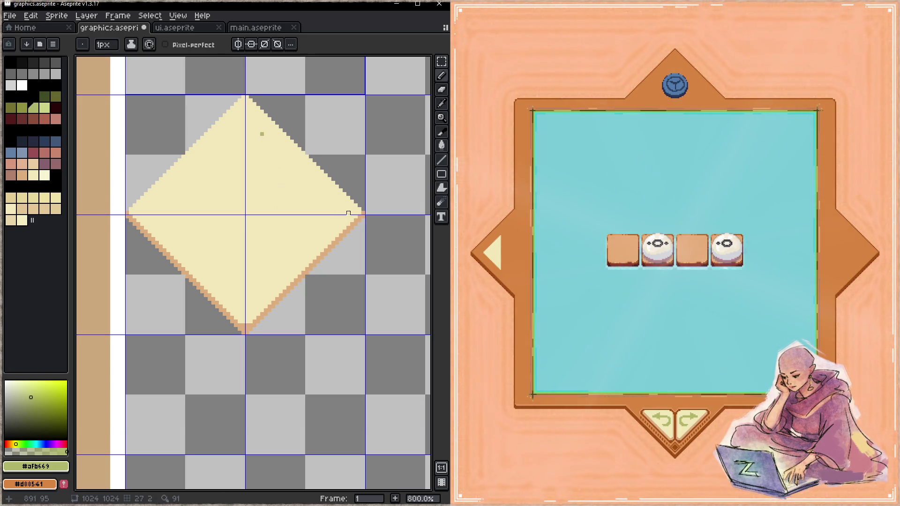
pyautogui.hotkey('ctrl', 'z')
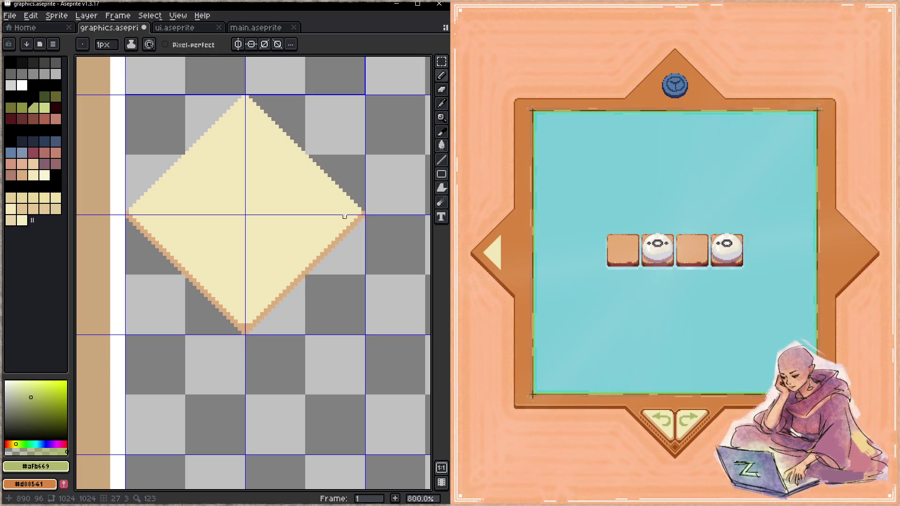
pyautogui.moveTo(344, 213)
pyautogui.mouseDown()
pyautogui.moveTo(254, 127)
pyautogui.moveTo(257, 295)
pyautogui.moveTo(348, 220)
pyautogui.moveTo(346, 212)
pyautogui.moveTo(283, 262)
pyautogui.moveTo(258, 299)
pyautogui.mouseUp()
pyautogui.moveTo(262, 296); pyautogui.dragTo(269, 138)
# - Flood-fill the diamond button's triangle with solid green
pyautogui.press('g')
pyautogui.click(277, 195)
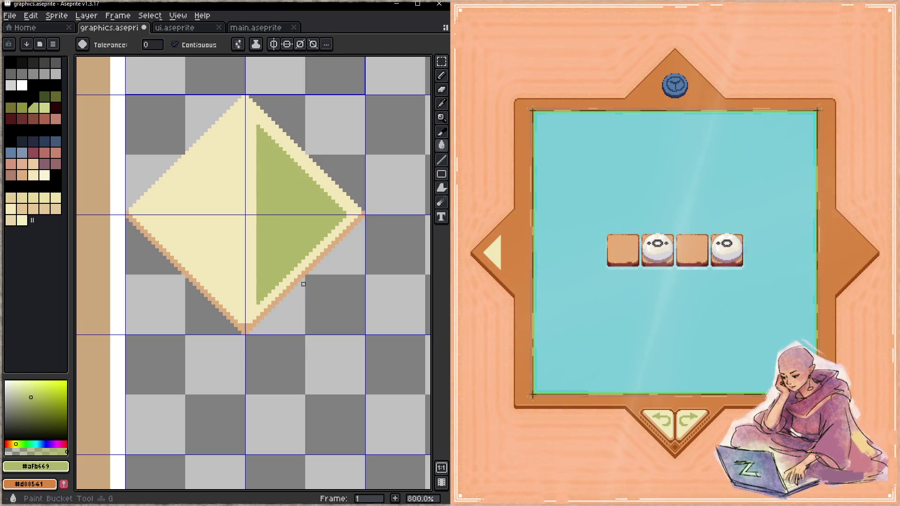
pyautogui.press('z')
pyautogui.rightClick(313, 252)
pyautogui.click(281, 256)
# - Pick the diamond's cream colour and try a cream edge line, then cancel it
pyautogui.press('b')
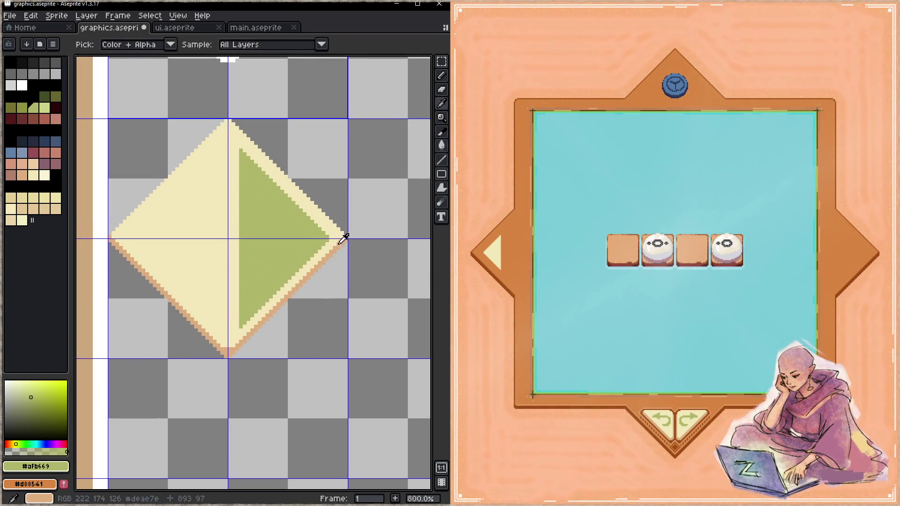
pyautogui.keyDown('alt'); pyautogui.click(334, 238); pyautogui.keyUp('alt')
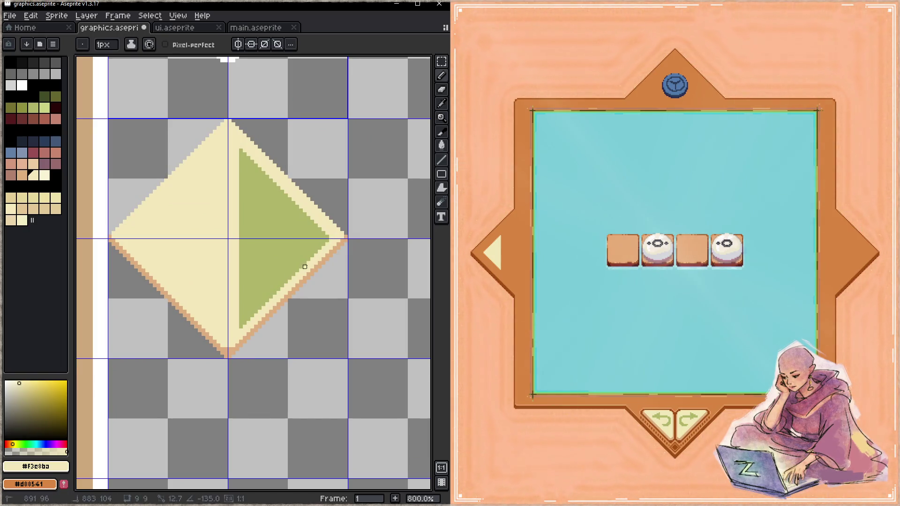
pyautogui.moveTo(241, 326)
pyautogui.mouseDown()
pyautogui.moveTo(327, 240)
pyautogui.moveTo(346, 270)
pyautogui.moveTo(245, 312)
pyautogui.moveTo(237, 379)
pyautogui.moveTo(248, 417)
pyautogui.mouseUp()
pyautogui.press('Escape')
pyautogui.press('Escape')
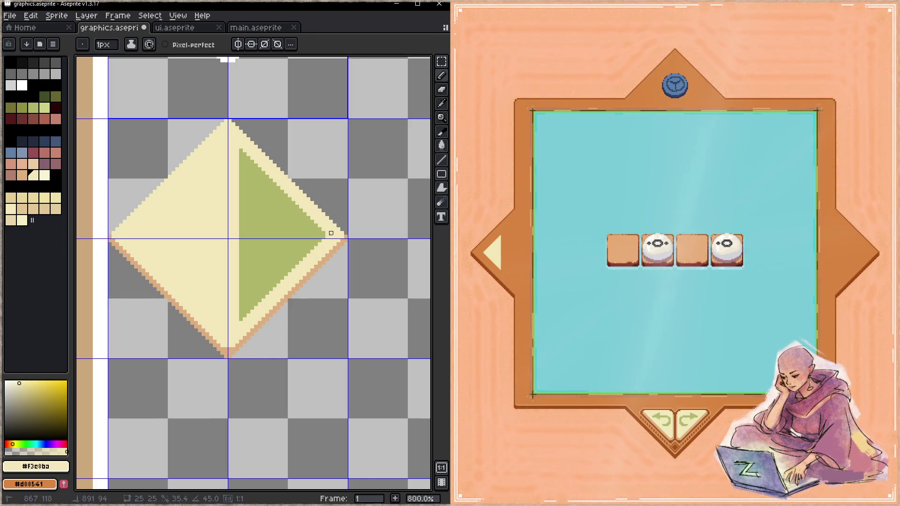
# - Zoom out and switch to main.aseprite to compare with the undo/redo arrows
pyautogui.press('z')
pyautogui.scroll(-4, 280, 277)
pyautogui.scroll(-2, 279, 276)
pyautogui.scroll(2, 281, 280)
pyautogui.scroll(3, 282, 279)
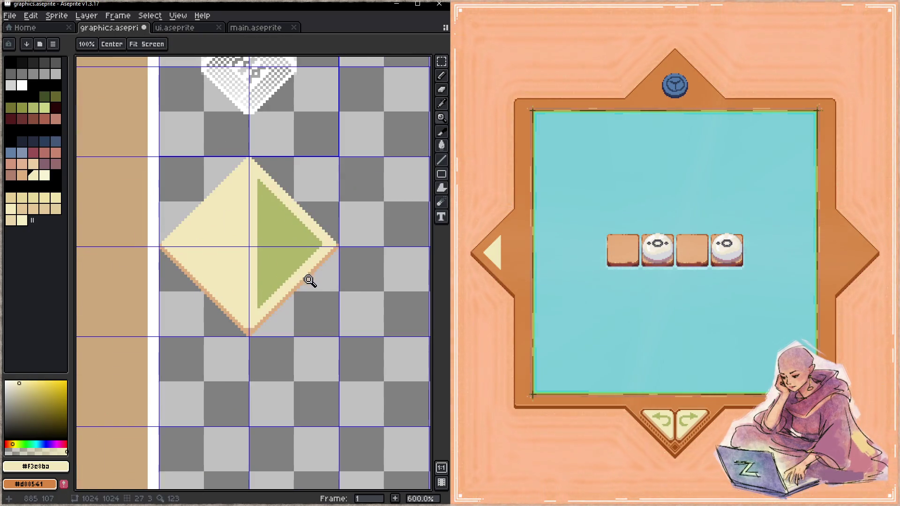
pyautogui.click(262, 27)
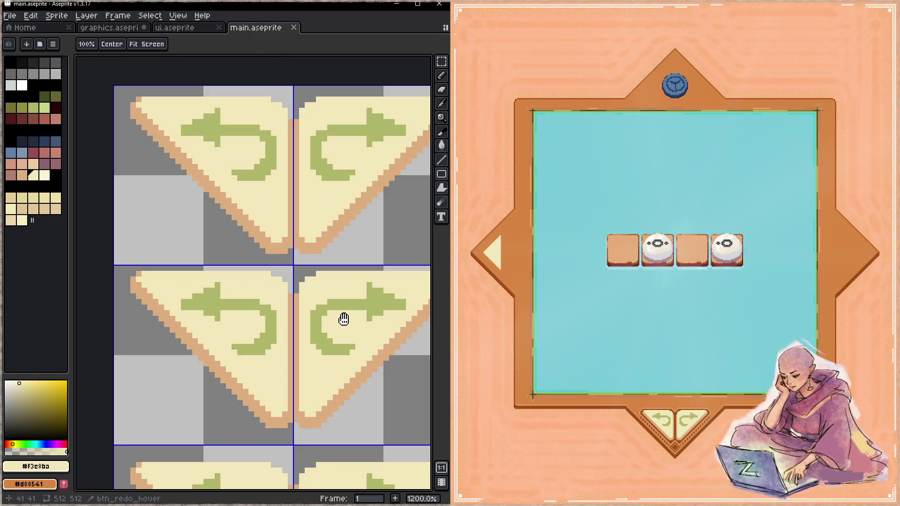
# - Eyedrop the lighter green #83b284 from main.aseprite's checkmark and return to graphics.aseprite
pyautogui.scroll(-3, 308, 237)
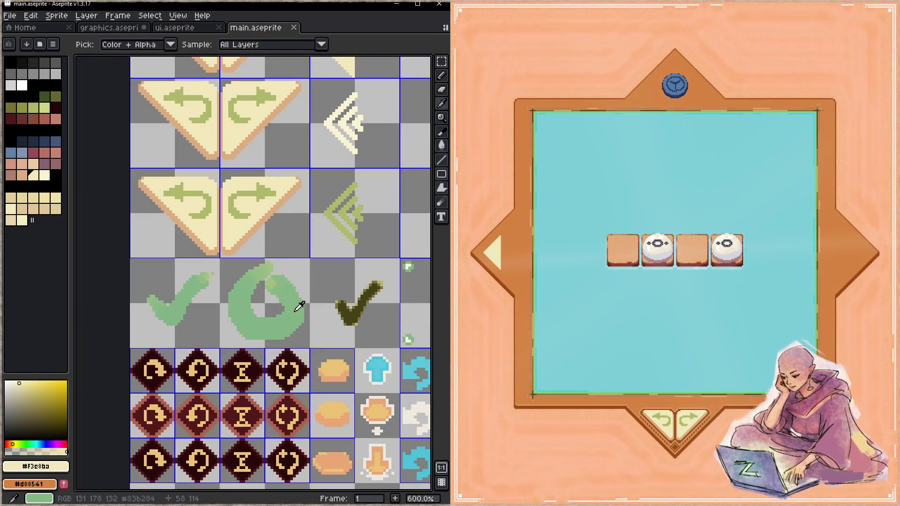
pyautogui.keyDown('alt'); pyautogui.click(301, 303); pyautogui.keyUp('alt')
pyautogui.click(112, 28)
pyautogui.scroll(1, 301, 281)
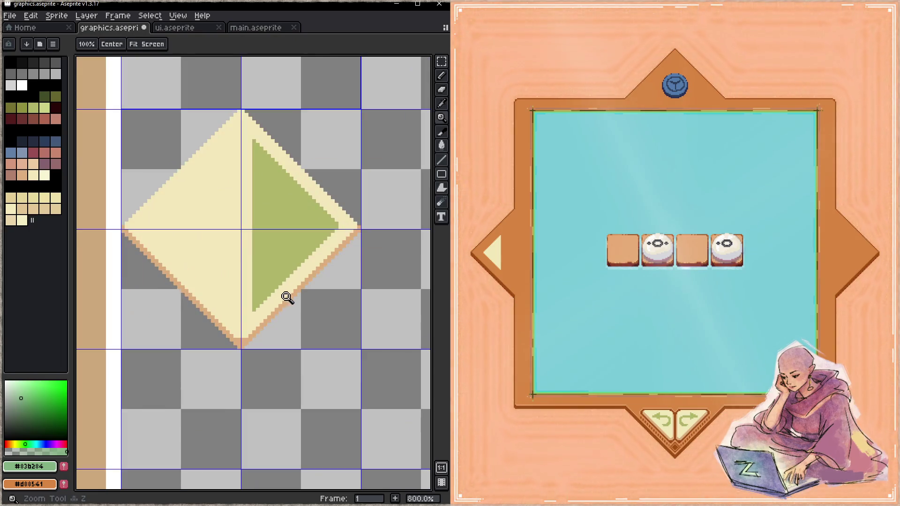
# - Draw light green #83b284 lines along the triangle's lower-right and left edges
pyautogui.moveTo(254, 310)
pyautogui.mouseDown()
pyautogui.moveTo(336, 223)
pyautogui.moveTo(254, 307)
pyautogui.mouseUp()
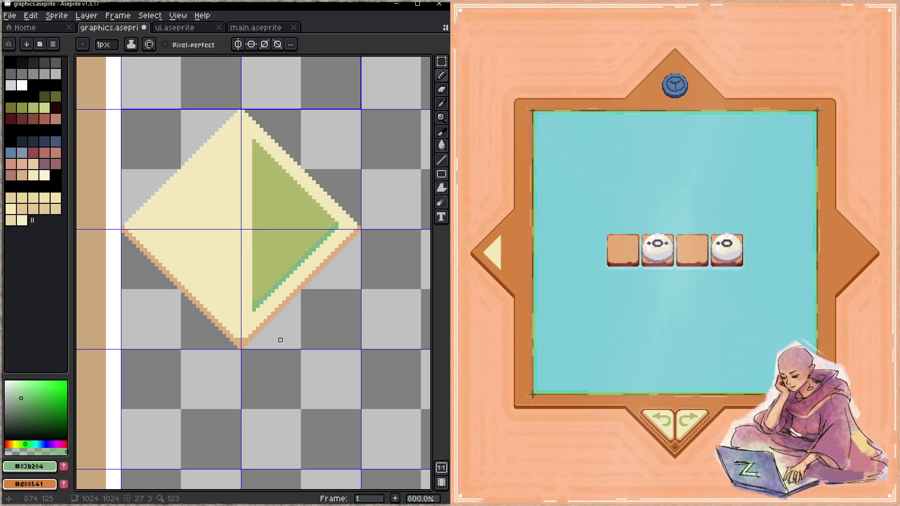
pyautogui.moveTo(254, 307)
pyautogui.mouseDown()
pyautogui.moveTo(257, 141)
pyautogui.moveTo(333, 224)
pyautogui.mouseUp()
pyautogui.press('z')
pyautogui.scroll(-5, 273, 301)
pyautogui.scroll(2, 274, 302)
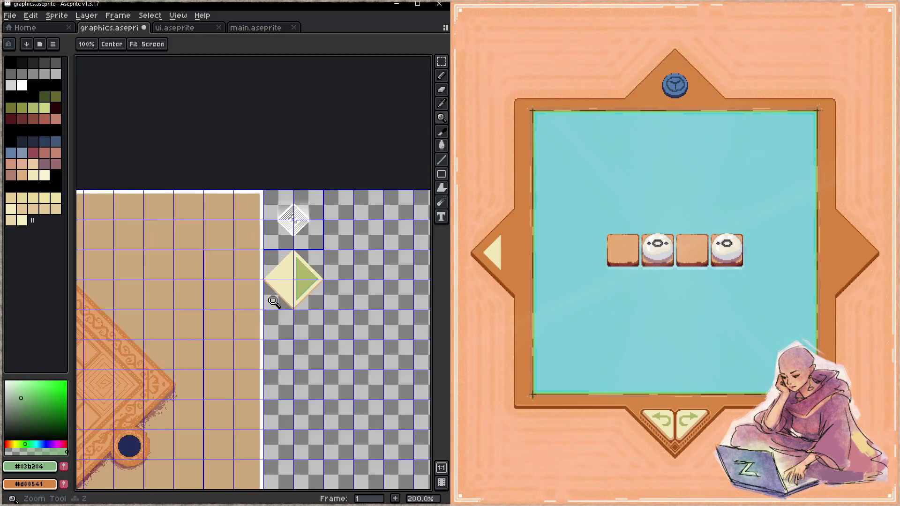
pyautogui.scroll(5, 274, 301)
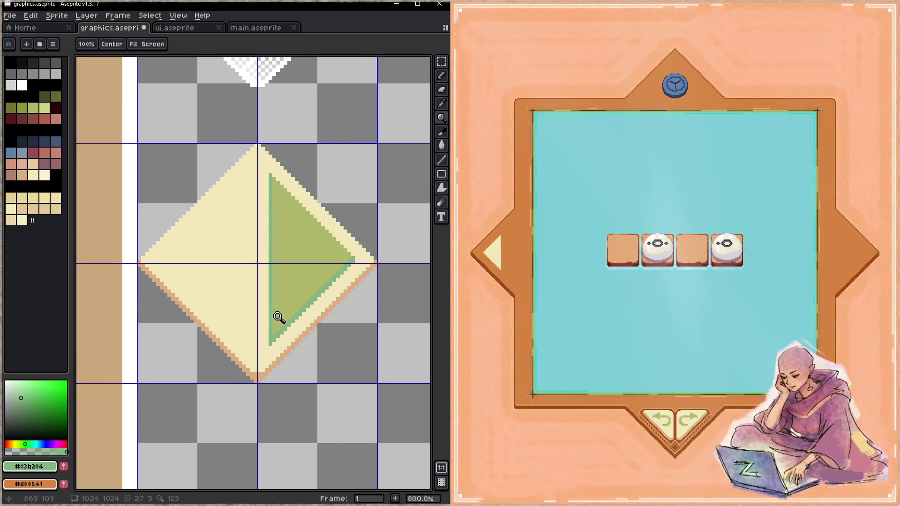
# - Redraw the left edge in darker green #afb669 and edge the upper-right side in #83b284
pyautogui.keyDown('alt'); pyautogui.click(273, 328); pyautogui.keyUp('alt')
pyautogui.press('l')
pyautogui.moveTo(270, 333); pyautogui.dragTo(267, 175)
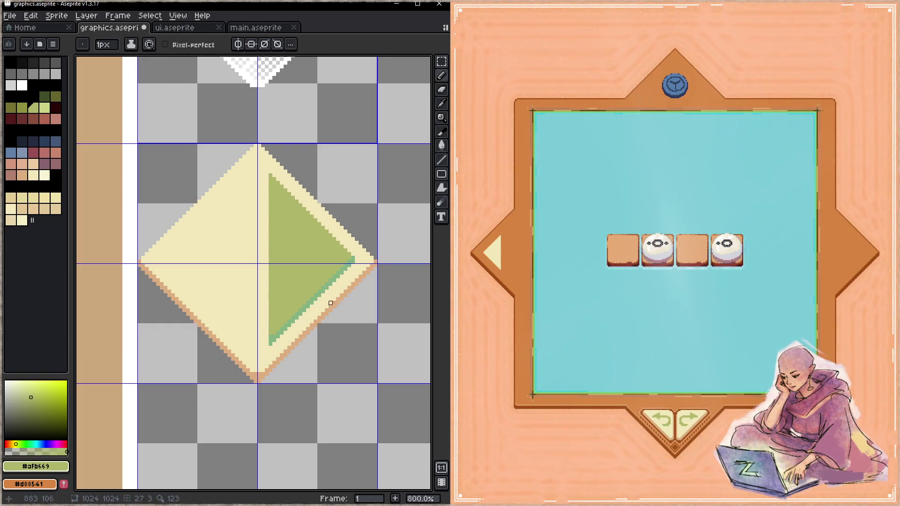
pyautogui.keyDown('alt'); pyautogui.click(352, 259); pyautogui.keyUp('alt')
pyautogui.moveTo(352, 257); pyautogui.dragTo(277, 175)
# - Zoom out to check the edged triangle in context, then zoom back in on the diamond
pyautogui.press('z')
pyautogui.scroll(-3, 336, 297)
pyautogui.scroll(-2, 281, 282)
pyautogui.scroll(6, 282, 282)
pyautogui.press('b')
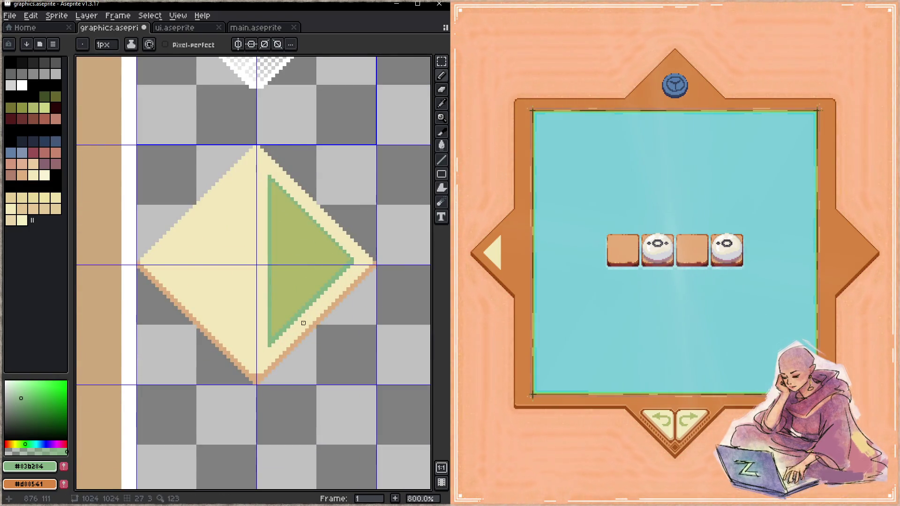
pyautogui.press('z')
pyautogui.scroll(-4, 297, 323)
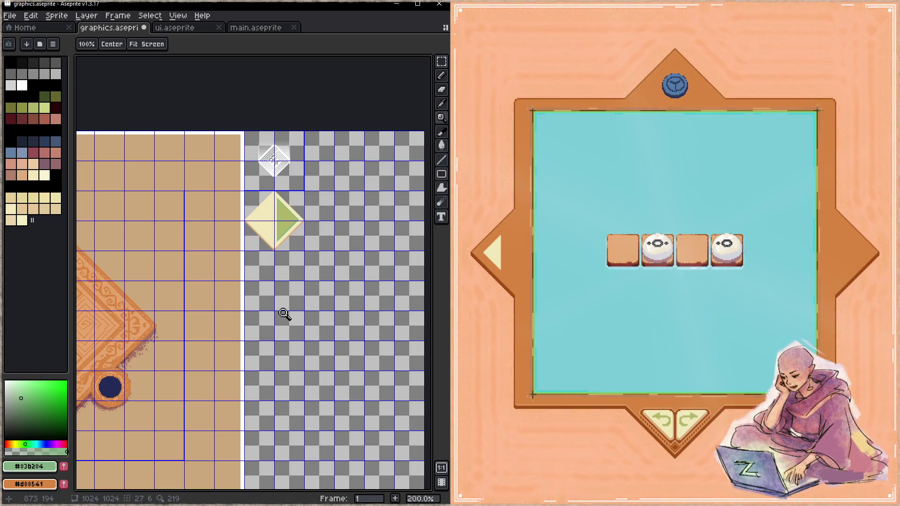
pyautogui.click(268, 235)
# - Mirror the diamond's right half onto the left to complete a two-triangle diamond
pyautogui.moveTo(294, 222); pyautogui.dragTo(251, 221)
pyautogui.press('m')
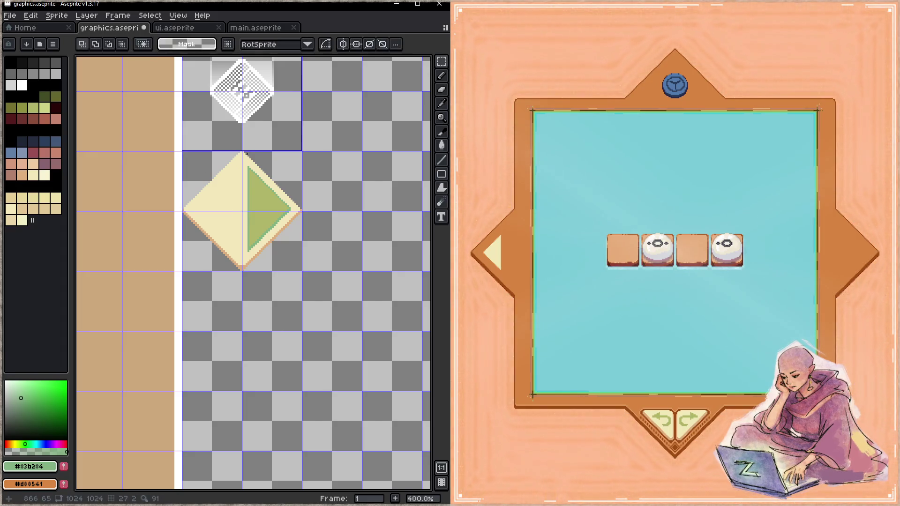
pyautogui.moveTo(242, 153)
pyautogui.mouseDown()
pyautogui.moveTo(253, 213)
pyautogui.moveTo(287, 273)
pyautogui.moveTo(296, 265)
pyautogui.moveTo(249, 251)
pyautogui.mouseUp()
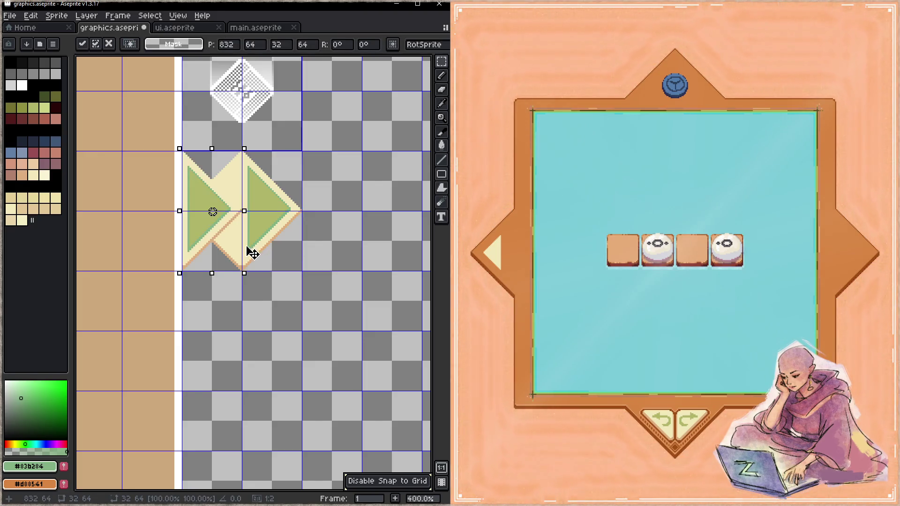
pyautogui.hotkey('shift', 'h')
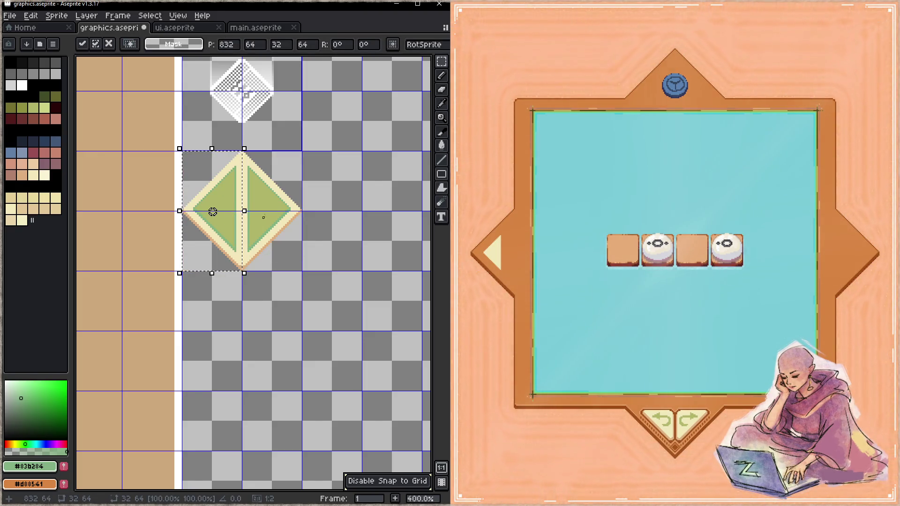
pyautogui.moveTo(300, 152); pyautogui.dragTo(197, 276)
# - Copy the completed diamond and place the copy below the original
pyautogui.hotkey('ctrl', 'c')
pyautogui.hotkey('ctrl', 'v')
pyautogui.moveTo(315, 146)
pyautogui.mouseDown()
pyautogui.moveTo(318, 279)
pyautogui.moveTo(311, 269)
pyautogui.moveTo(305, 386)
pyautogui.mouseUp()
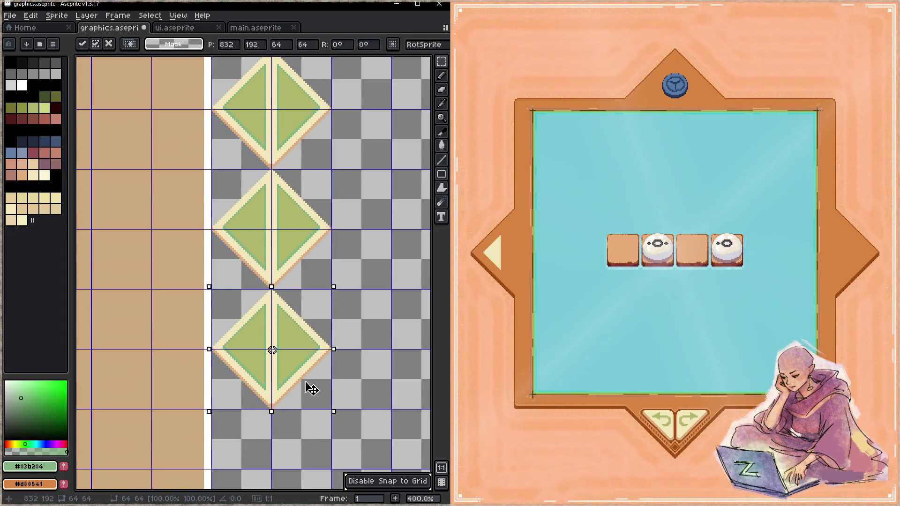
pyautogui.scroll(5, 305, 386)
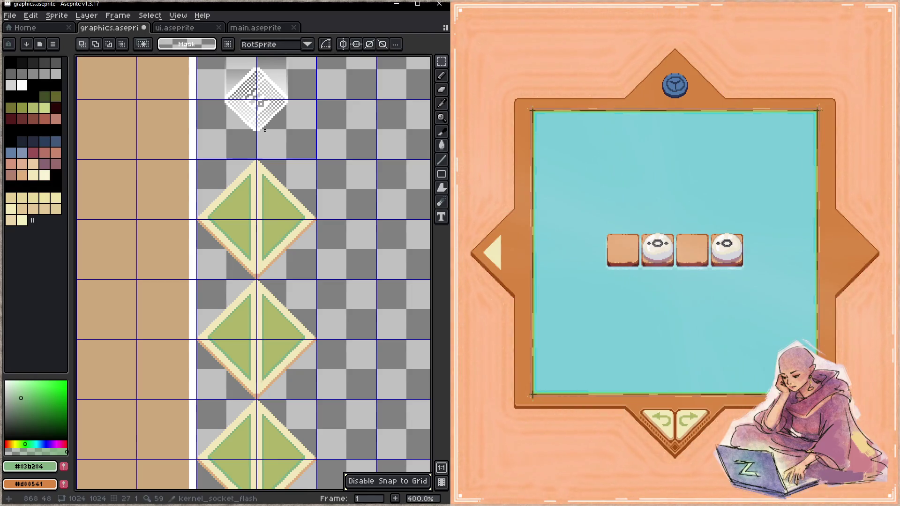
pyautogui.hotkey('shift', 'c')
# - Select the ic_mus and btn_maximize_press slices and zoom to 500% on the diamond column
pyautogui.scroll(-3, 305, 274)
pyautogui.scroll(-5, 304, 275)
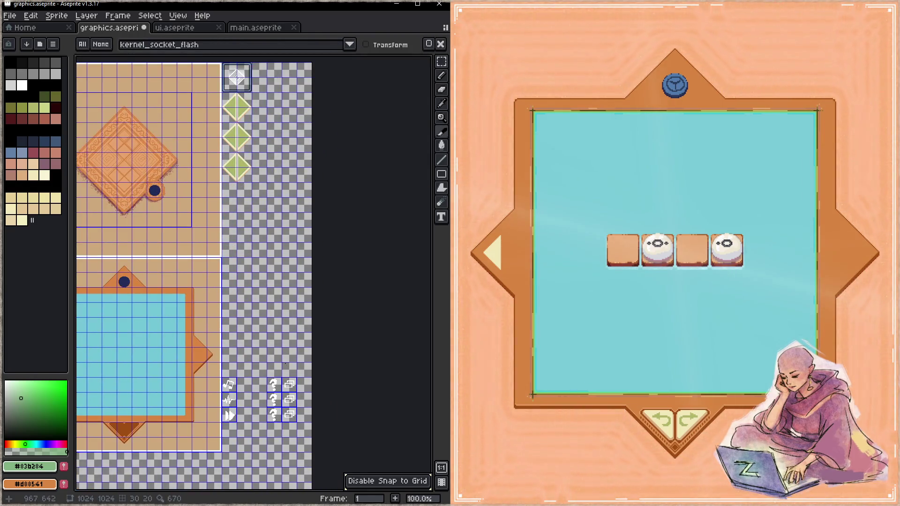
pyautogui.scroll(2, 231, 374)
pyautogui.click(232, 374)
pyautogui.scroll(-4, 273, 298)
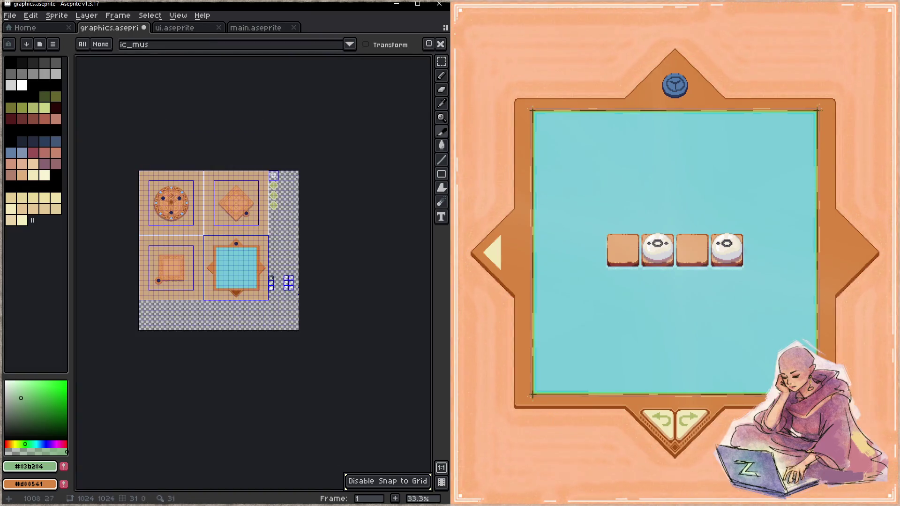
pyautogui.scroll(4, 290, 328)
pyautogui.click(244, 134)
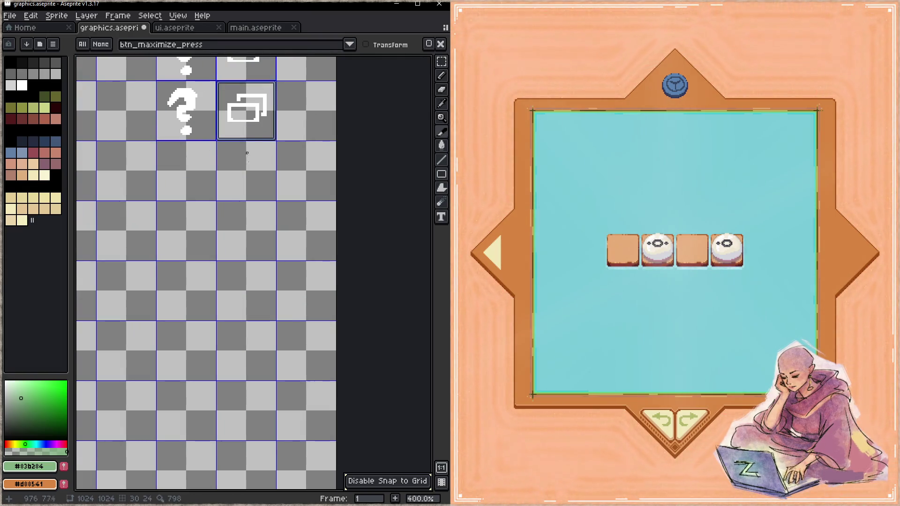
pyautogui.scroll(-5, 244, 134)
pyautogui.scroll(5, 260, 320)
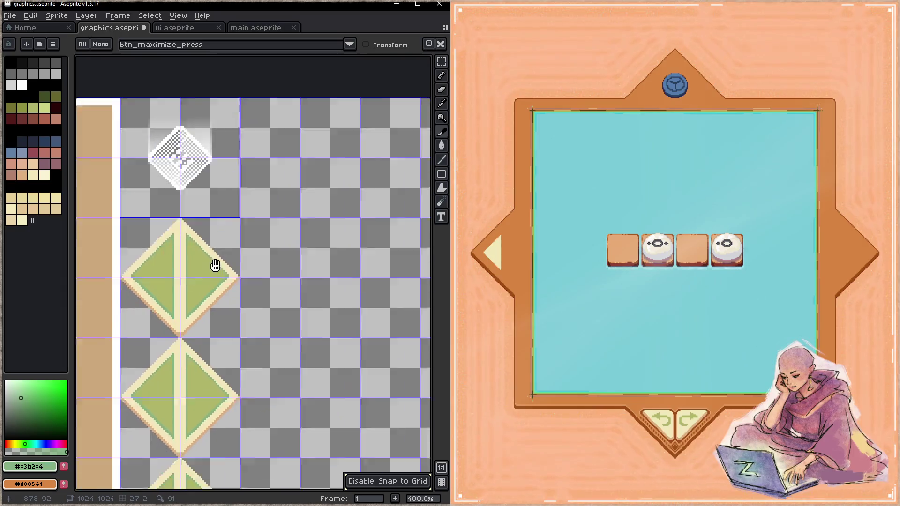
pyautogui.scroll(1, 259, 174)
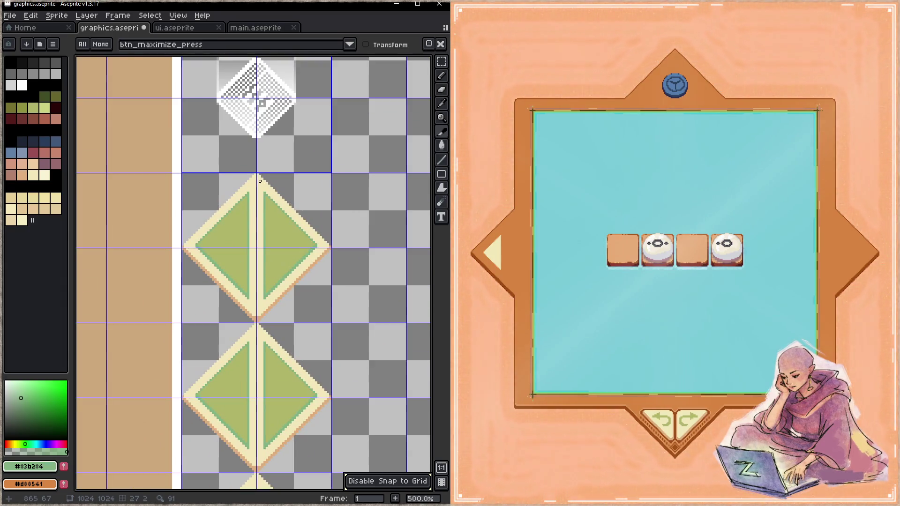
pyautogui.scroll(1, 259, 174)
# - Add a 32x64 slice over the top diamond's right half named btn_lvl_next_idle
pyautogui.moveTo(257, 173); pyautogui.dragTo(321, 331)
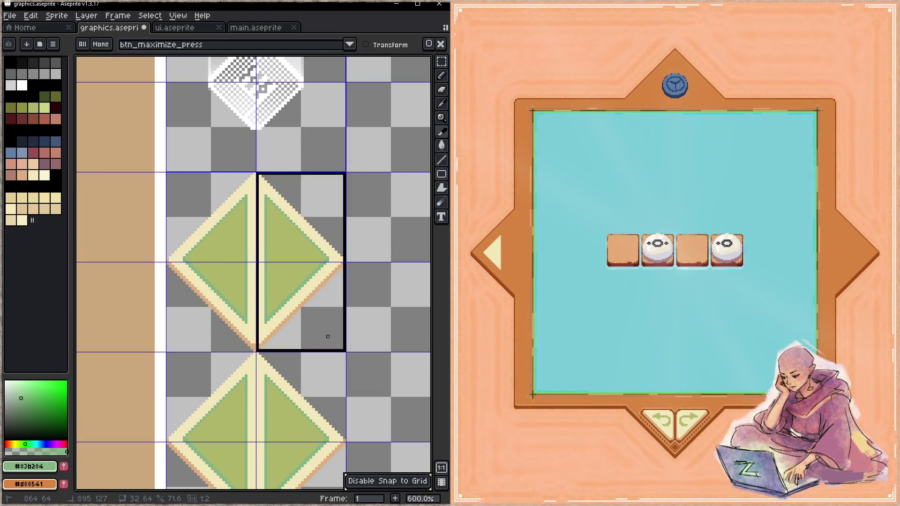
pyautogui.doubleClick(317, 267)
pyautogui.write('btn_lvl_')
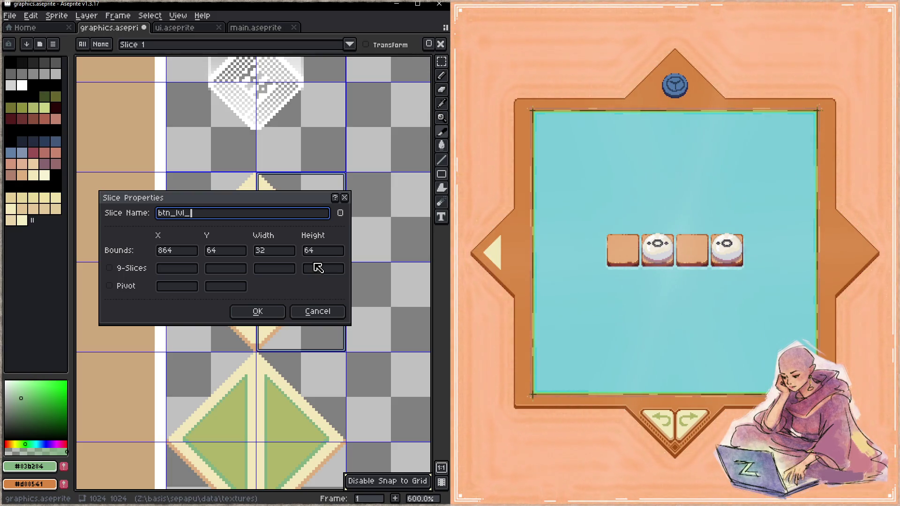
pyautogui.write('nxt')
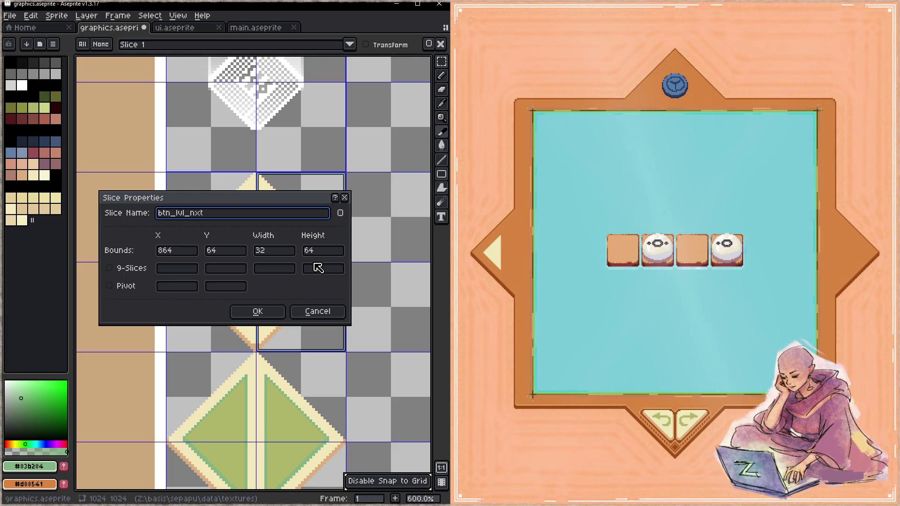
pyautogui.press('BackSpace')
pyautogui.press('BackSpace')
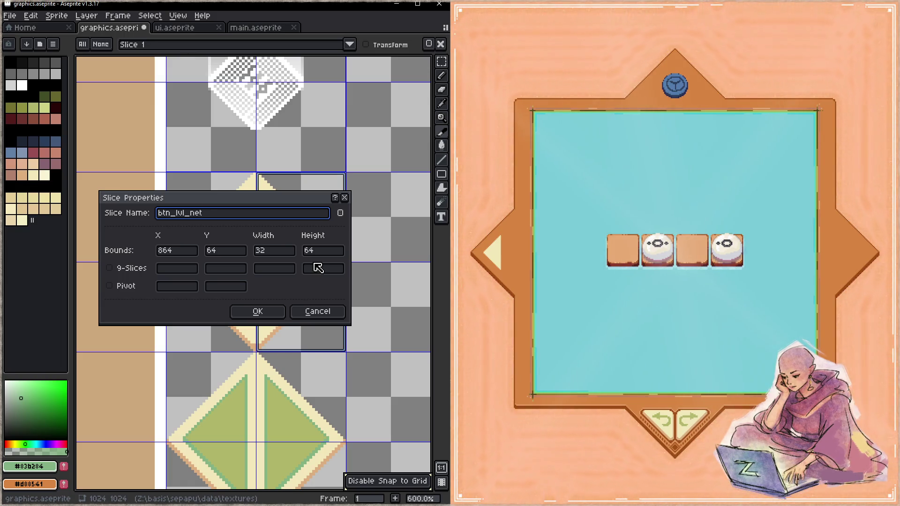
pyautogui.write('x')
pyautogui.click(257, 311)
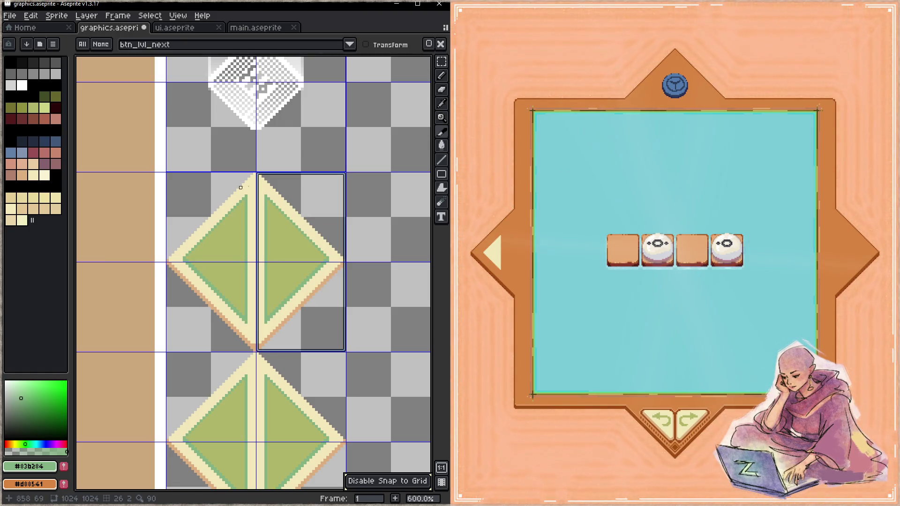
pyautogui.doubleClick(275, 191)
pyautogui.write('_idle')
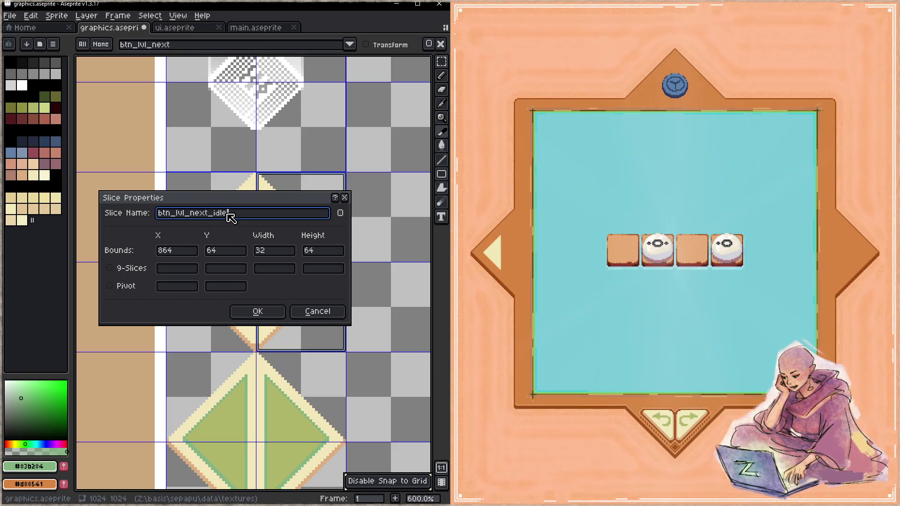
pyautogui.click(258, 311)
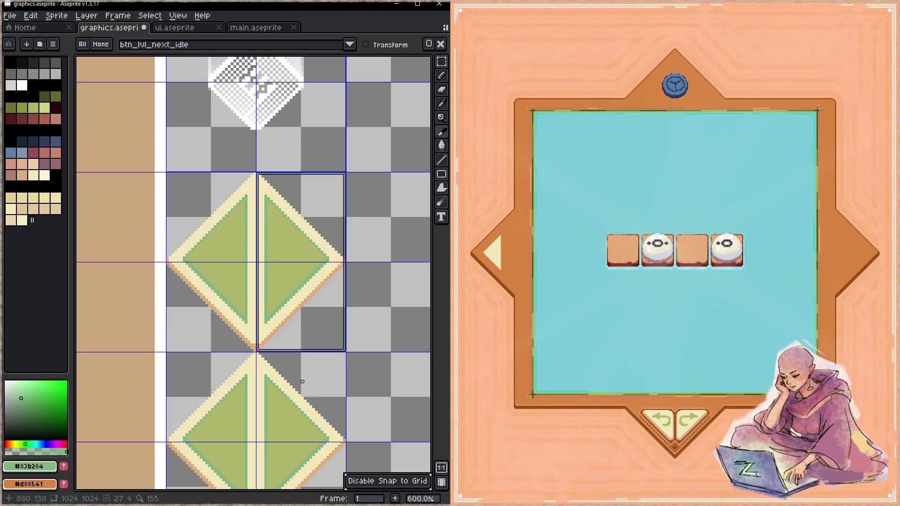
# - Add a slice over the middle diamond's right half named btn_lvl_next_hover
pyautogui.moveTo(271, 365)
pyautogui.mouseDown()
pyautogui.moveTo(232, 199)
pyautogui.moveTo(305, 365)
pyautogui.mouseUp()
pyautogui.doubleClick(288, 269)
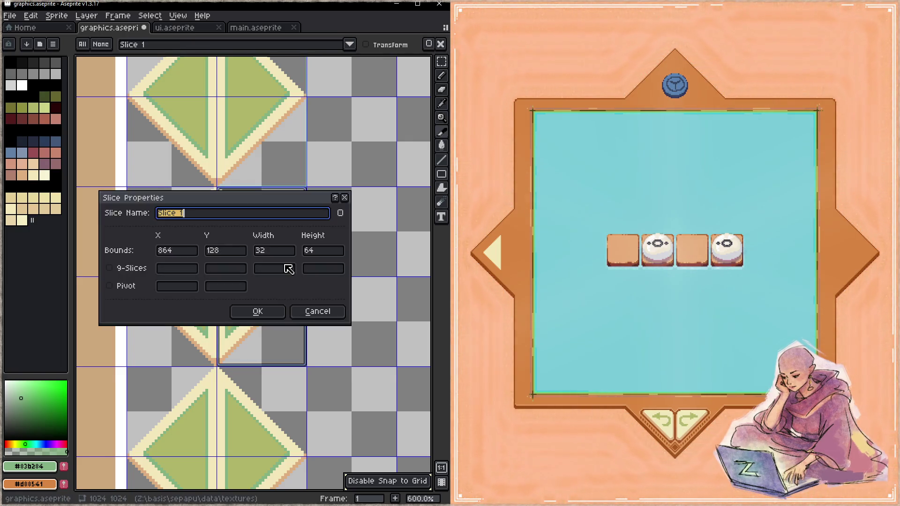
pyautogui.write('lvl_next_hy')
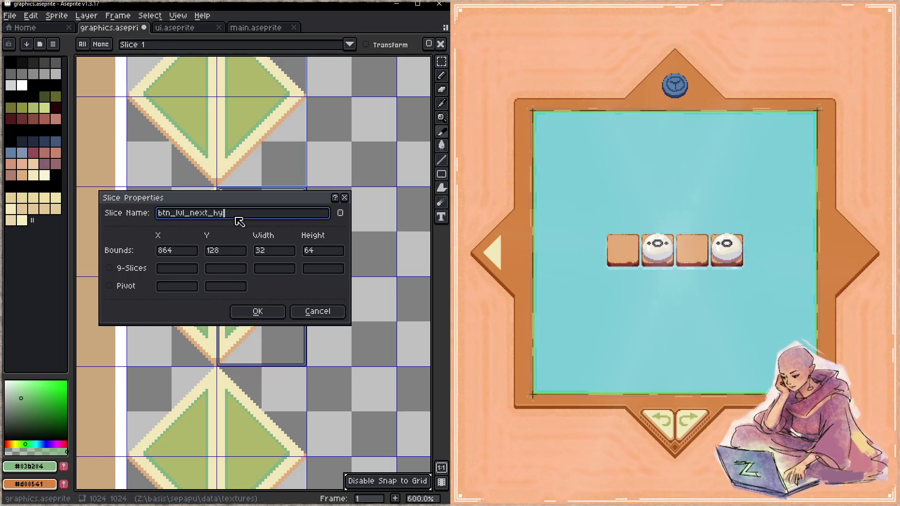
pyautogui.press('BackSpace')
pyautogui.write('over')
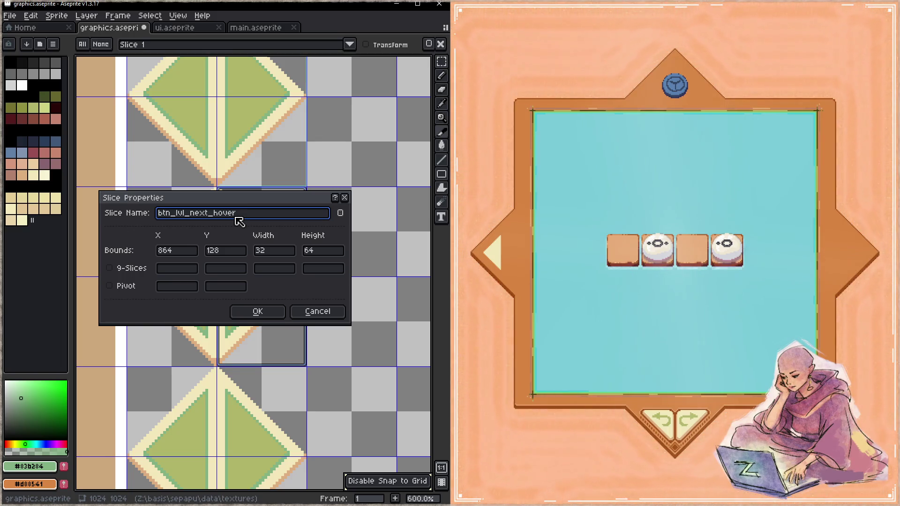
pyautogui.click(241, 313)
# - Add a slice over the bottom diamond's right half named btn_lvl_next_press
pyautogui.moveTo(239, 248)
pyautogui.mouseDown()
pyautogui.moveTo(235, 230)
pyautogui.moveTo(255, 396)
pyautogui.moveTo(244, 328)
pyautogui.mouseUp()
pyautogui.doubleClick(239, 295)
pyautogui.write('tn-')
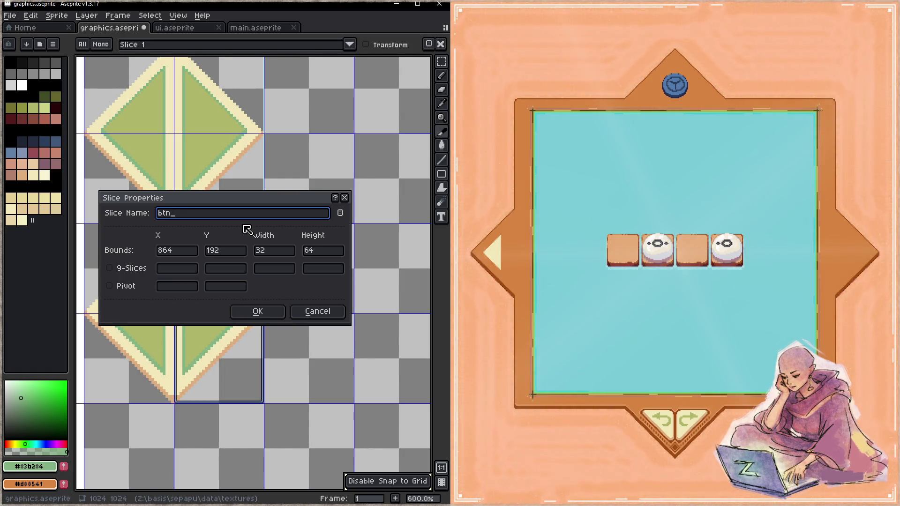
pyautogui.write('next_press')
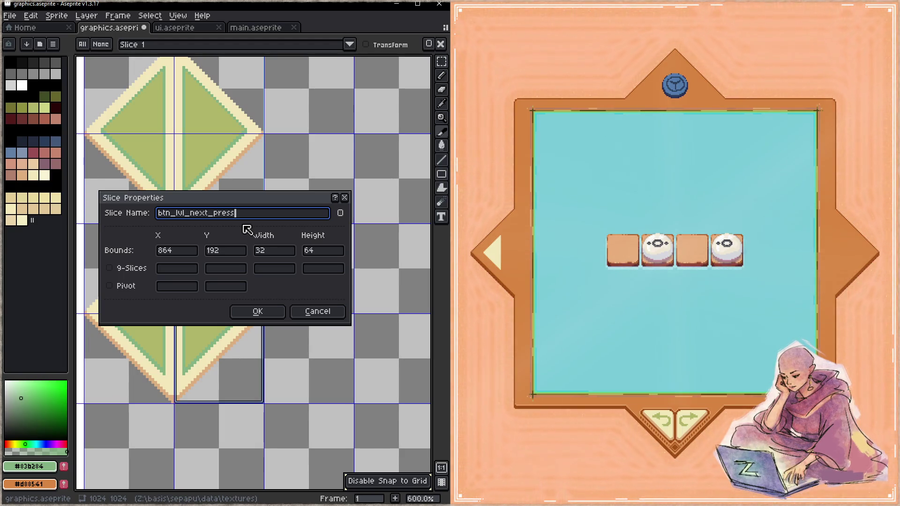
pyautogui.click(257, 311)
# - Mark out a new slice over the top diamond's left half for naming
pyautogui.scroll(-2, 261, 311)
pyautogui.moveTo(197, 227); pyautogui.dragTo(328, 322)
pyautogui.scroll(1, 261, 191)
pyautogui.moveTo(244, 173); pyautogui.dragTo(318, 324)
pyautogui.doubleClick(304, 260)
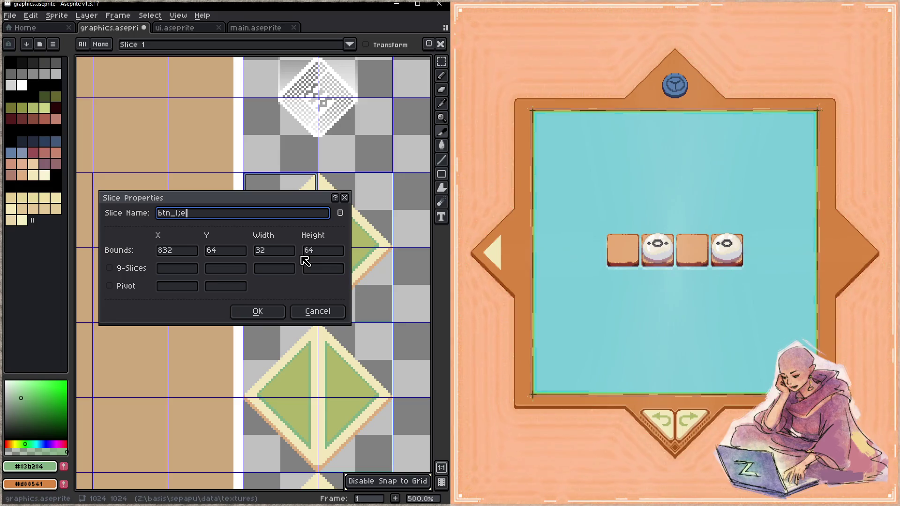
# - Name the top-left slice btn_lvl_prev_idle and add btn_lvl_prev_hover over the middle diamond's left half
pyautogui.write('prev_idle')
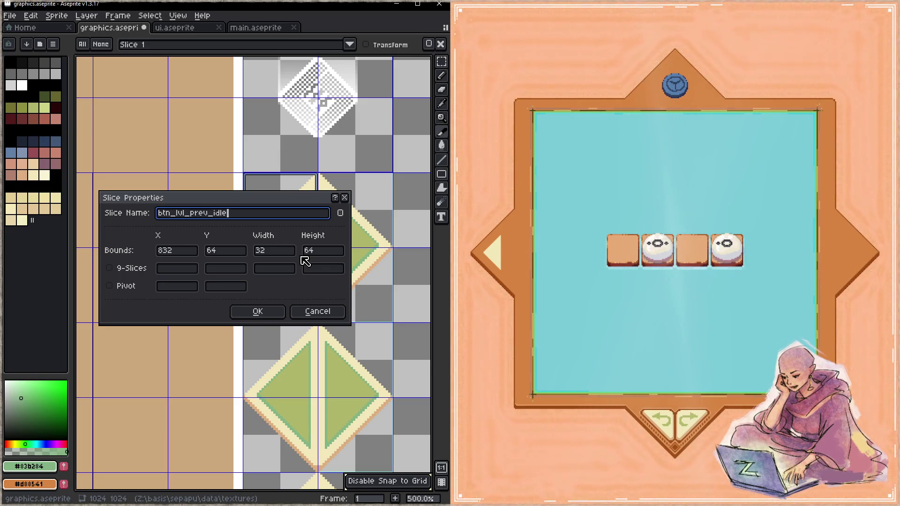
pyautogui.click(279, 313)
pyautogui.moveTo(273, 341)
pyautogui.mouseDown()
pyautogui.moveTo(214, 208)
pyautogui.moveTo(187, 268)
pyautogui.moveTo(258, 342)
pyautogui.mouseUp()
pyautogui.doubleClick(241, 315)
pyautogui.write('btn_lvl_prev_hover')
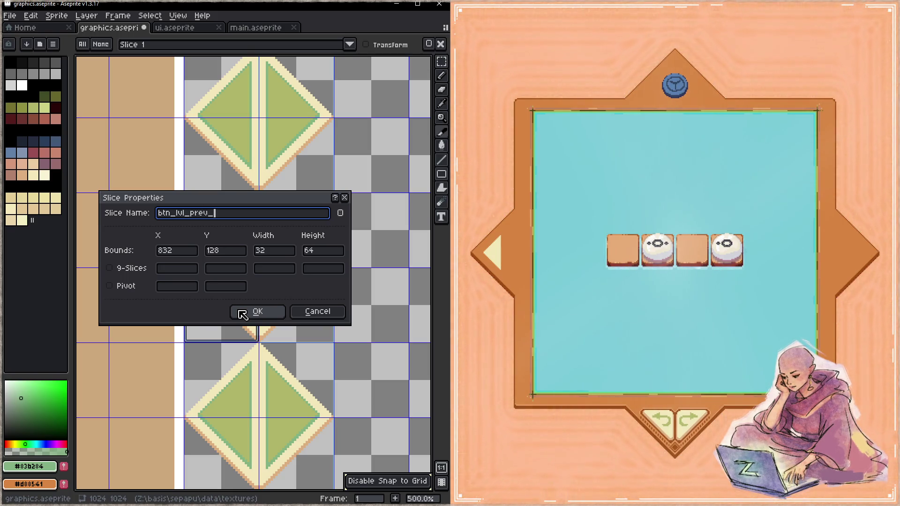
pyautogui.click(242, 313)
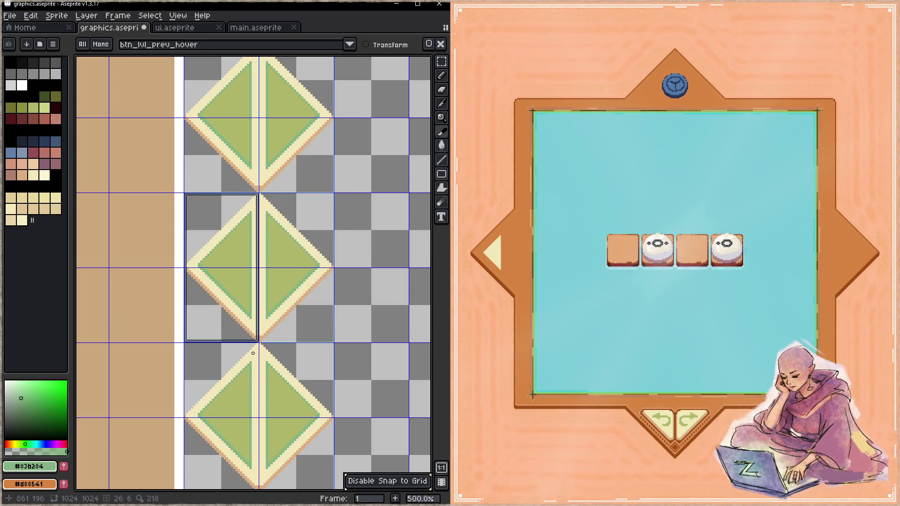
# - Add a slice over the bottom diamond's left half named btn_lvl_prev_press
pyautogui.scroll(-3, 213, 226)
pyautogui.moveTo(213, 226); pyautogui.dragTo(267, 358)
pyautogui.doubleClick(256, 337)
pyautogui.write('btn_lvl')
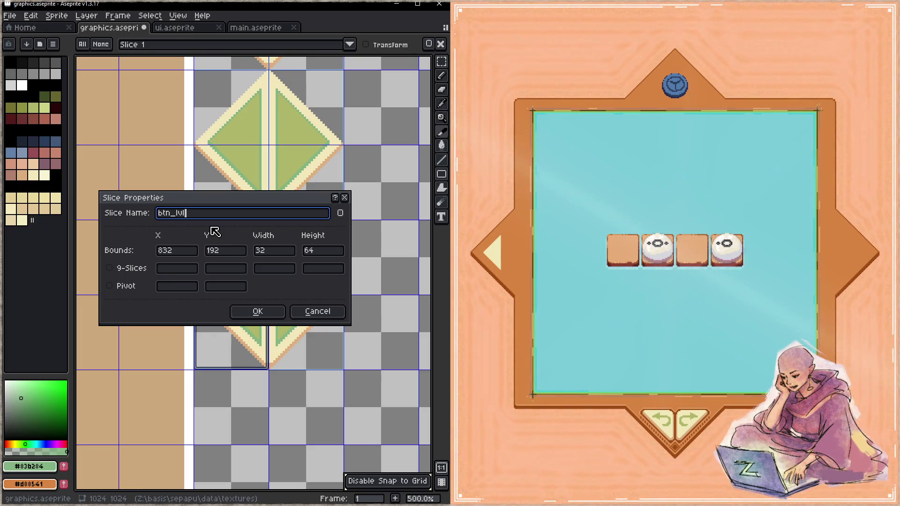
pyautogui.write('_prev_press')
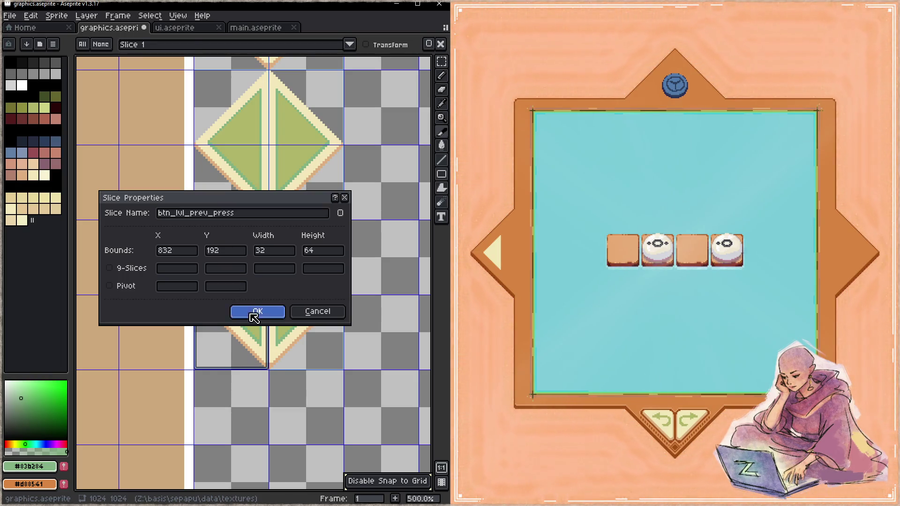
pyautogui.click(257, 312)
pyautogui.scroll(-4, 258, 281)
pyautogui.moveTo(274, 372); pyautogui.dragTo(283, 321)
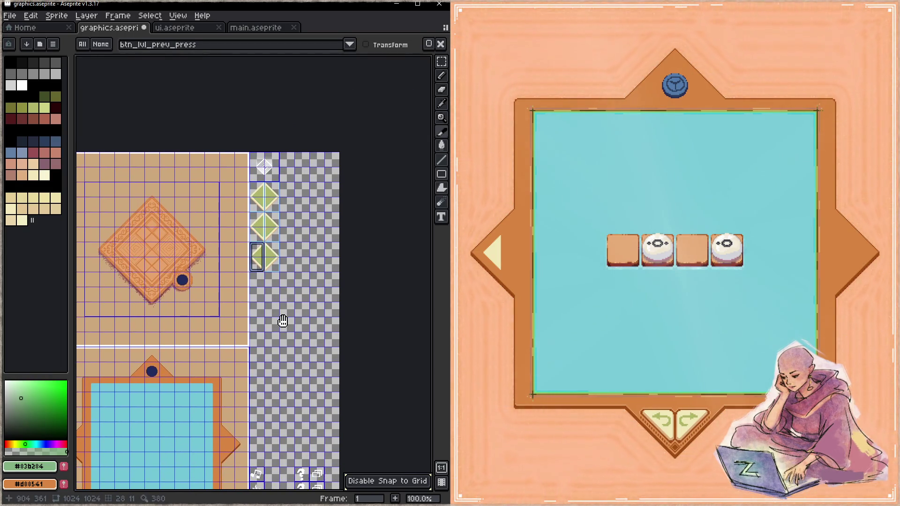
# - Switch between the two sheets, ending on main.aseprite zoomed to 300% on the arrow tiles
pyautogui.scroll(-2, 283, 315)
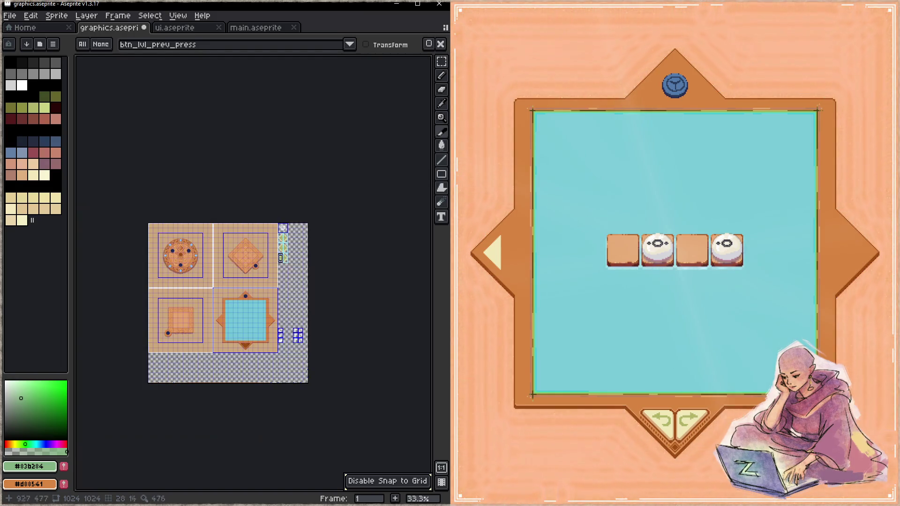
pyautogui.scroll(1, 284, 265)
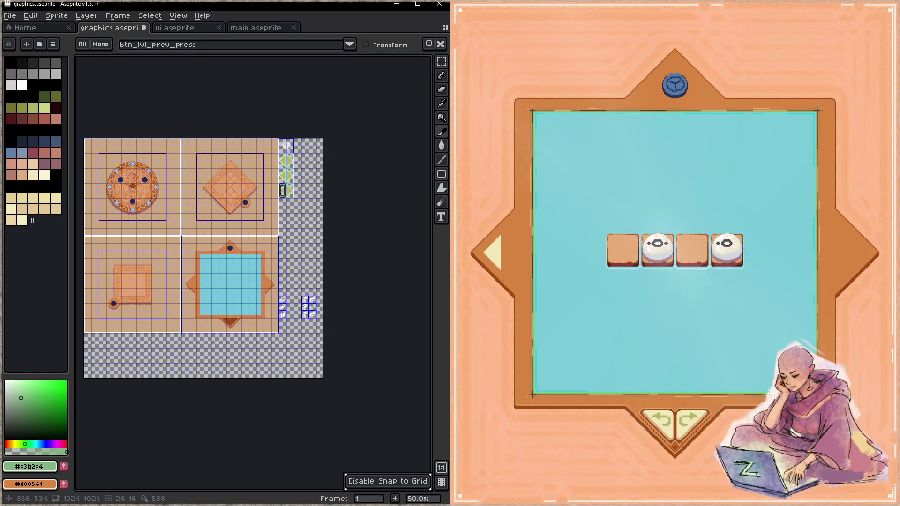
pyautogui.click(251, 29)
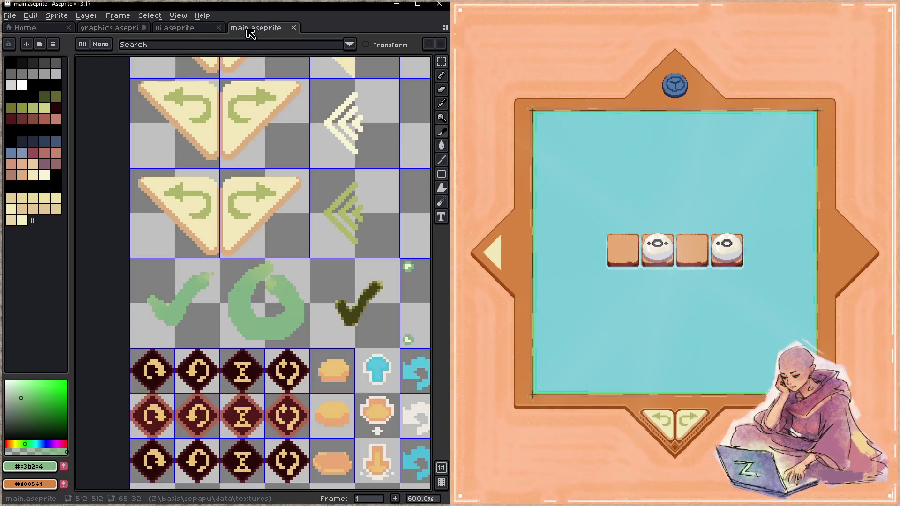
pyautogui.scroll(-5, 299, 249)
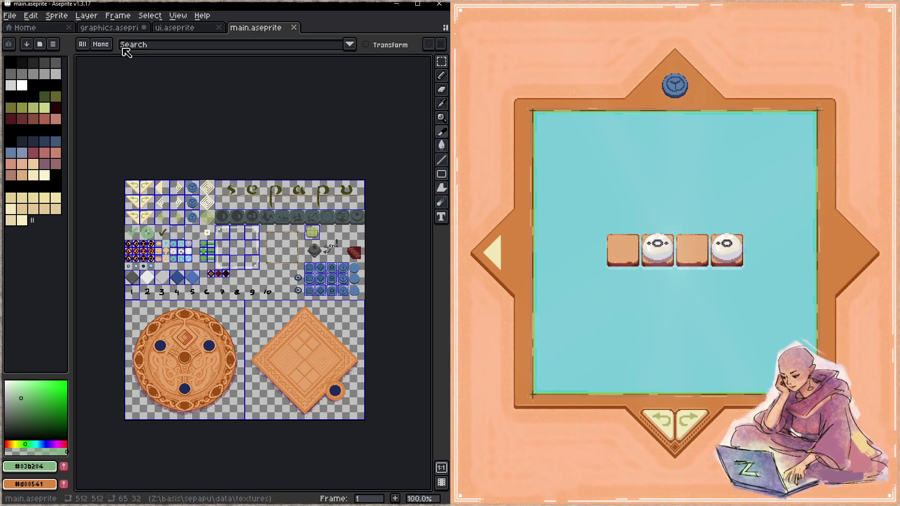
pyautogui.click(110, 27)
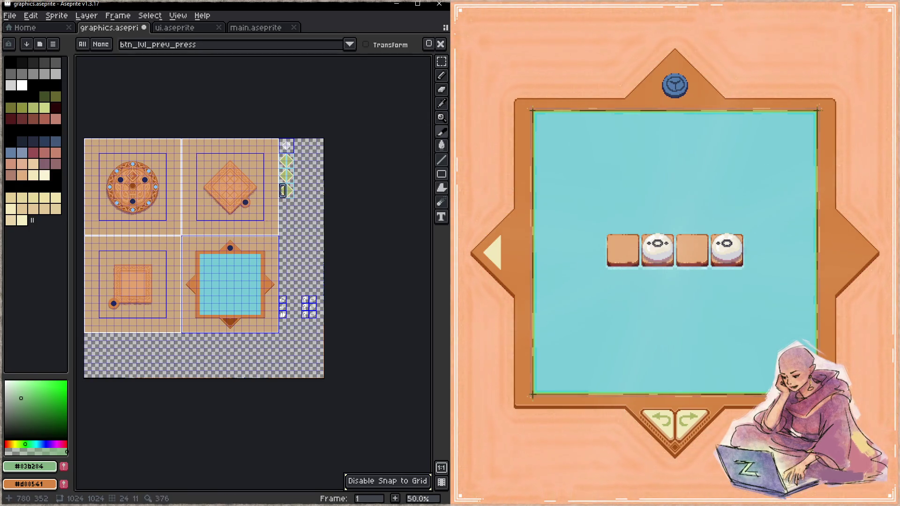
pyautogui.click(276, 29)
pyautogui.scroll(3, 150, 195)
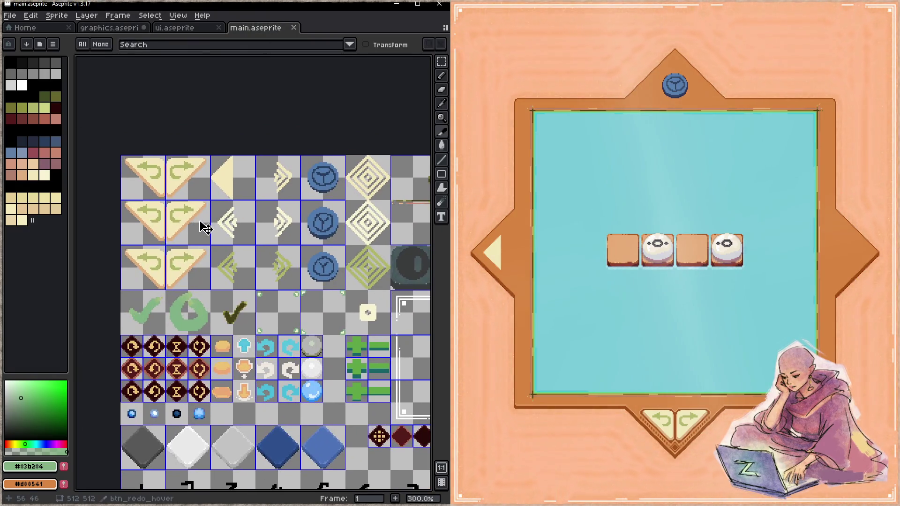
# - Select the three rows of undo/redo arrow tiles in main.aseprite
pyautogui.press('m')
pyautogui.moveTo(122, 157); pyautogui.dragTo(197, 276)
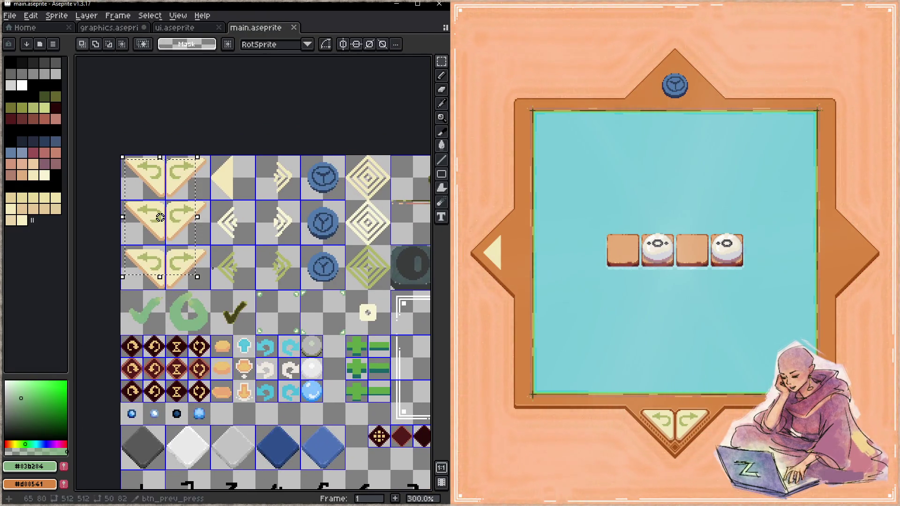
pyautogui.moveTo(160, 216); pyautogui.dragTo(211, 293)
pyautogui.hotkey('ctrl', 'z')
pyautogui.hotkey('ctrl', 'z')
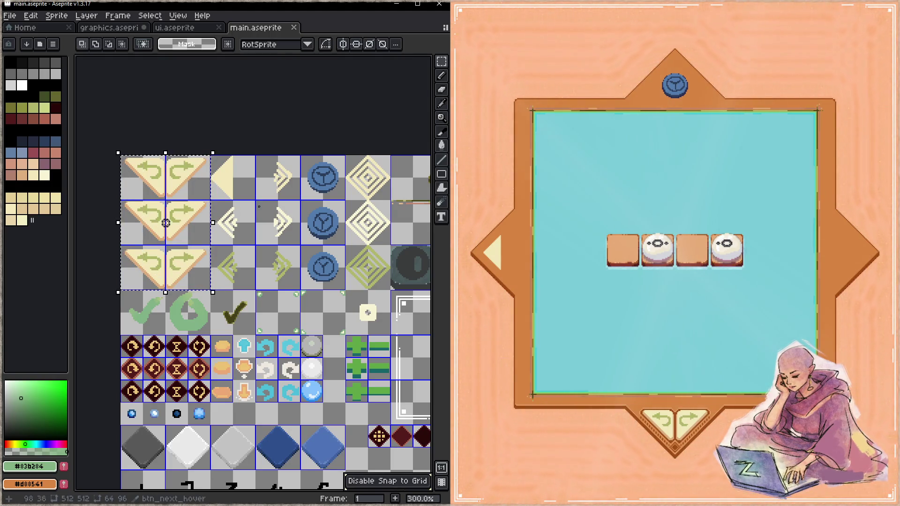
# - Paste the arrow tiles into graphics.aseprite at 896,64 beside the green diamonds
pyautogui.click(112, 27)
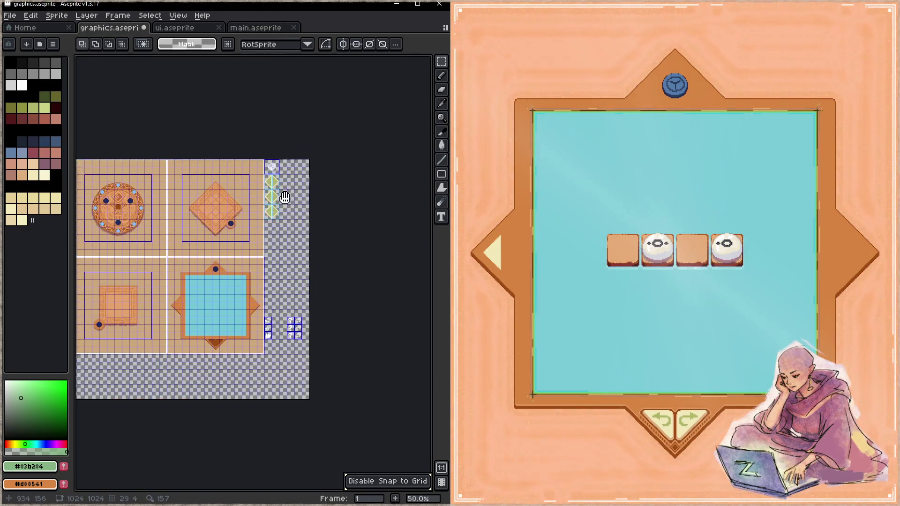
pyautogui.scroll(3, 291, 192)
pyautogui.hotkey('ctrl', 'v')
pyautogui.moveTo(280, 135)
pyautogui.mouseDown()
pyautogui.moveTo(297, 245)
pyautogui.moveTo(300, 232)
pyautogui.mouseUp()
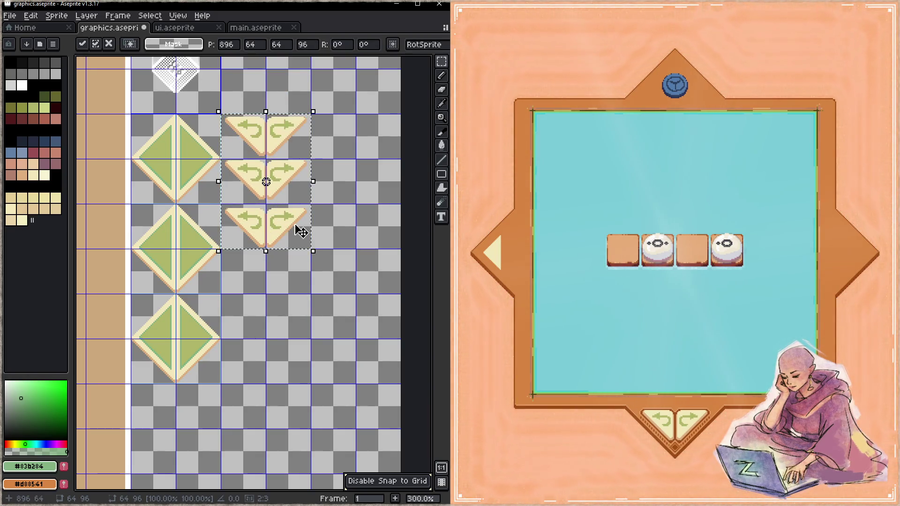
pyautogui.scroll(3, 321, 261)
pyautogui.hotkey('ctrl', 'c')
# - Check the btn_redo_idle slice name in main.aseprite, then return to graphics.aseprite
pyautogui.click(255, 27)
pyautogui.hotkey('ctrl', 'v')
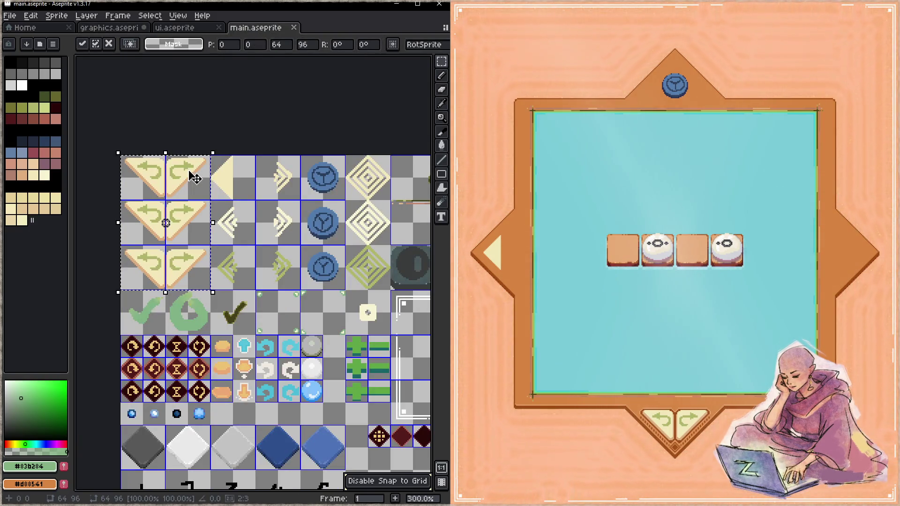
pyautogui.press('c')
pyautogui.doubleClick(189, 177)
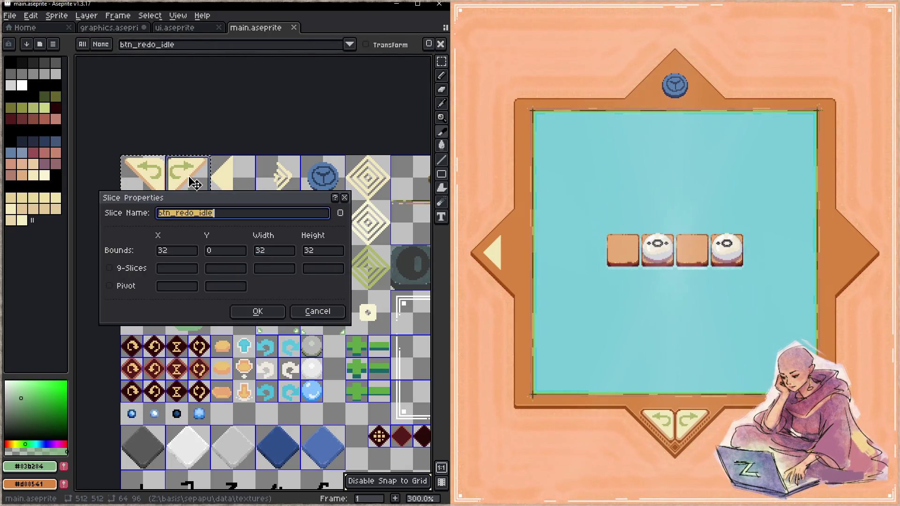
pyautogui.click(317, 311)
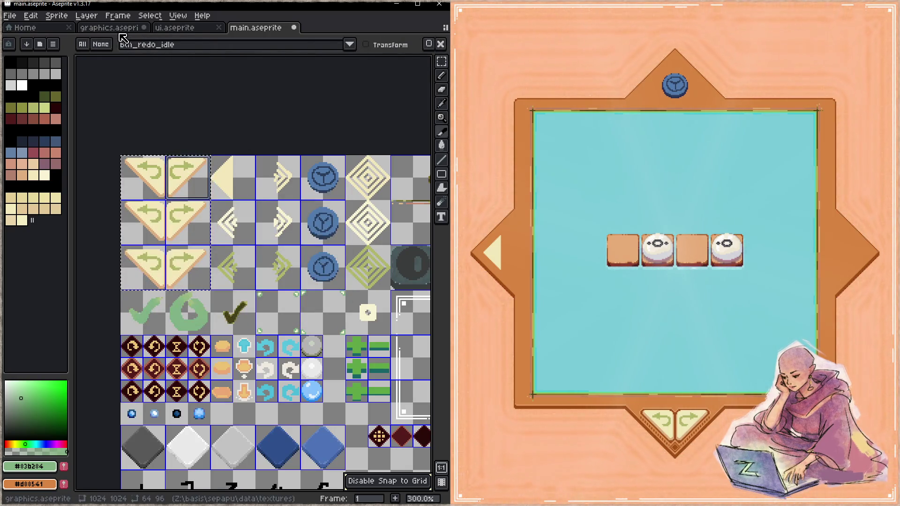
pyautogui.click(117, 28)
pyautogui.scroll(2, 259, 182)
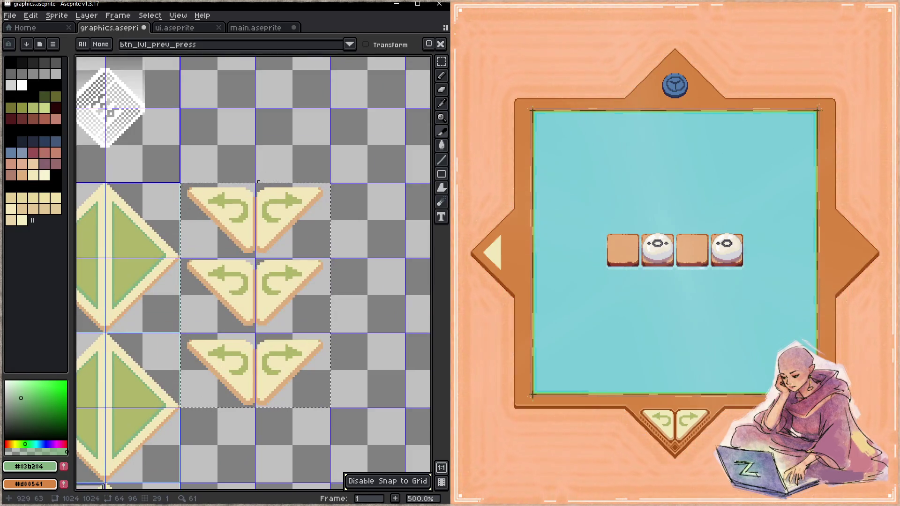
# - Slice the top redo arrow tile and name it btn_lvl_redo_idle
pyautogui.moveTo(257, 184); pyautogui.dragTo(329, 257)
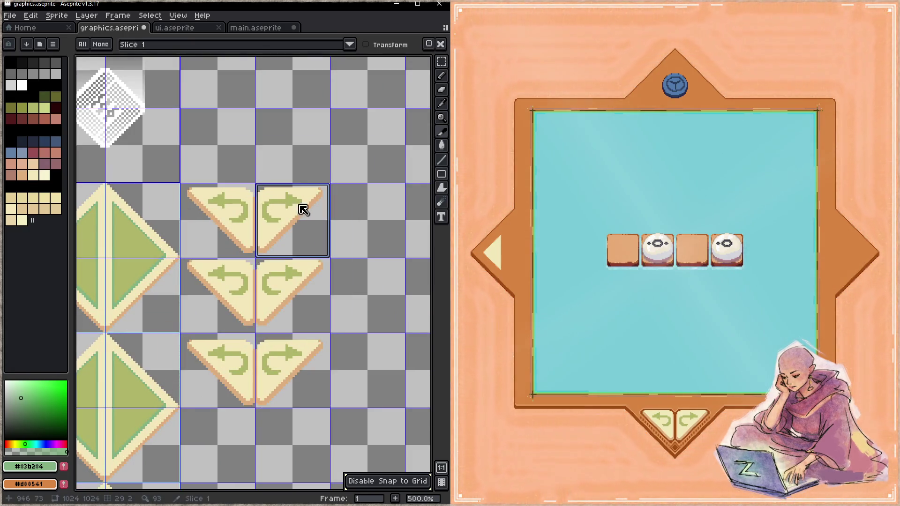
pyautogui.doubleClick(304, 211)
pyautogui.write('btn_lvl_redo_idle')
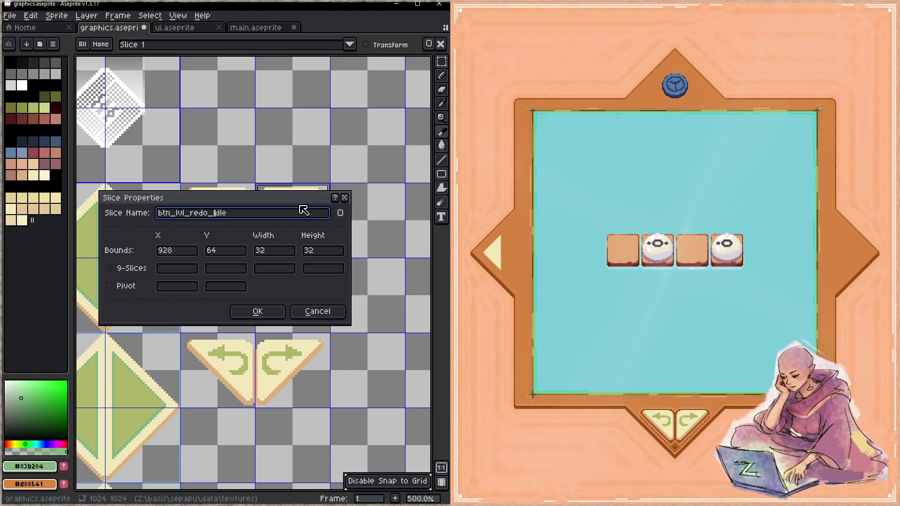
pyautogui.hotkey('shift', 'Home')
pyautogui.click(257, 311)
# - Slice the middle and bottom redo tiles as btn_lvl_redo_hover and btn_lvl_redo_press
pyautogui.click(294, 280)
pyautogui.doubleClick(293, 280)
pyautogui.hotkey('ctrl', 'v')
pyautogui.write('hover')
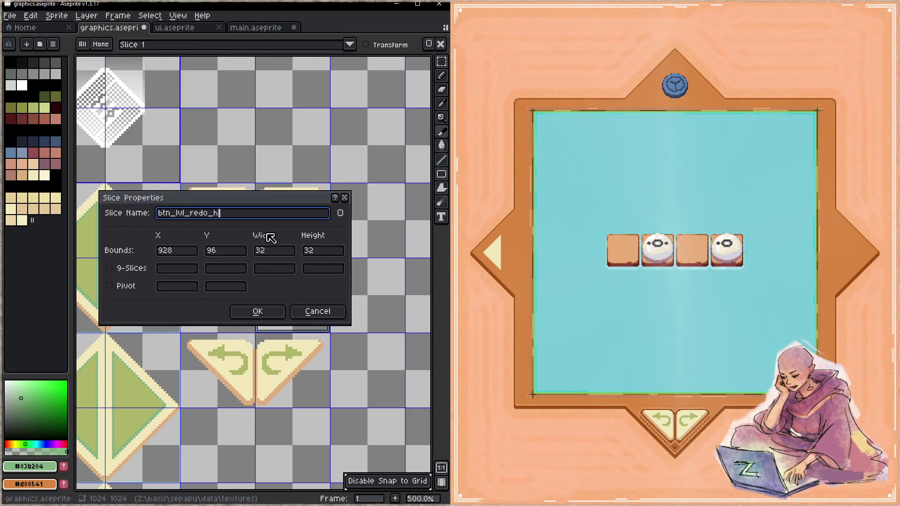
pyautogui.click(263, 313)
pyautogui.click(291, 365)
pyautogui.doubleClick(290, 365)
pyautogui.hotkey('ctrl', 'v')
pyautogui.write('press')
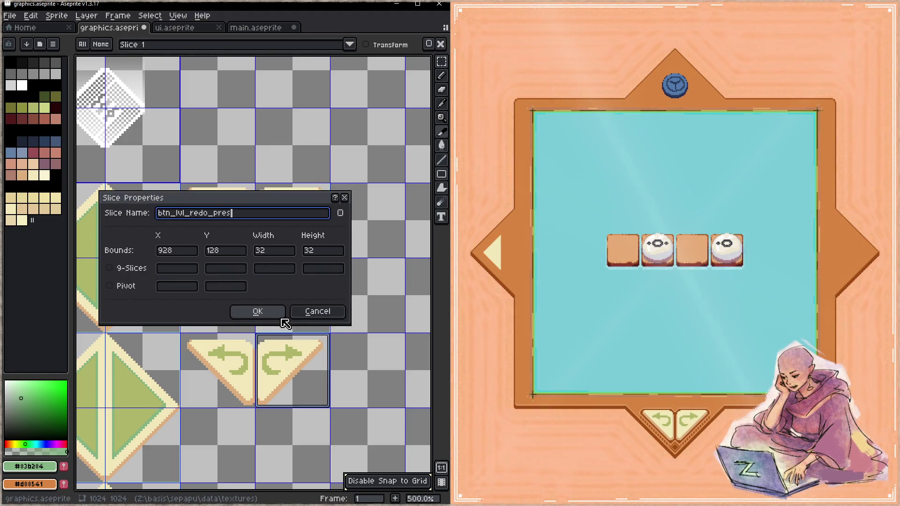
pyautogui.click(280, 315)
# - Slice the top undo arrow tile and name it btn_lvl_undo_idle
pyautogui.click(207, 189)
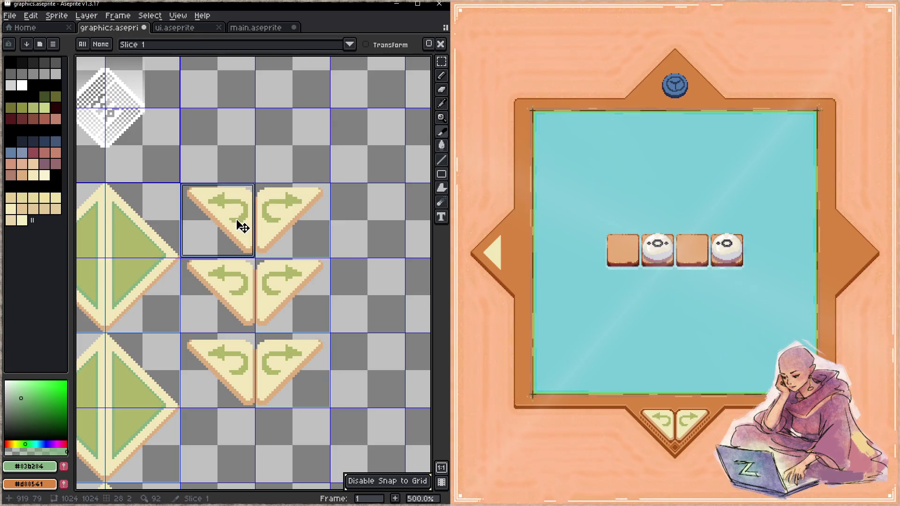
pyautogui.doubleClick(238, 225)
pyautogui.hotkey('ctrl', 'v')
pyautogui.hotkey('ctrl', 'v')
pyautogui.moveTo(287, 214); pyautogui.dragTo(143, 219)
pyautogui.hotkey('ctrl', 'v')
pyautogui.press('BackSpace')
pyautogui.press('BackSpace')
pyautogui.press('BackSpace')
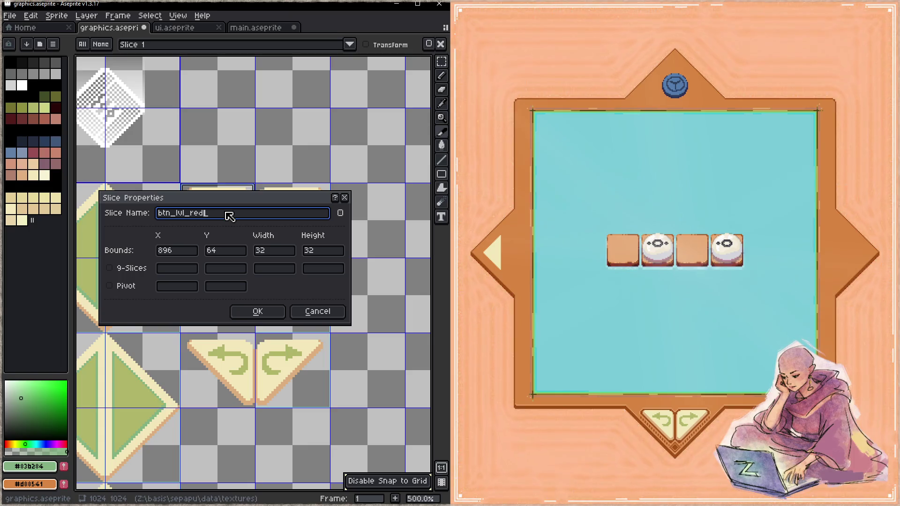
pyautogui.write('un_')
pyautogui.press('BackSpace')
pyautogui.write('do_')
pyautogui.hotkey('ctrl', 'a')
pyautogui.press('End')
pyautogui.write('id')
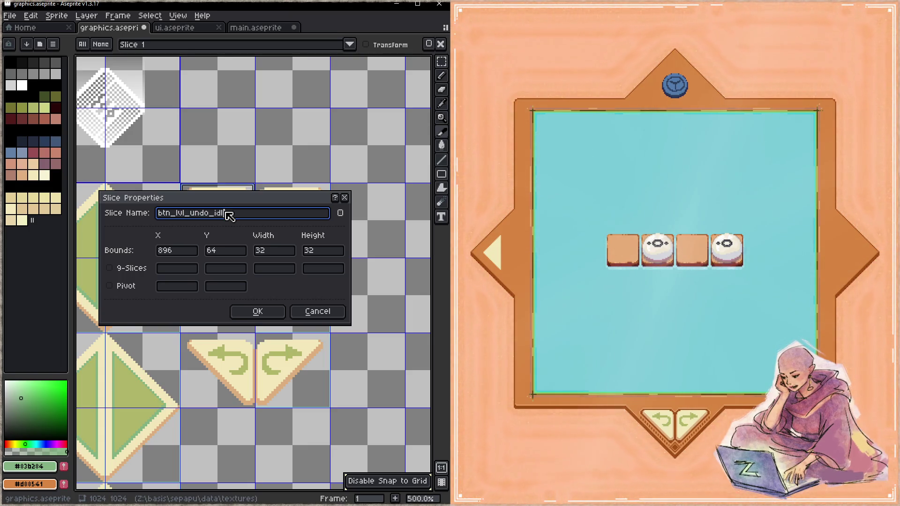
pyautogui.write('e')
pyautogui.click(258, 311)
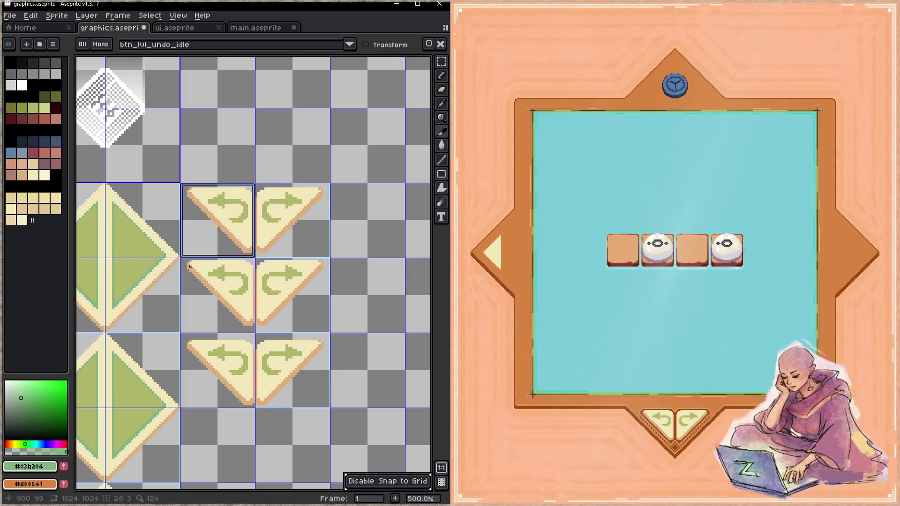
# - Name the middle and bottom undo slices btn_lvl_undo_hover and btn_lvl_undo_press
pyautogui.doubleClick(234, 307)
pyautogui.hotkey('ctrl', 'v')
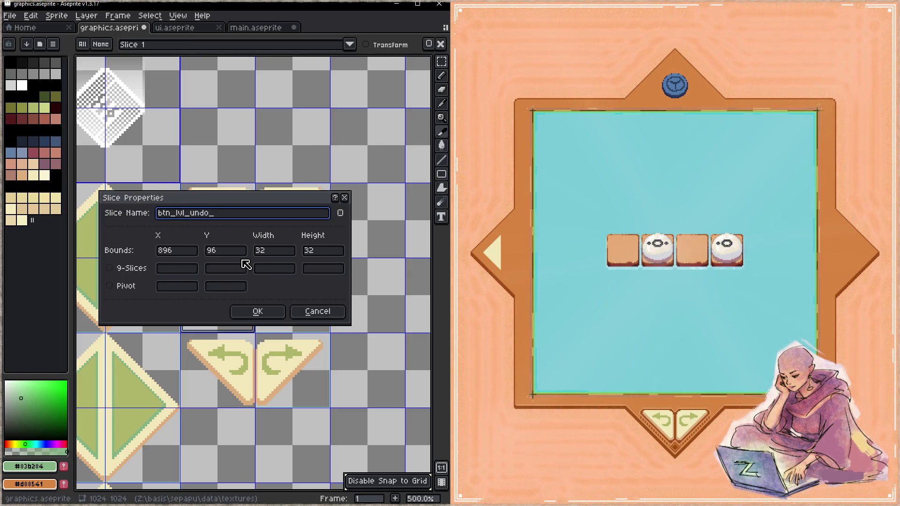
pyautogui.write('hover')
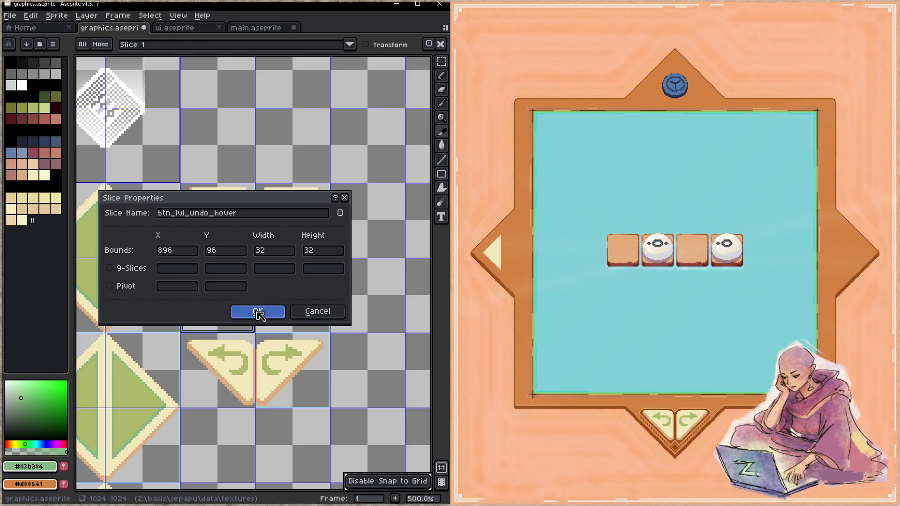
pyautogui.click(259, 315)
pyautogui.doubleClick(227, 368)
pyautogui.hotkey('ctrl', 'v')
pyautogui.write('press')
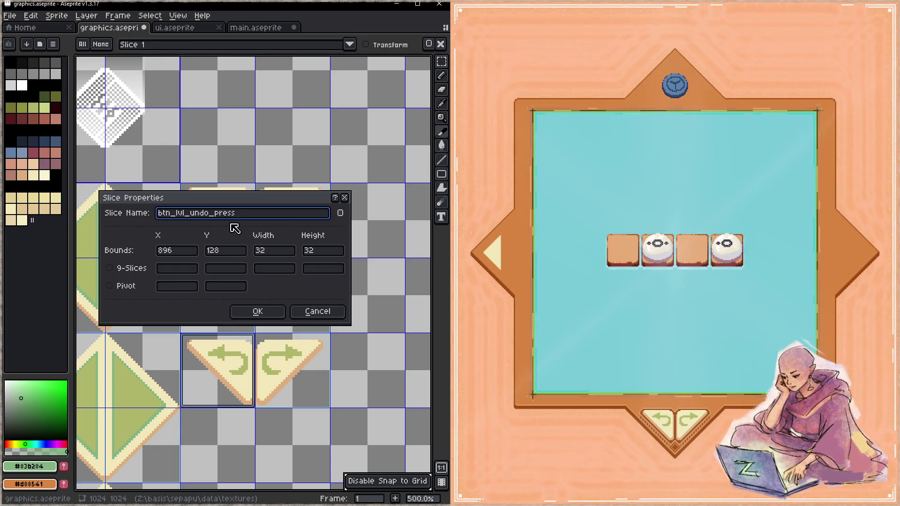
pyautogui.click(266, 313)
# - Save all open sprite files and close the running game window
pyautogui.scroll(-2, 268, 317)
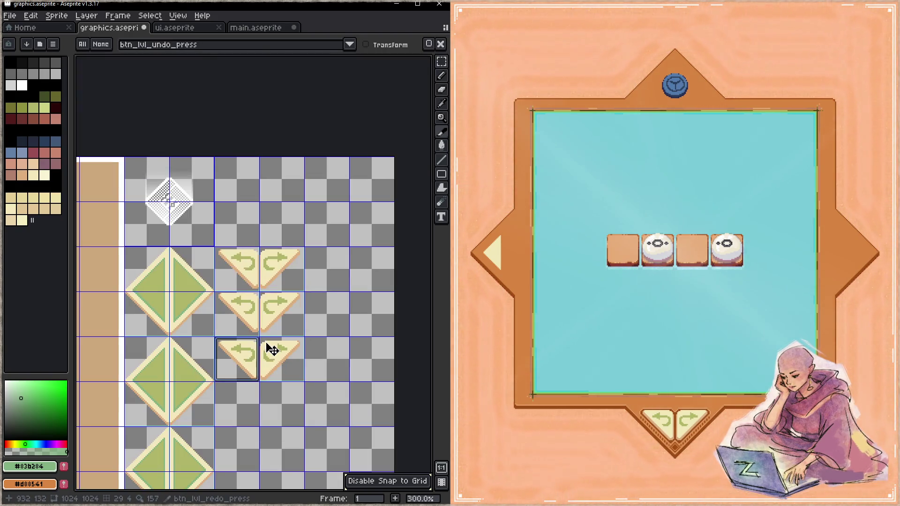
pyautogui.moveTo(230, 386)
pyautogui.mouseDown()
pyautogui.moveTo(263, 289)
pyautogui.moveTo(229, 281)
pyautogui.mouseUp()
pyautogui.hotkey('ctrl', 's')
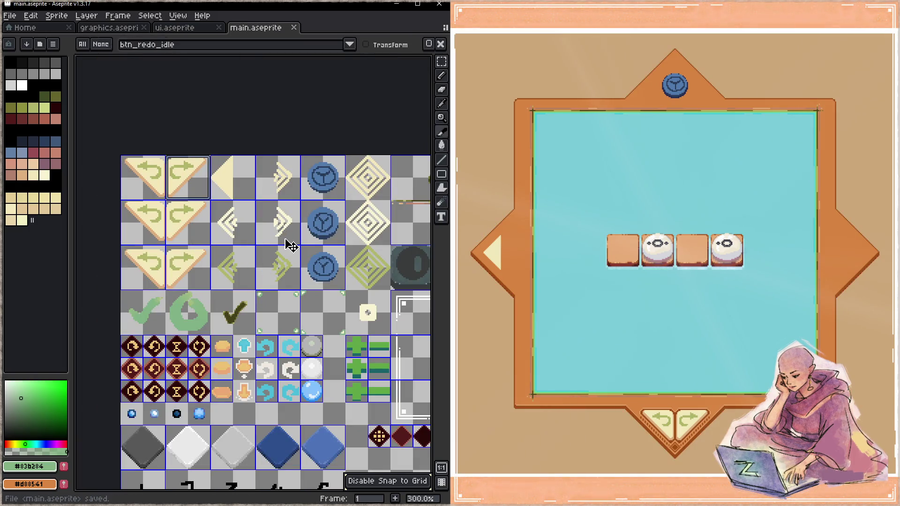
pyautogui.click(500, 375)
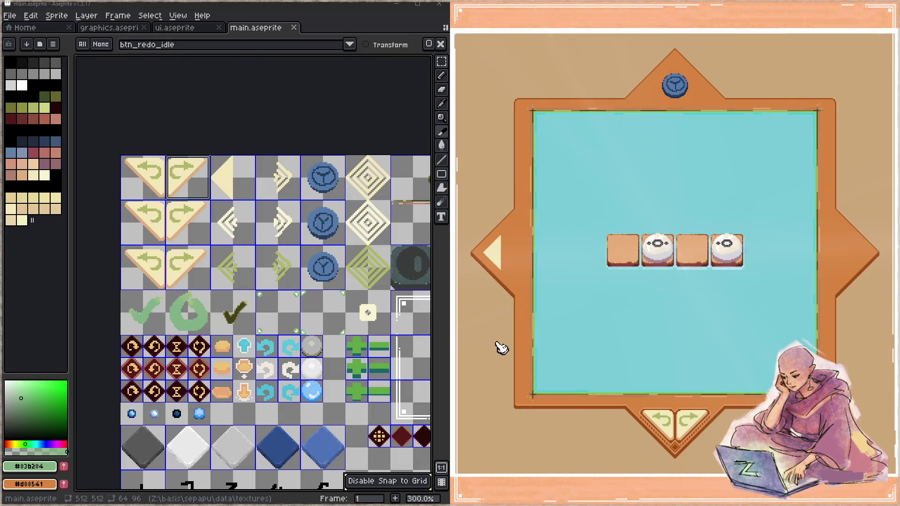
pyautogui.press('Escape')
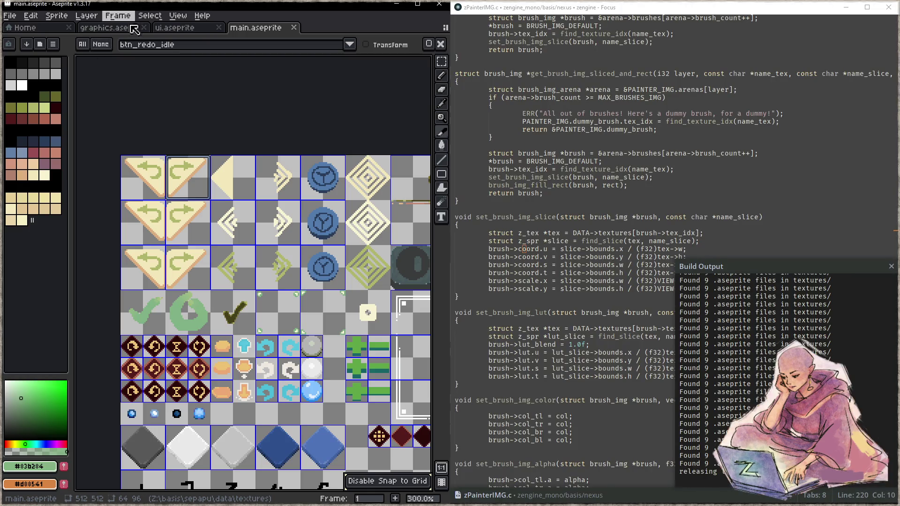
# - Open sepapu.c in Focus and scroll to the prev, next and undo button drawing code
pyautogui.click(112, 28)
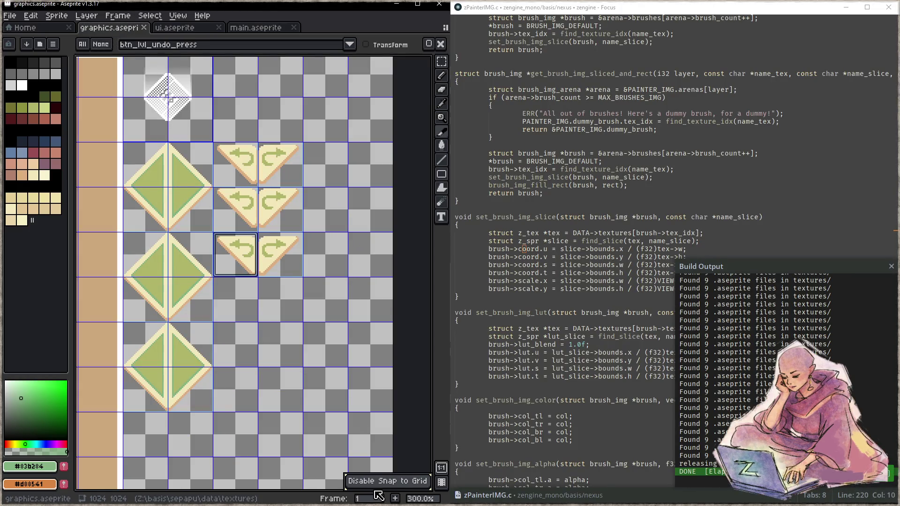
pyautogui.click(562, 329)
pyautogui.hotkey('ctrl', 'p')
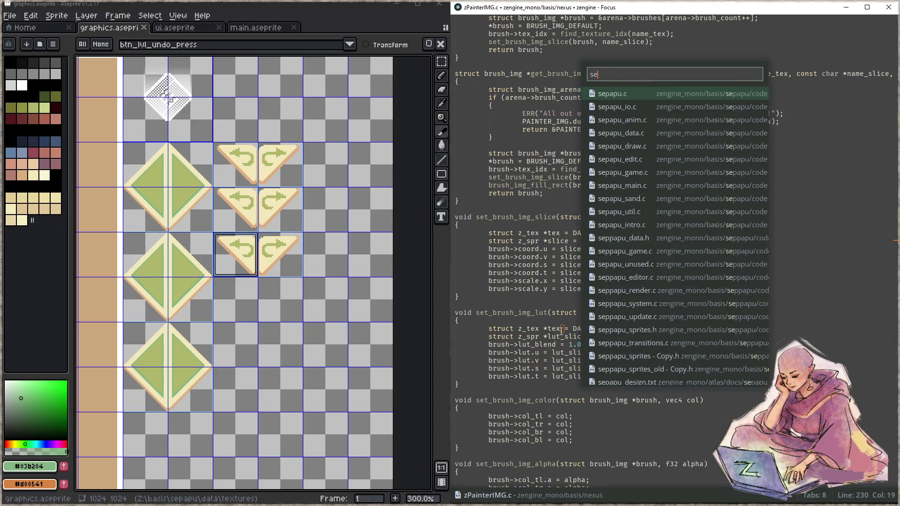
pyautogui.press('Return')
pyautogui.scroll(-5, 635, 318)
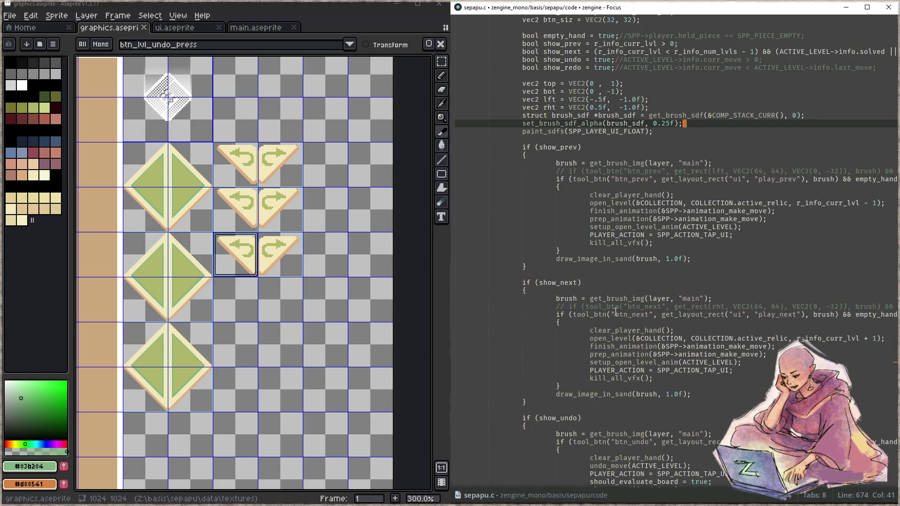
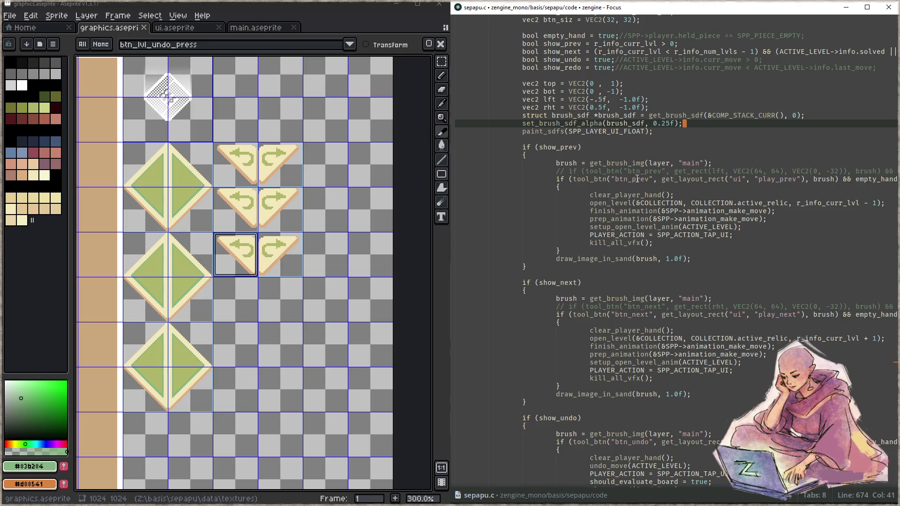
# - Replace all four 'main' layer names in the get_brush_img calls with 'graphics'
pyautogui.click(696, 163)
pyautogui.hotkey('ctrl', 'd')
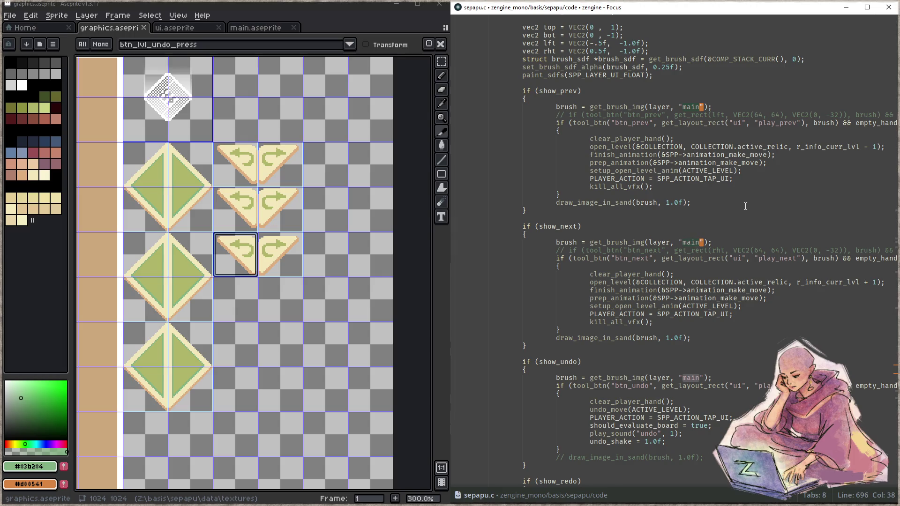
pyautogui.hotkey('ctrl', 'd')
pyautogui.hotkey('ctrl', 'd')
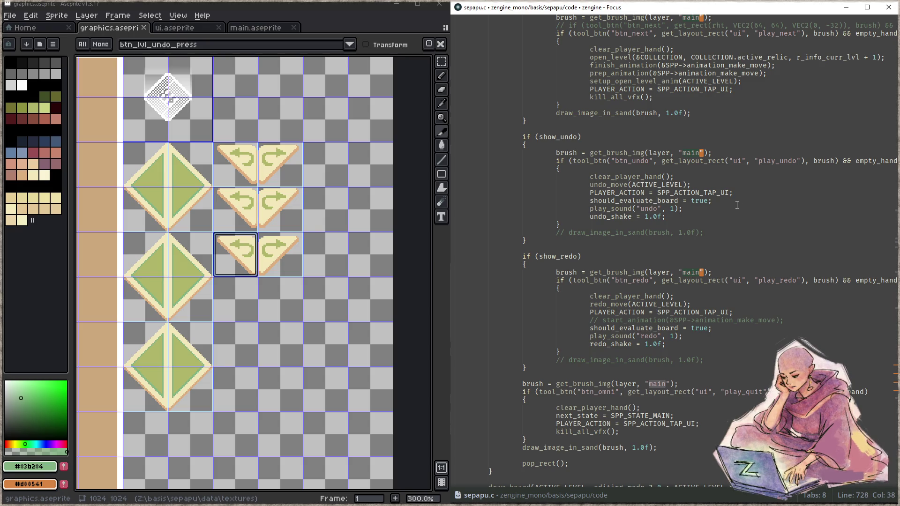
pyautogui.hotkey('ctrl', 'd')
pyautogui.write('graphics')
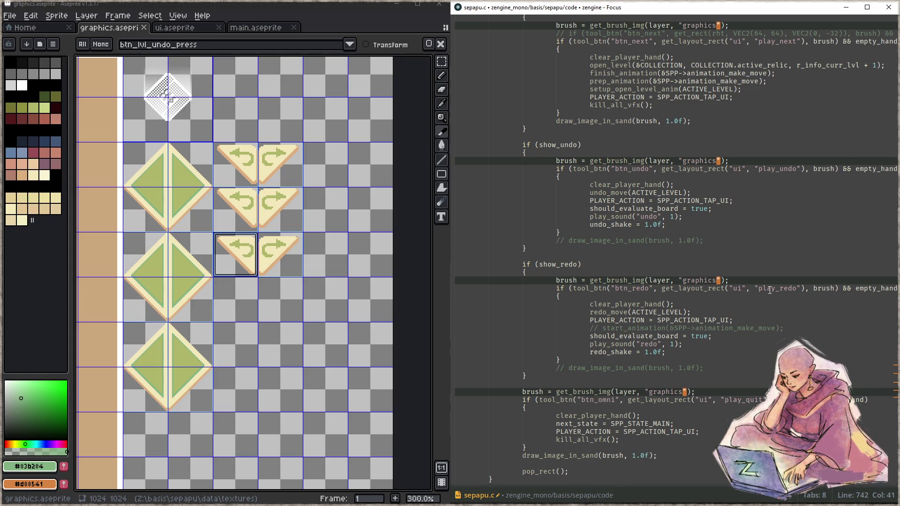
# - Place the edit point just after 'play' in the play_prev layout name
pyautogui.scroll(10, 768, 290)
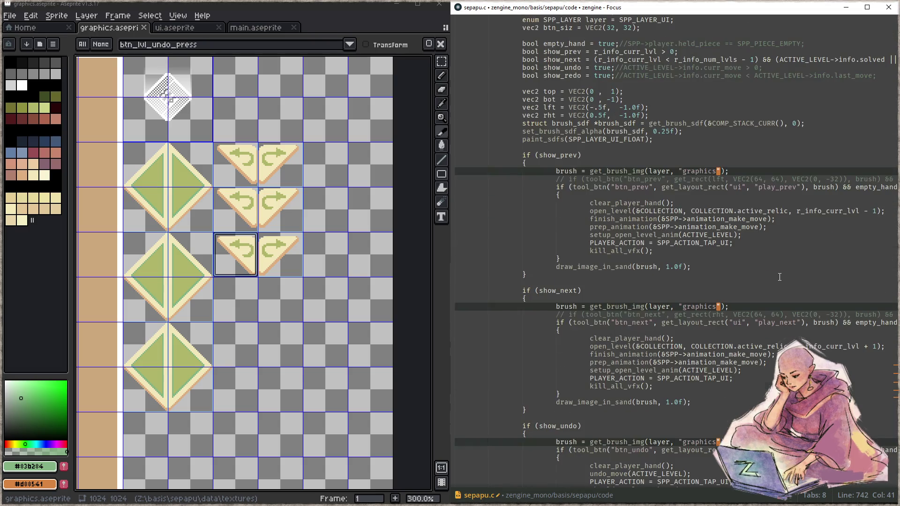
pyautogui.click(759, 187)
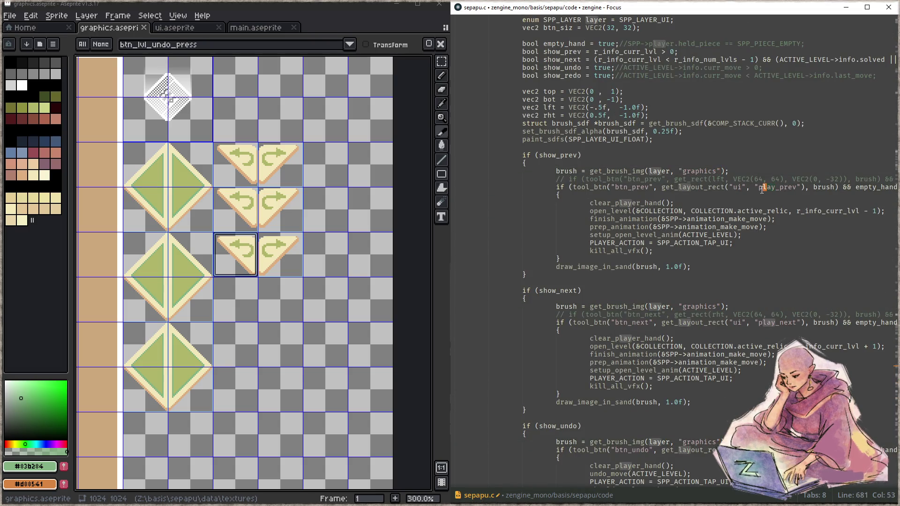
pyautogui.press('F3')
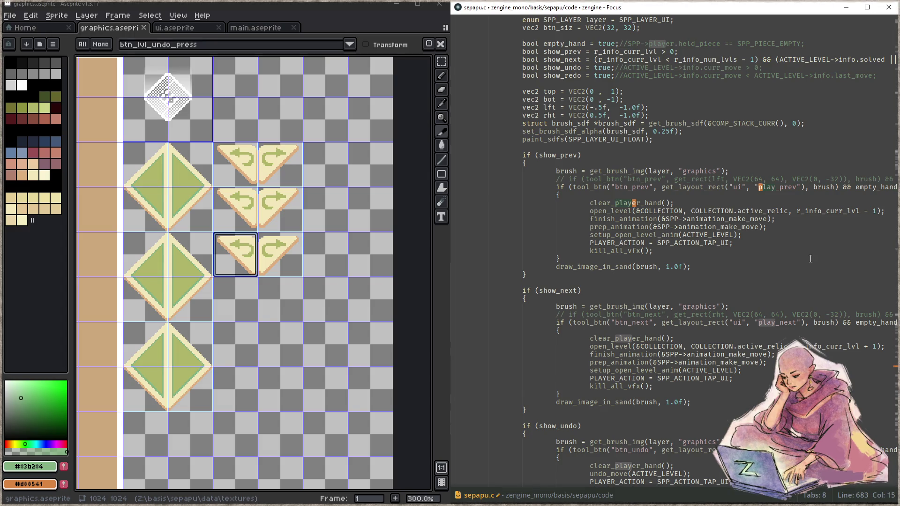
pyautogui.click(803, 227)
pyautogui.click(762, 187)
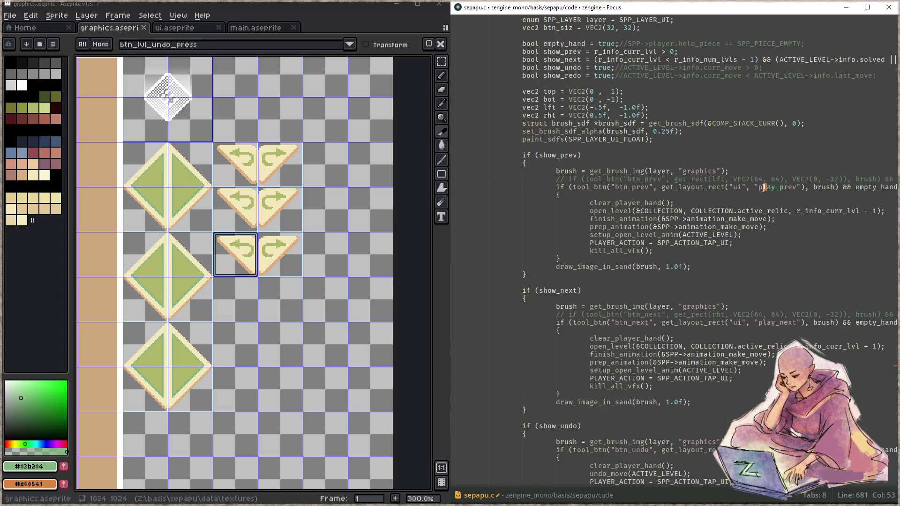
pyautogui.hotkey('ctrl', 'Right')
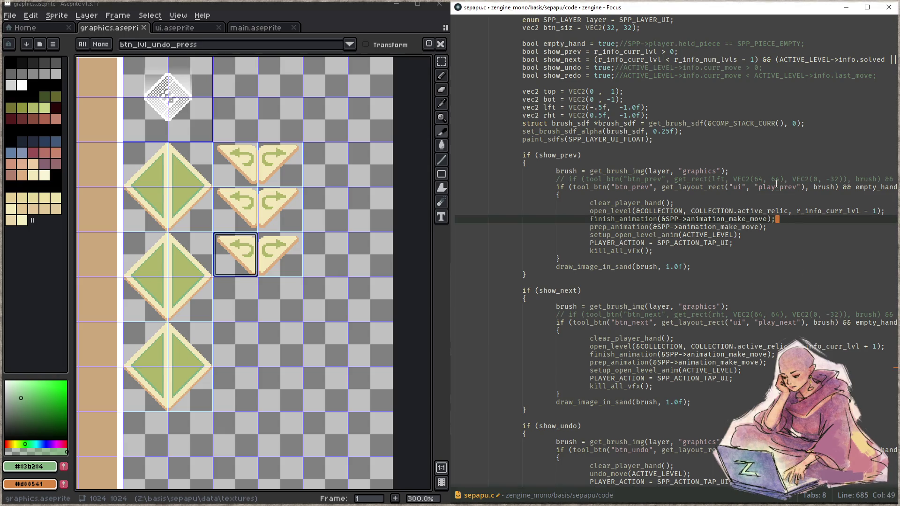
pyautogui.press('Left')
pyautogui.press('Left')
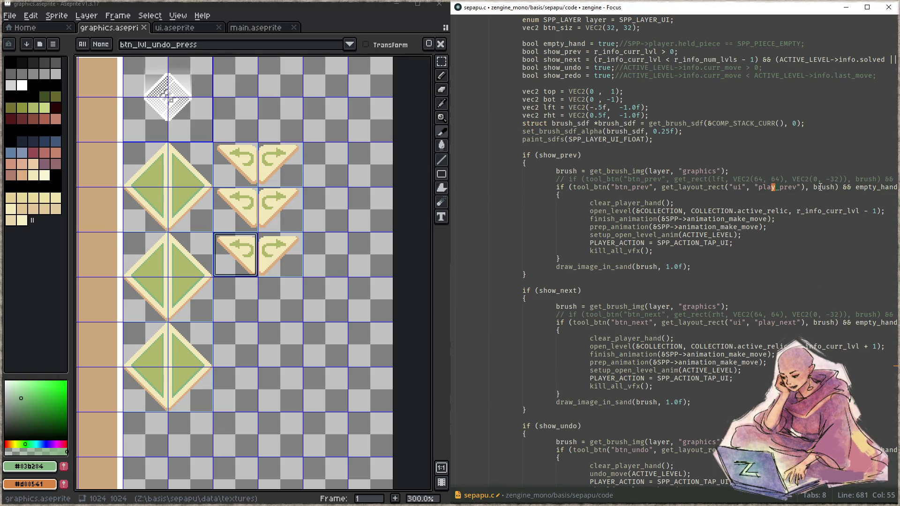
# - Add carets on play_undo and play_quit, replace 'play_' with 'btn_lvl_', and delete the stray character
pyautogui.hotkey('ctrl', 'd')
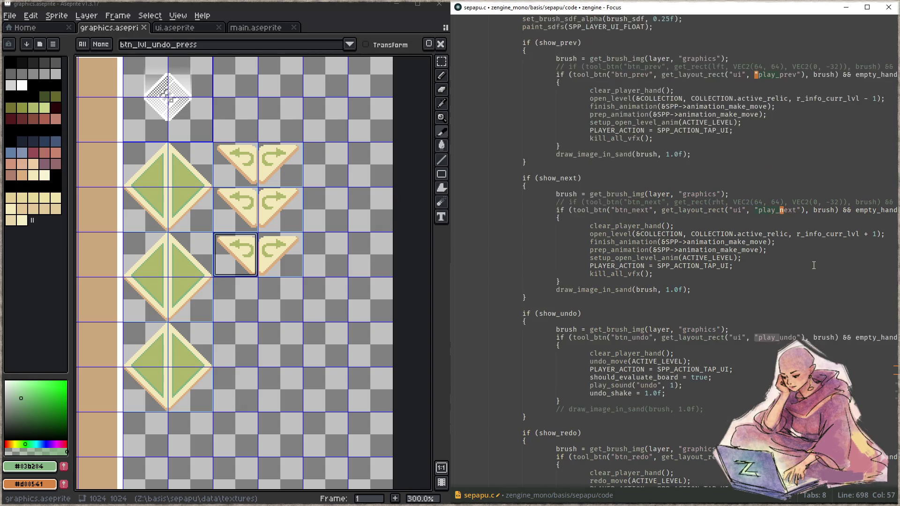
pyautogui.scroll(2, 805, 267)
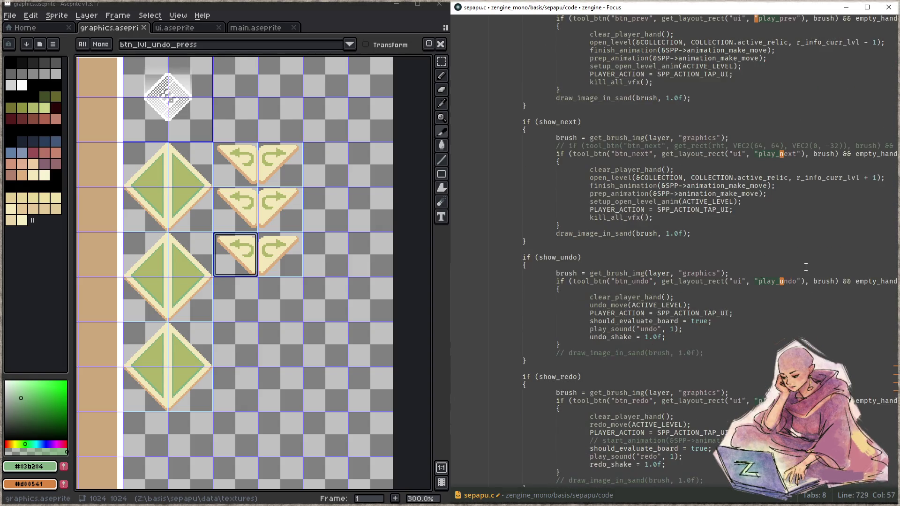
pyautogui.scroll(-8, 806, 267)
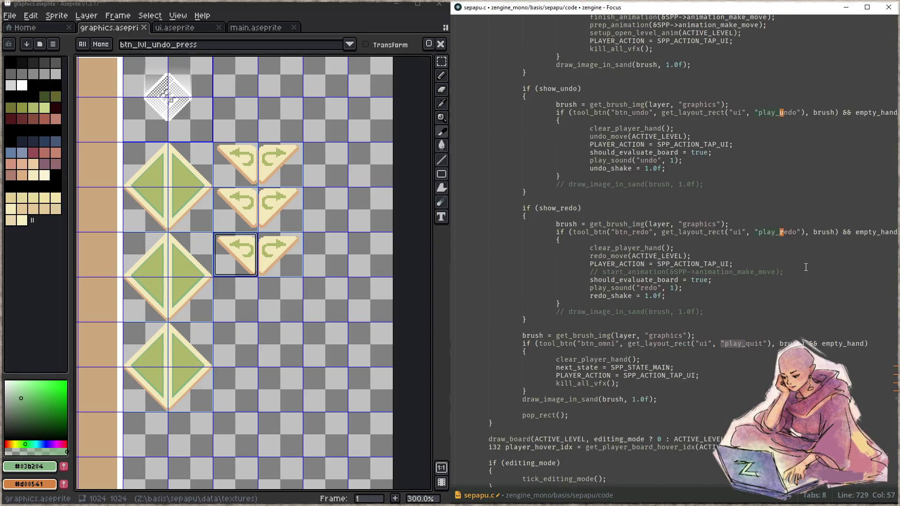
pyautogui.hotkey('ctrl', 'd')
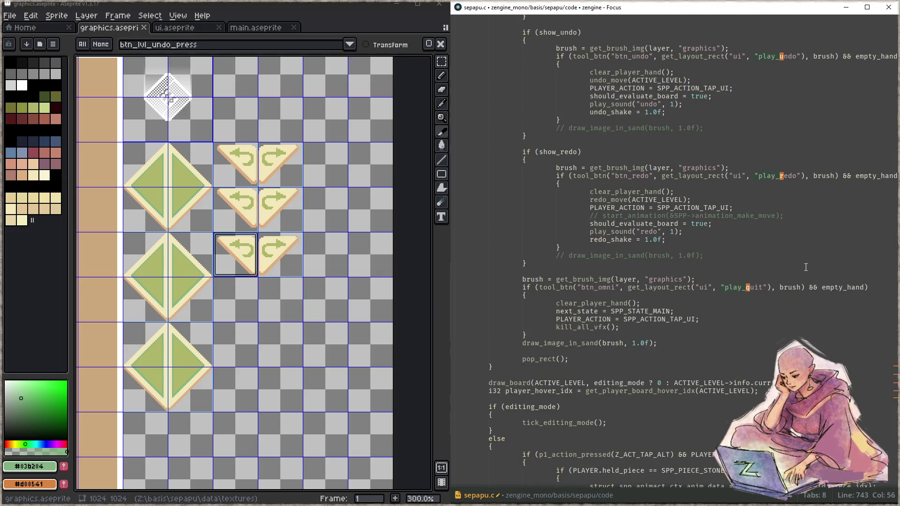
pyautogui.write('btn_lvl_')
pyautogui.press('Delete')
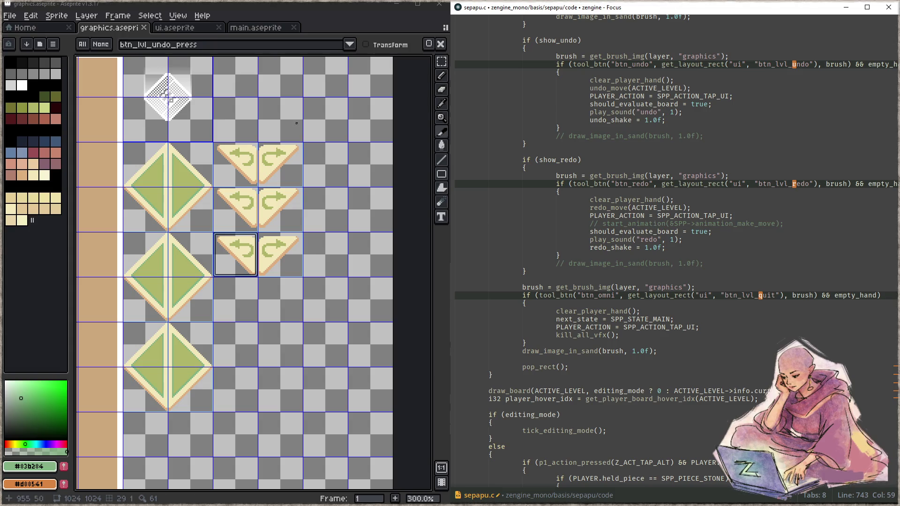
pyautogui.click(256, 28)
# - Select the column of three blue buttons on the main sheet's btn layer
pyautogui.moveTo(323, 182); pyautogui.dragTo(255, 190)
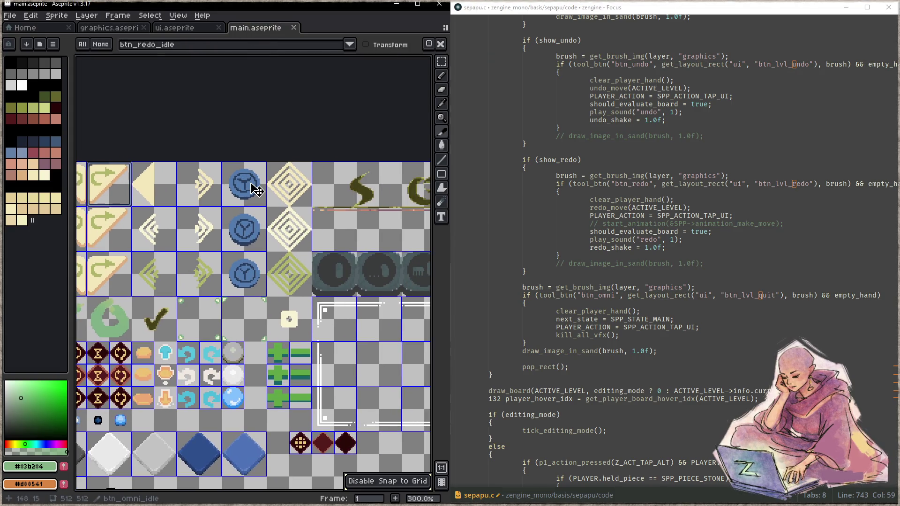
pyautogui.press('m')
pyautogui.moveTo(222, 164); pyautogui.dragTo(267, 297)
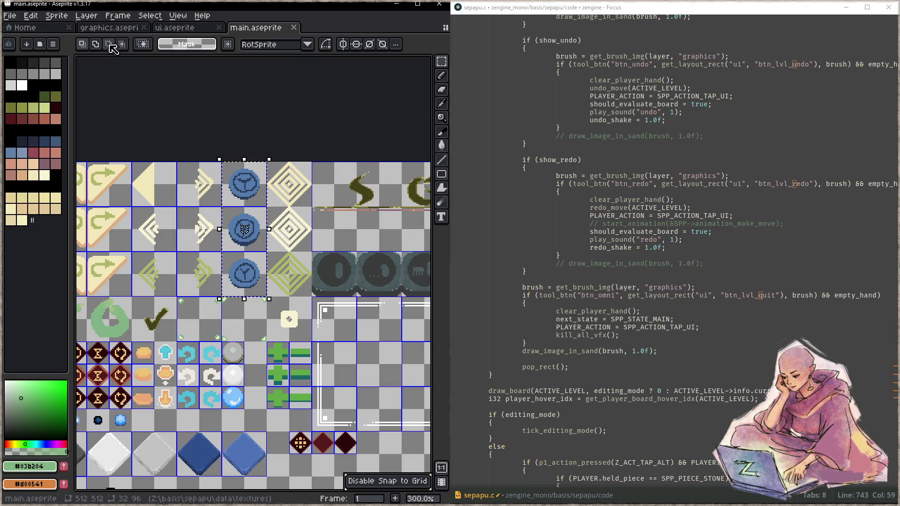
pyautogui.press('Tab')
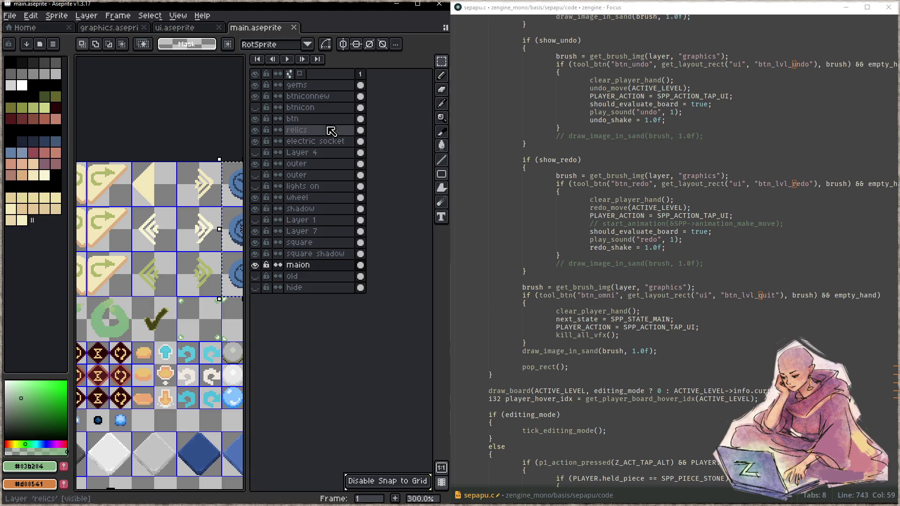
pyautogui.click(328, 117)
pyautogui.press('Tab')
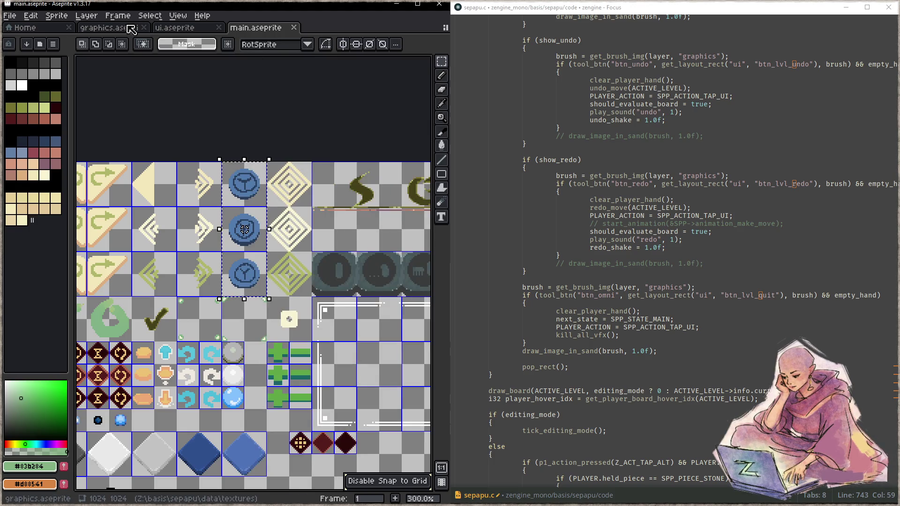
# - Switch to the graphics sheet and undo the accidental layer paste
pyautogui.hotkey('ctrl', 'shift', 'Tab')
pyautogui.hotkey('ctrl', 'shift', 'Tab')
pyautogui.hscroll(2, 300, 192)
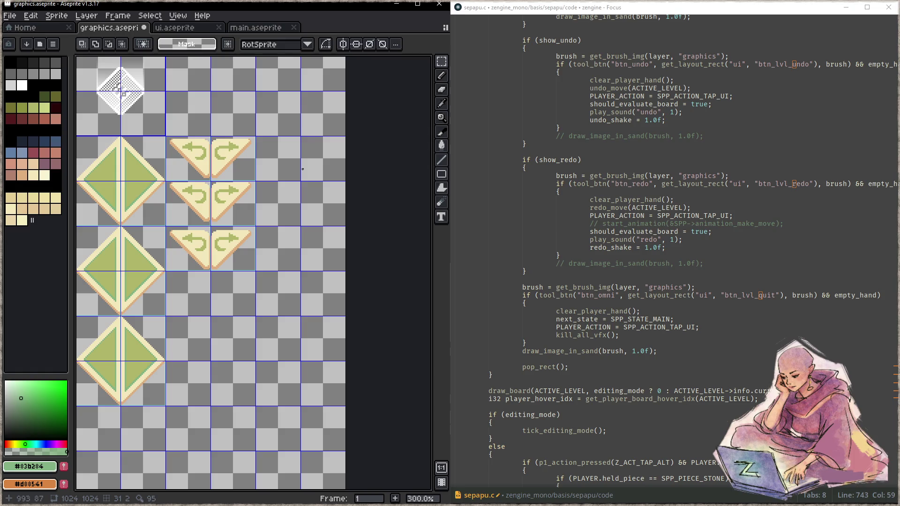
pyautogui.hscroll(-2, 302, 169)
pyautogui.scroll(-3, 235, 187)
pyautogui.scroll(3, 185, 174)
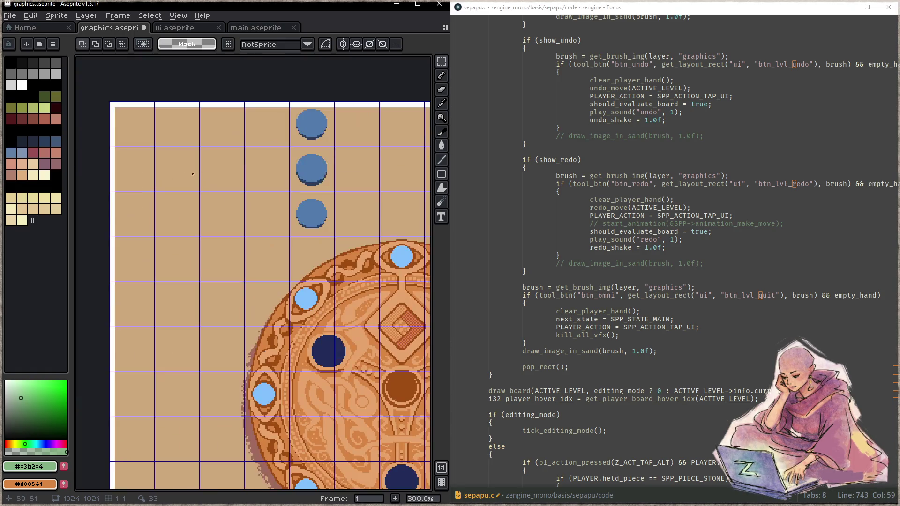
pyautogui.hscroll(2, 319, 181)
pyautogui.scroll(-4, 307, 189)
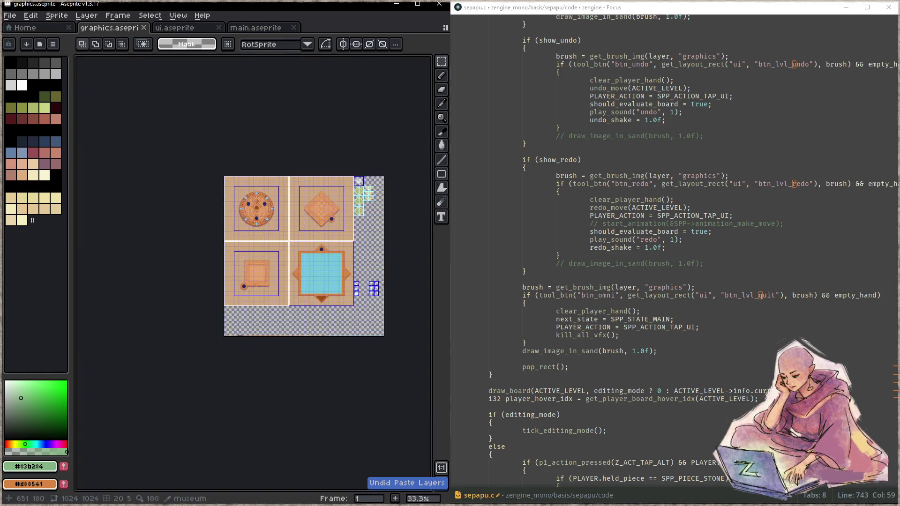
pyautogui.scroll(4, 307, 190)
pyautogui.scroll(-5, 281, 211)
pyautogui.scroll(2, 257, 225)
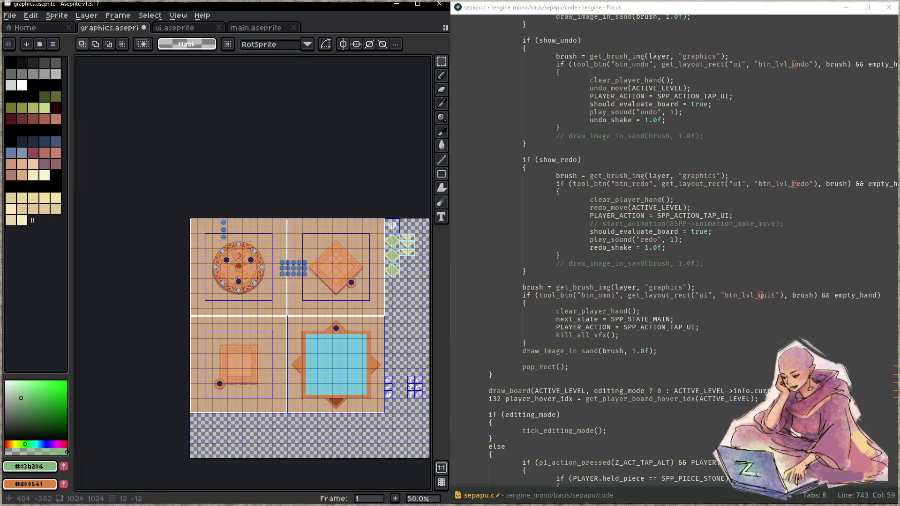
pyautogui.hotkey('ctrl', 'z')
# - Reselect the blue button column on the main sheet, then return to the graphics sheet
pyautogui.click(256, 28)
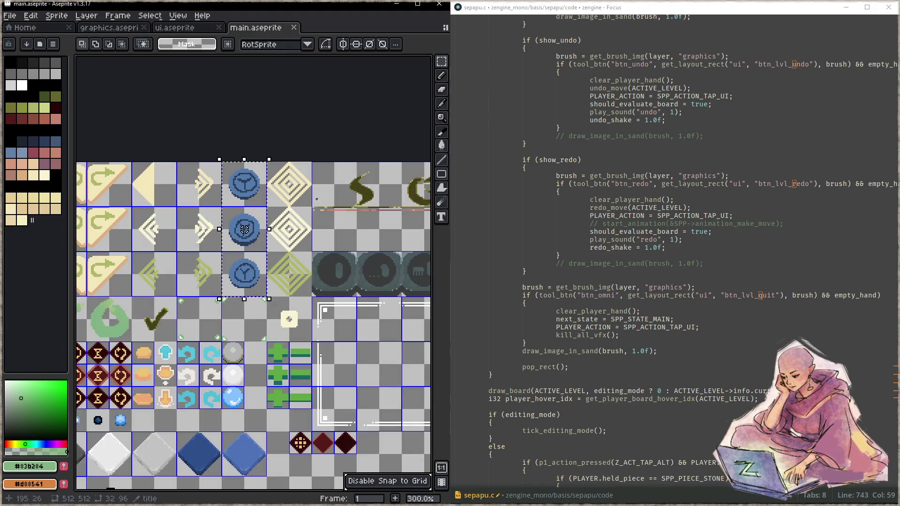
pyautogui.scroll(-2, 266, 204)
pyautogui.scroll(2, 267, 204)
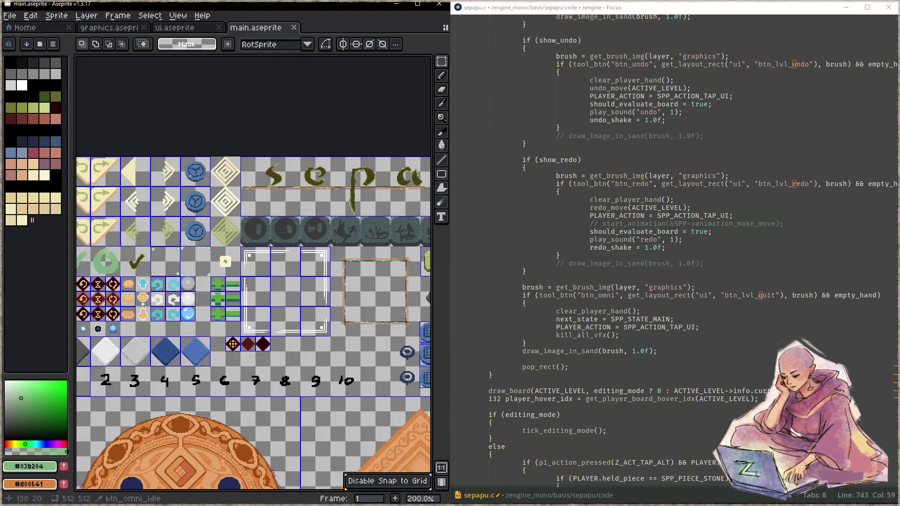
pyautogui.moveTo(183, 160)
pyautogui.mouseDown()
pyautogui.moveTo(210, 218)
pyautogui.moveTo(211, 247)
pyautogui.mouseUp()
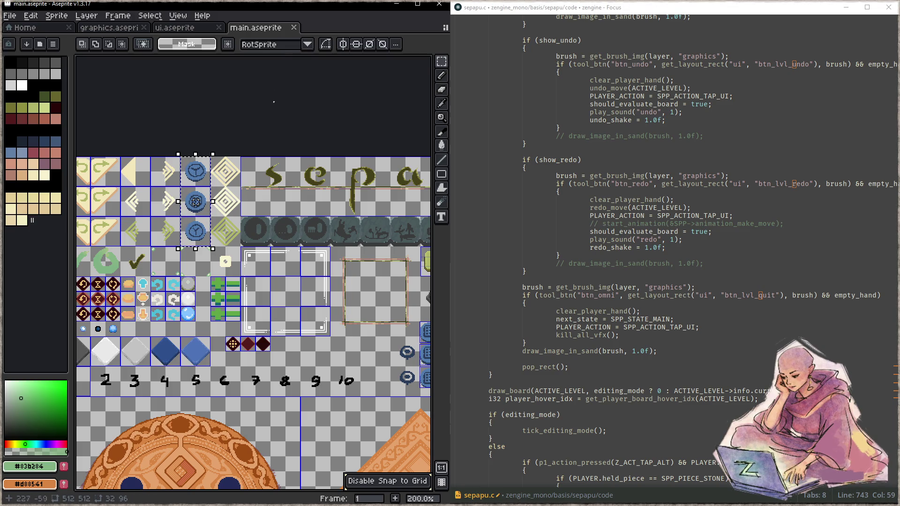
pyautogui.click(127, 29)
pyautogui.scroll(2, 292, 237)
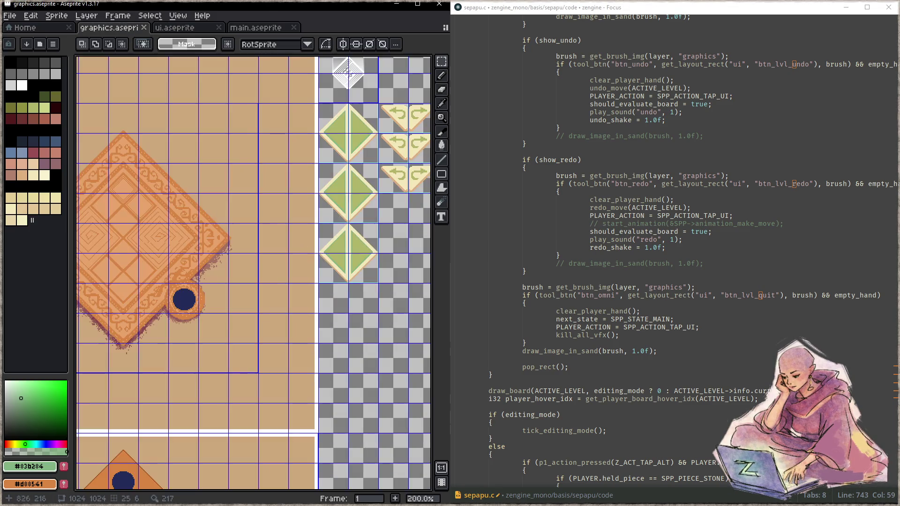
# - Paste the blue buttons beside the arrow buttons, nudged a few pixels right
pyautogui.hotkey('ctrl', 'v')
pyautogui.moveTo(283, 228); pyautogui.dragTo(137, 246)
pyautogui.moveTo(111, 135)
pyautogui.mouseDown()
pyautogui.moveTo(207, 200)
pyautogui.moveTo(312, 218)
pyautogui.moveTo(314, 198)
pyautogui.mouseUp()
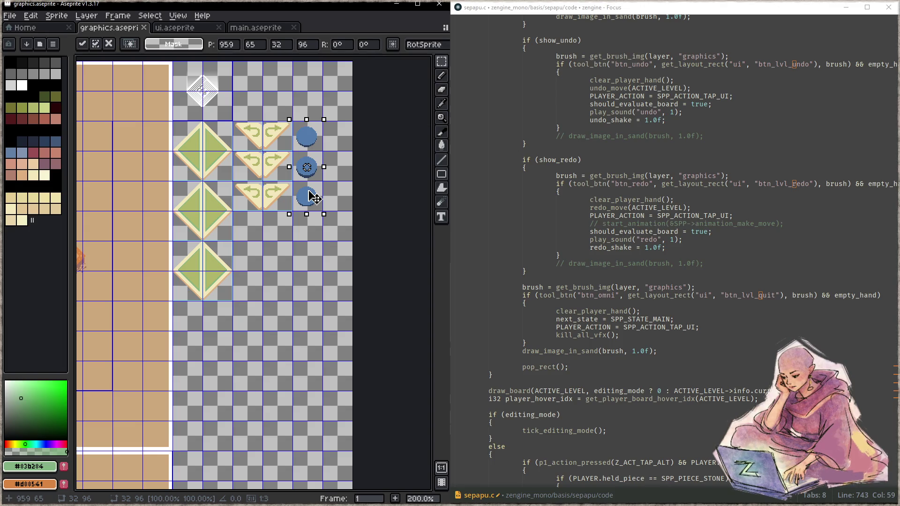
pyautogui.moveTo(314, 199); pyautogui.dragTo(316, 199)
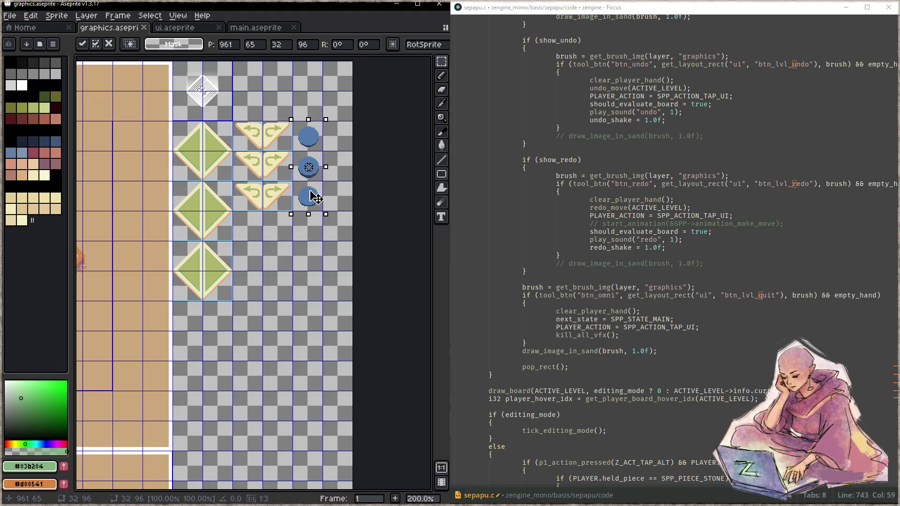
# - Commit the pasted circles and draw a first slice around the top circle
pyautogui.scroll(4, 314, 196)
pyautogui.moveTo(322, 241); pyautogui.dragTo(312, 314)
pyautogui.scroll(-1, 321, 302)
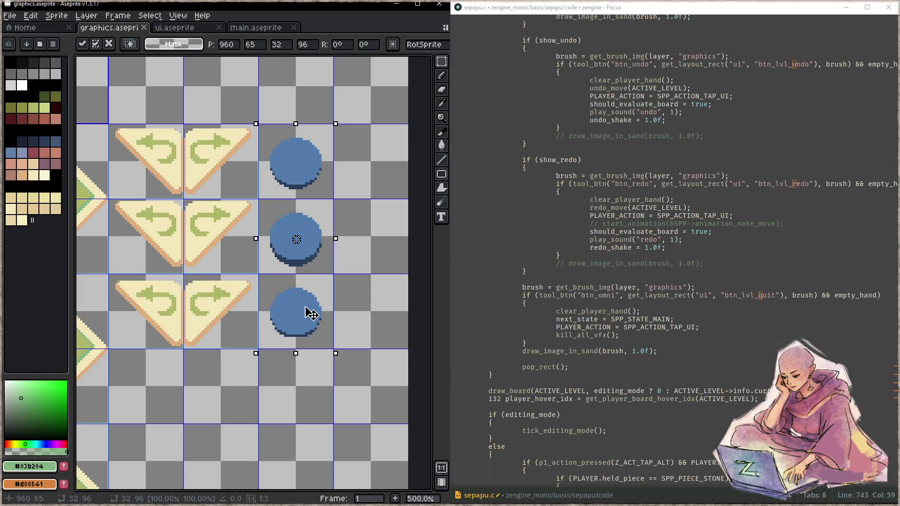
pyautogui.click(358, 284)
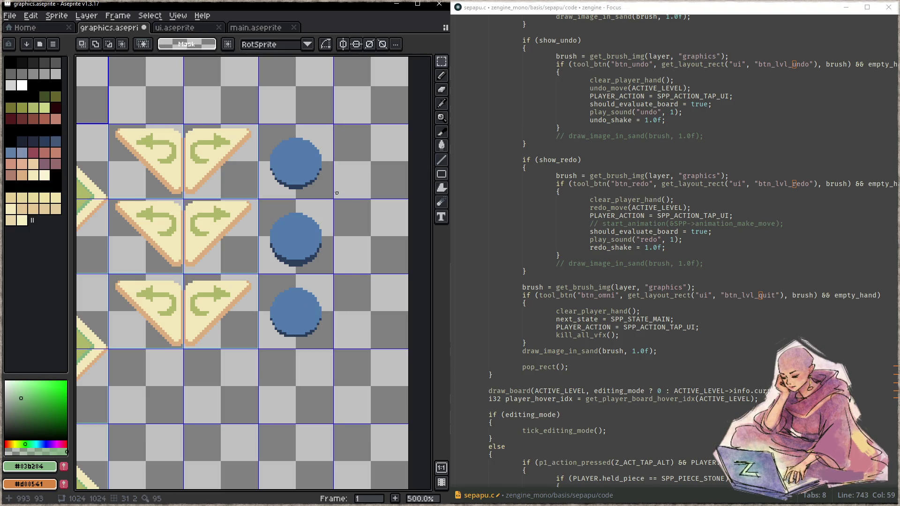
pyautogui.hotkey('shift', 'c')
pyautogui.moveTo(259, 122); pyautogui.dragTo(314, 186)
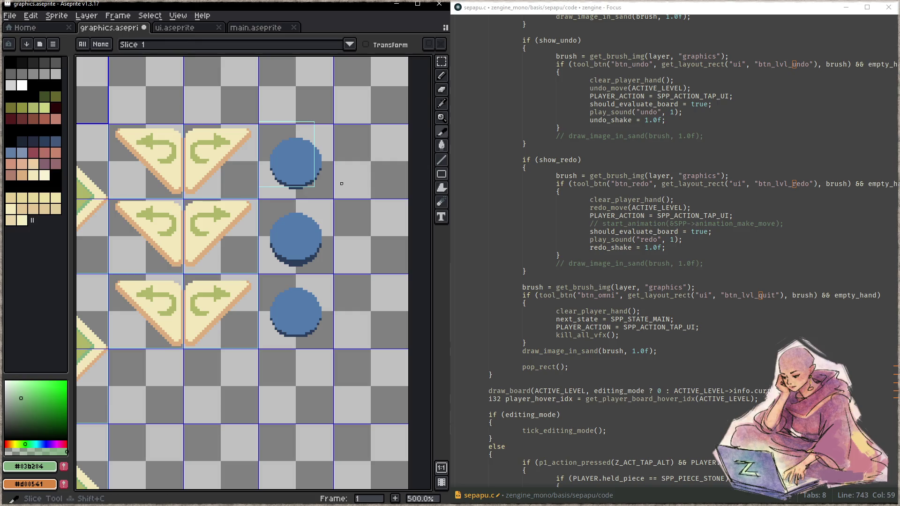
# - Replace the misplaced slice with one named btn_lvl_quit_idle over the top circle
pyautogui.click(295, 160)
pyautogui.press('Delete')
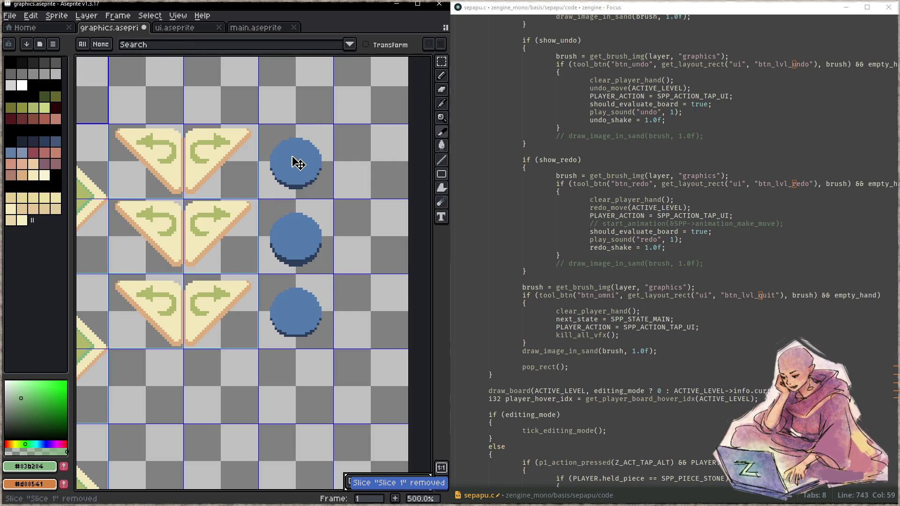
pyautogui.moveTo(269, 132); pyautogui.dragTo(312, 187)
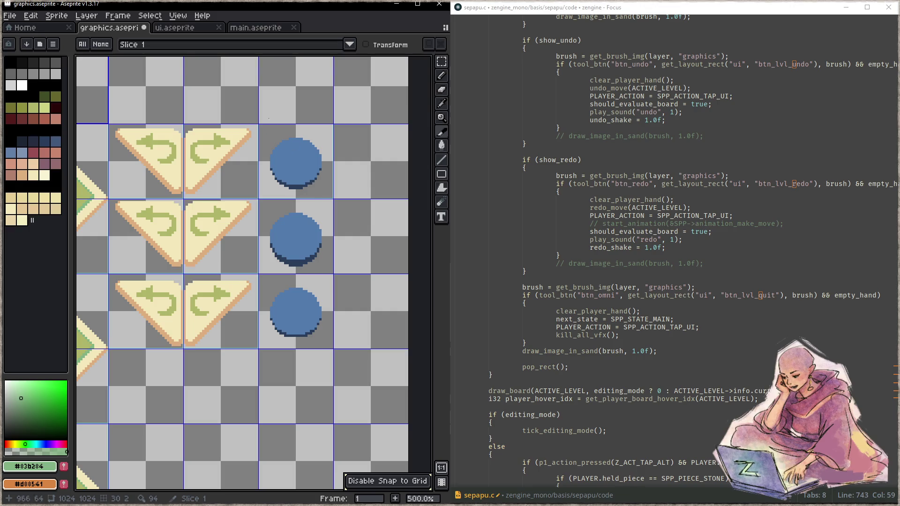
pyautogui.doubleClick(296, 150)
pyautogui.write('btn_lvl_quit_idle')
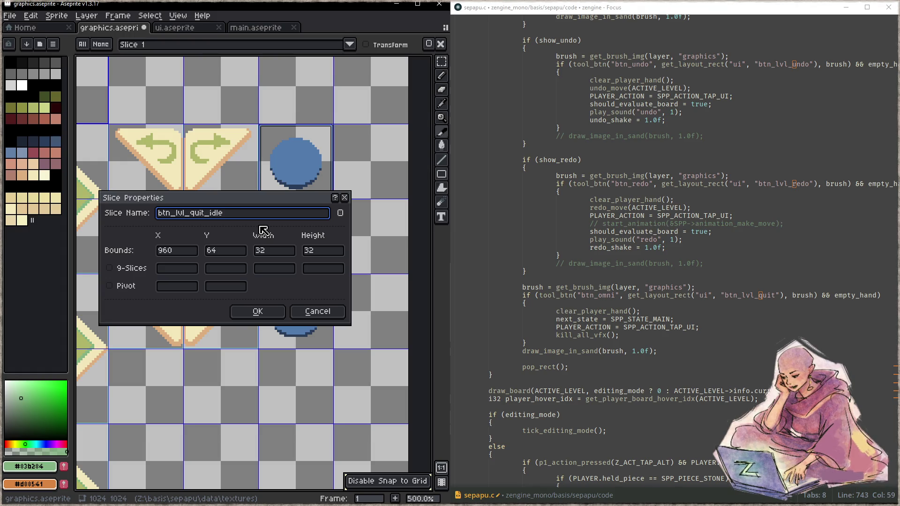
pyautogui.hotkey('ctrl', 'a')
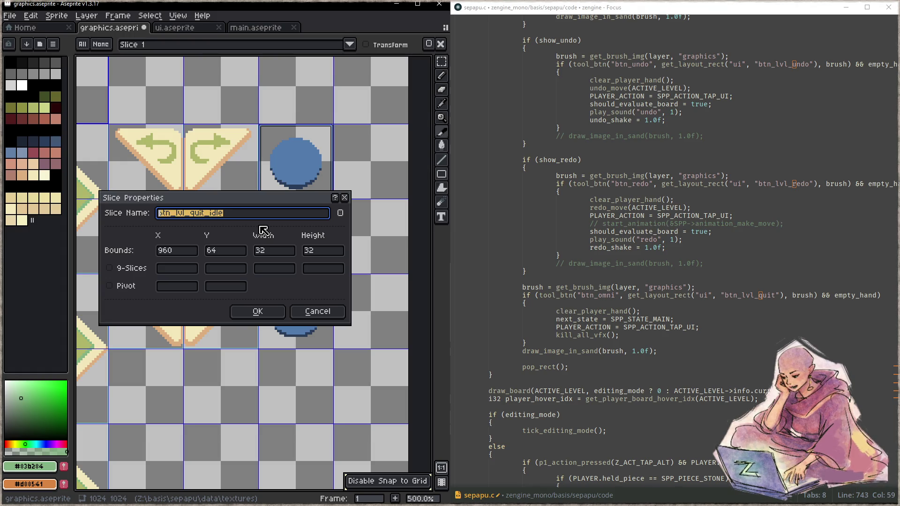
pyautogui.click(257, 312)
# - Add btn_lvl_quit_hover and btn_lvl_quit_press slices over the middle and lower circles
pyautogui.moveTo(269, 207); pyautogui.dragTo(307, 254)
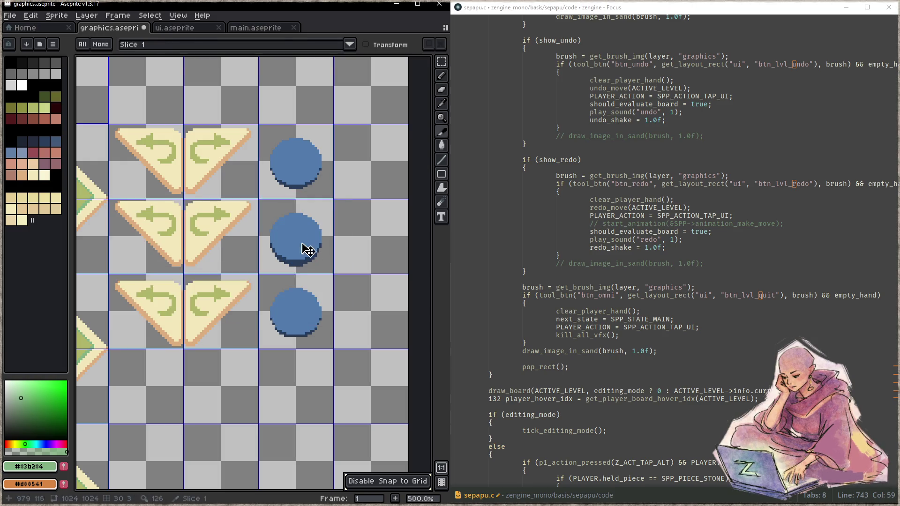
pyautogui.doubleClick(303, 239)
pyautogui.hotkey('ctrl', 'v')
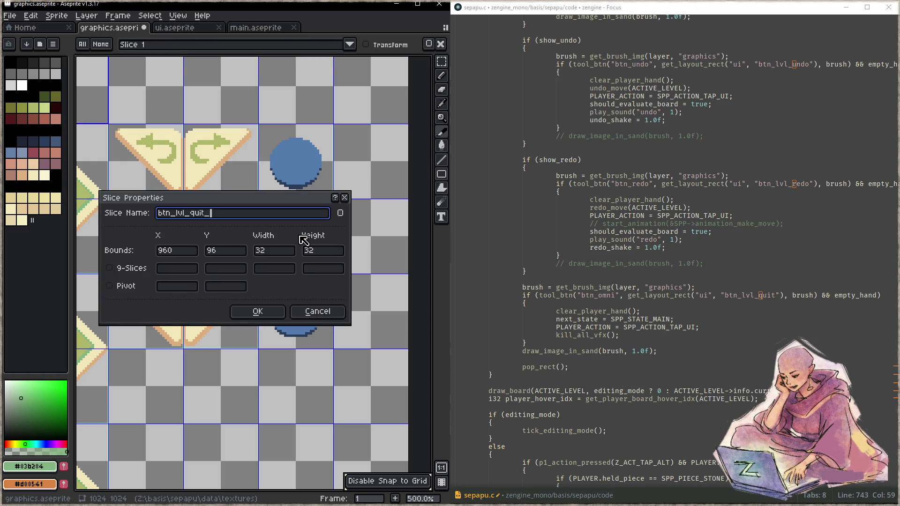
pyautogui.click(259, 311)
pyautogui.moveTo(268, 281); pyautogui.dragTo(311, 325)
pyautogui.doubleClick(310, 324)
pyautogui.hotkey('ctrl', 'v')
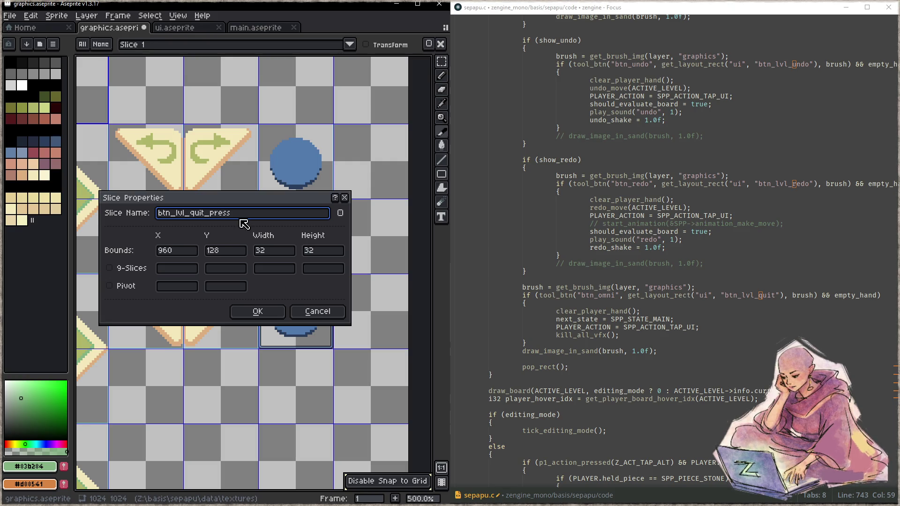
pyautogui.click(272, 313)
pyautogui.scroll(-3, 272, 309)
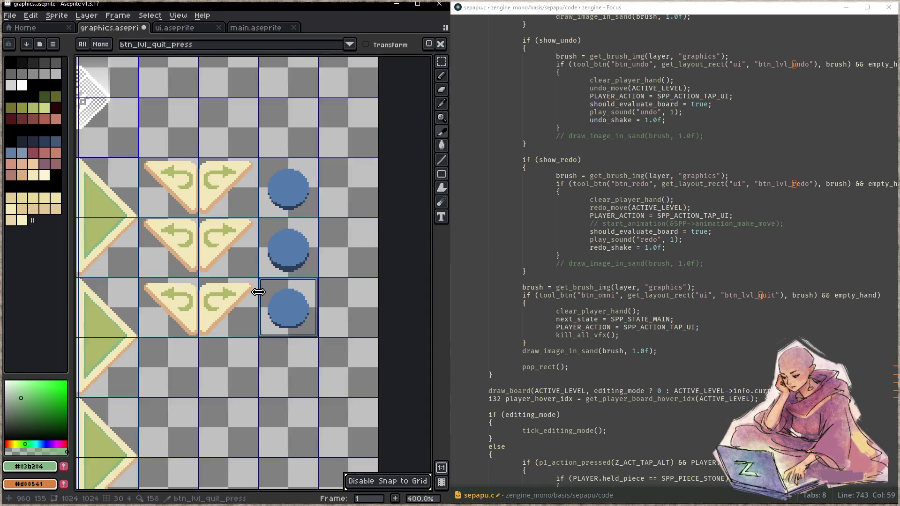
# - Save the sprite sheet, then build and run the game
pyautogui.hotkey('ctrl', 's')
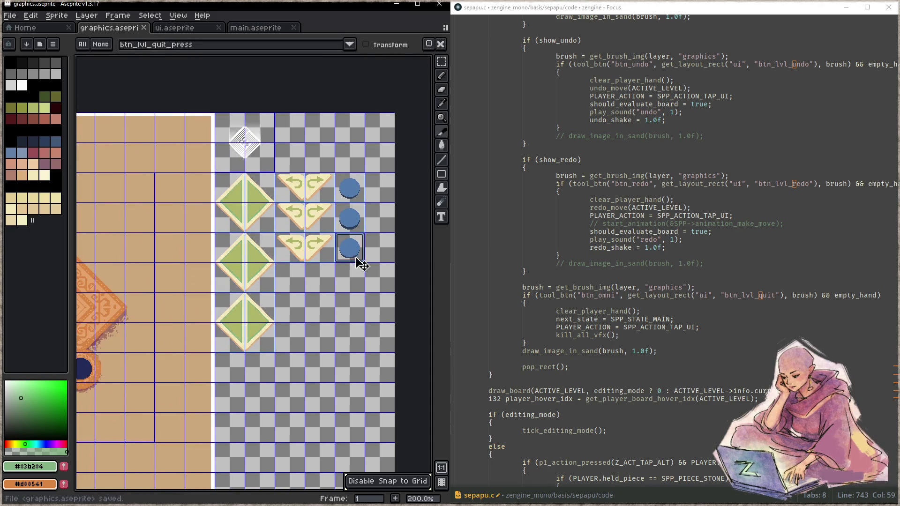
pyautogui.click(648, 278)
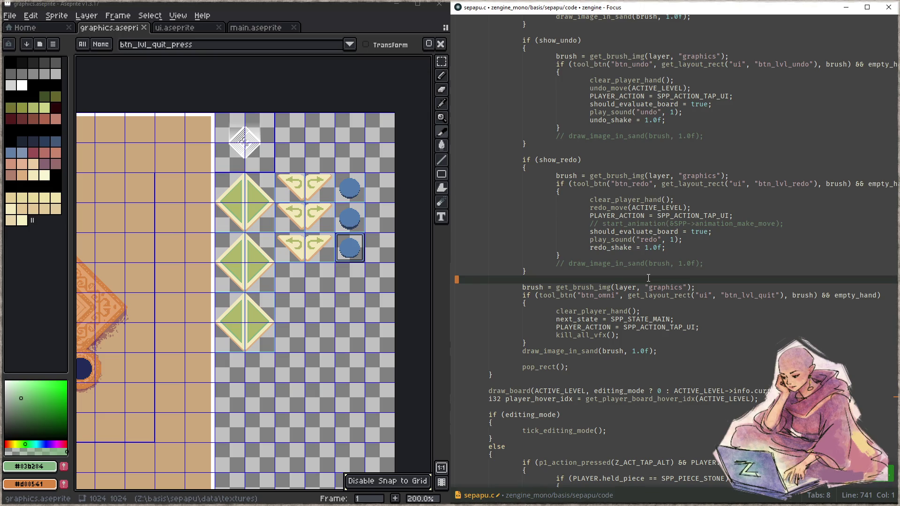
pyautogui.press('F5')
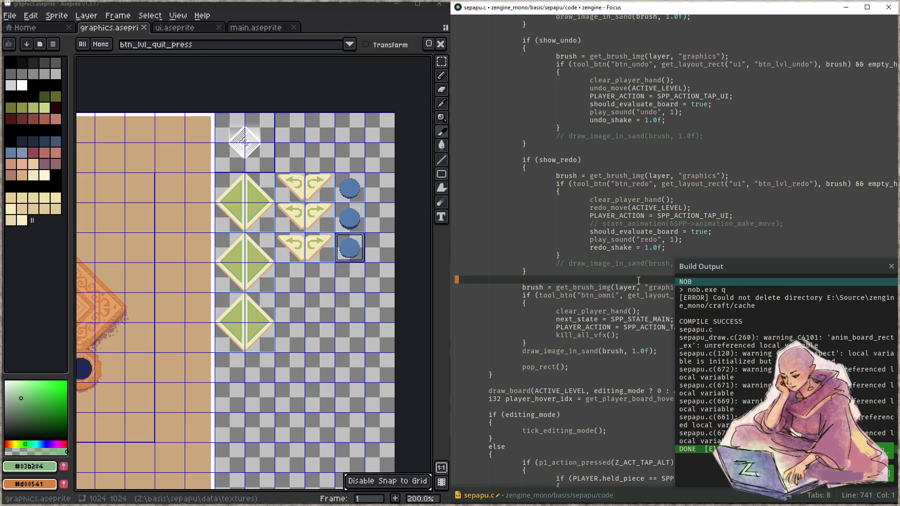
pyautogui.hotkey('ctrl', 'F5')
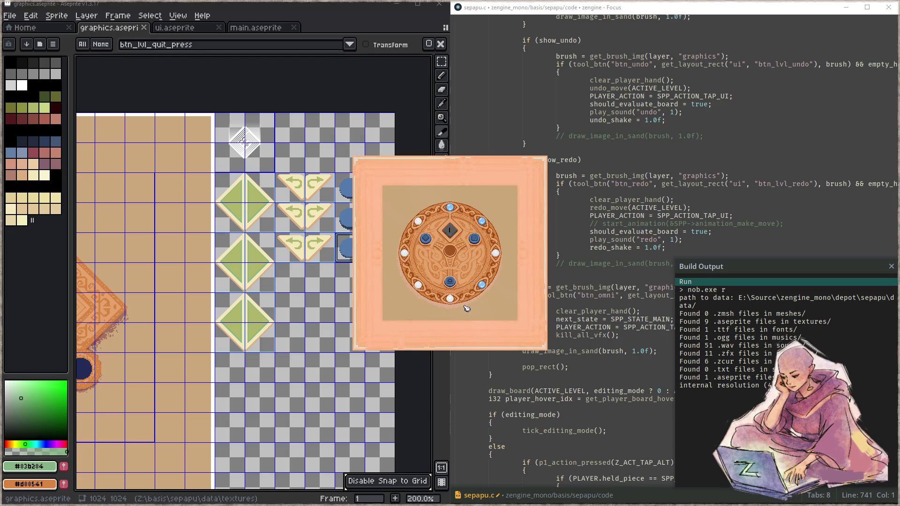
# - Enter a level, advance to the next level, close the game, and select btn_lvl_next_idle
pyautogui.click(446, 283)
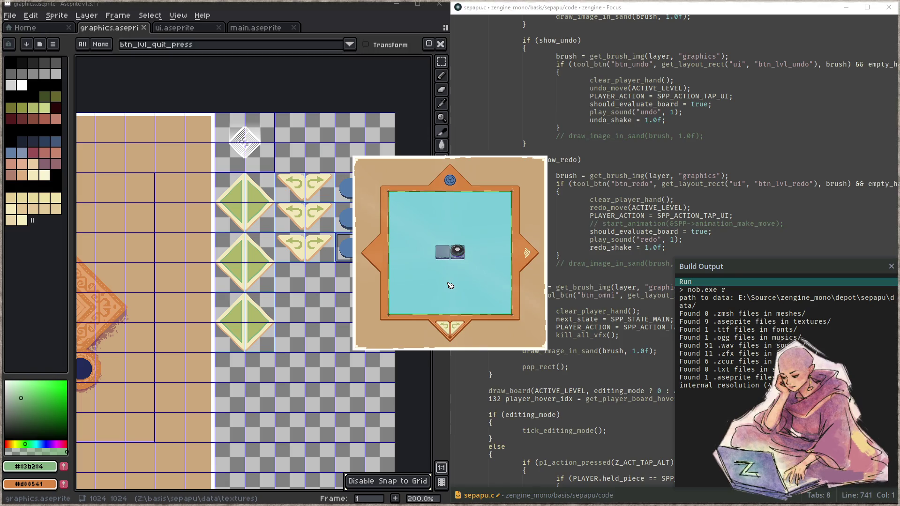
pyautogui.click(527, 254)
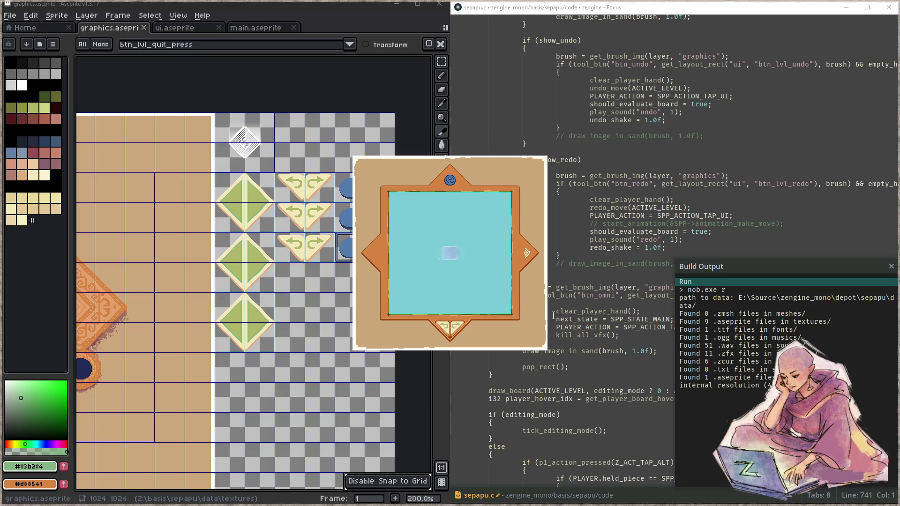
pyautogui.press('Escape')
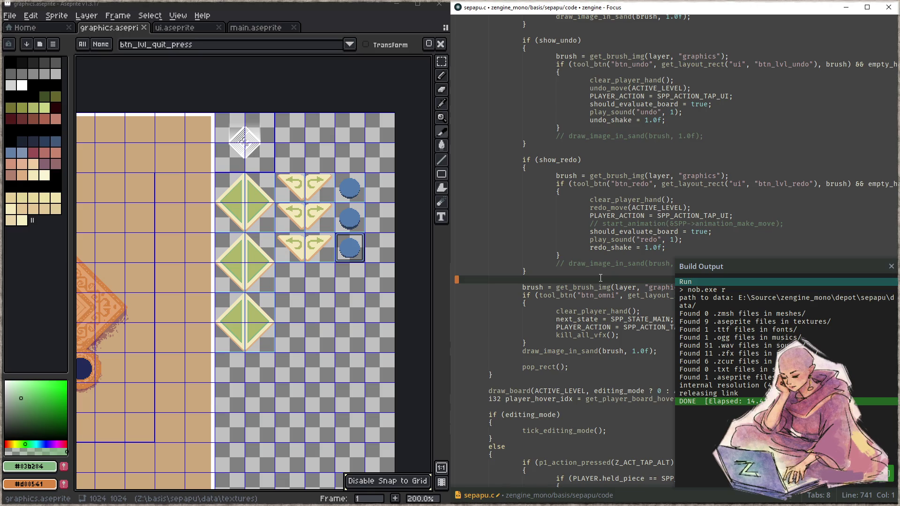
pyautogui.click(265, 189)
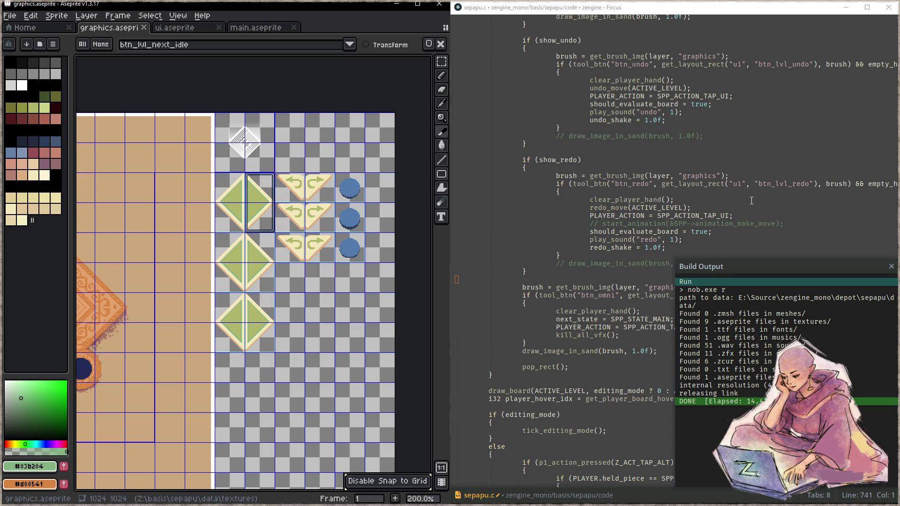
# - Save the code and rebuild, then hide the guides layer in Aseprite
pyautogui.scroll(7, 760, 199)
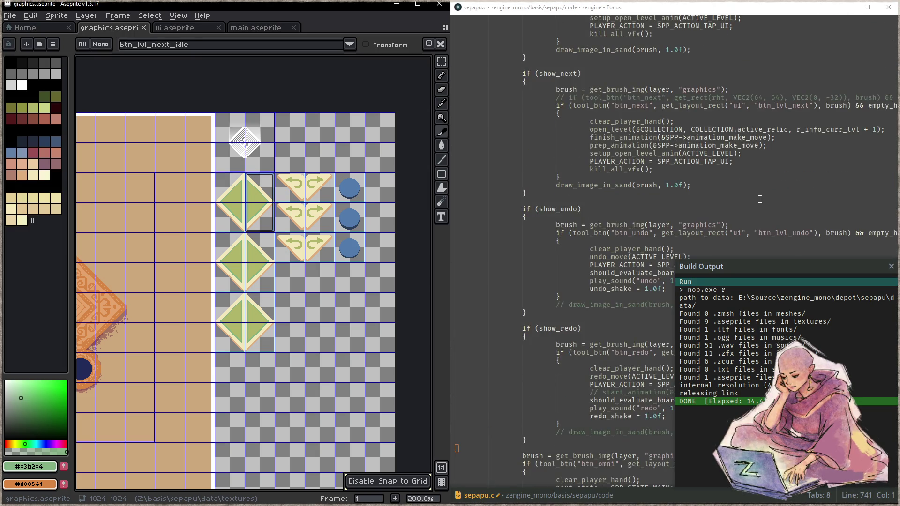
pyautogui.click(760, 185)
pyautogui.hotkey('ctrl', 's')
pyautogui.press('F5')
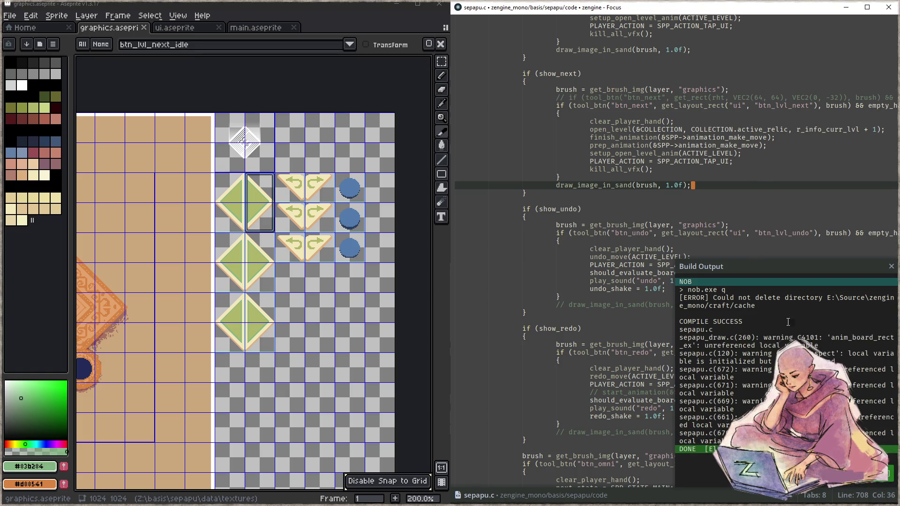
pyautogui.scroll(-1, 287, 287)
pyautogui.press('Tab')
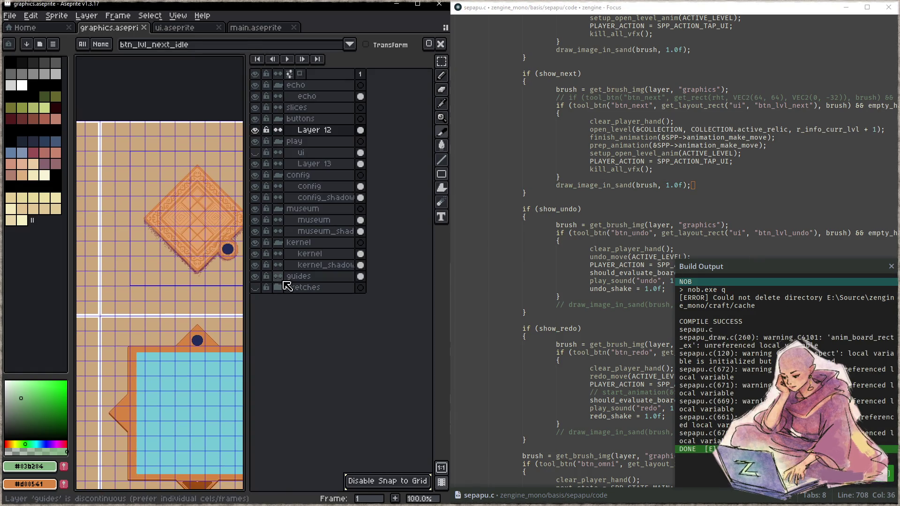
pyautogui.click(254, 276)
pyautogui.press('Tab')
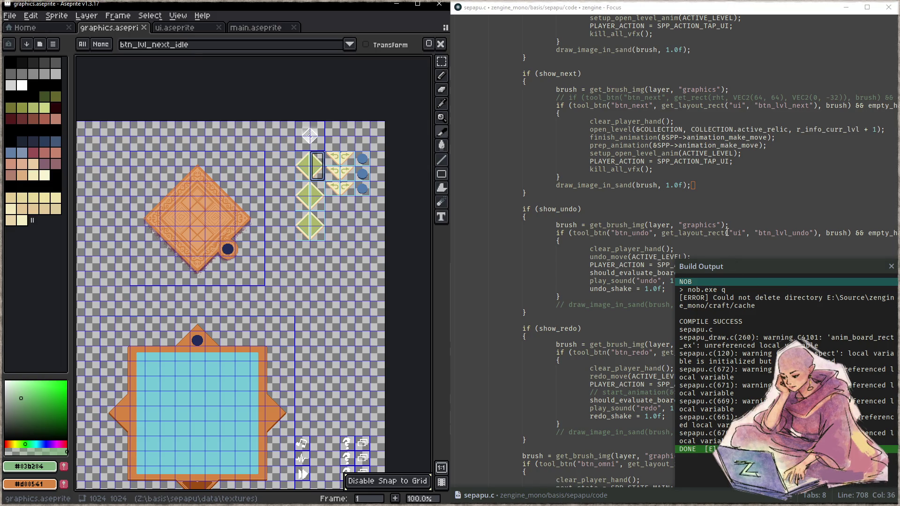
# - Change the button layout name prefixes to 'play' across lines using multiple carets
pyautogui.click(763, 216)
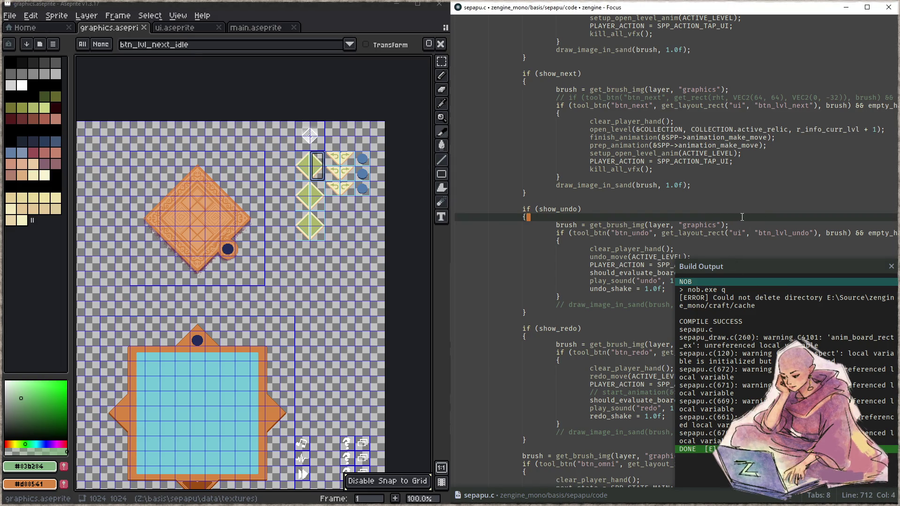
pyautogui.click(788, 233)
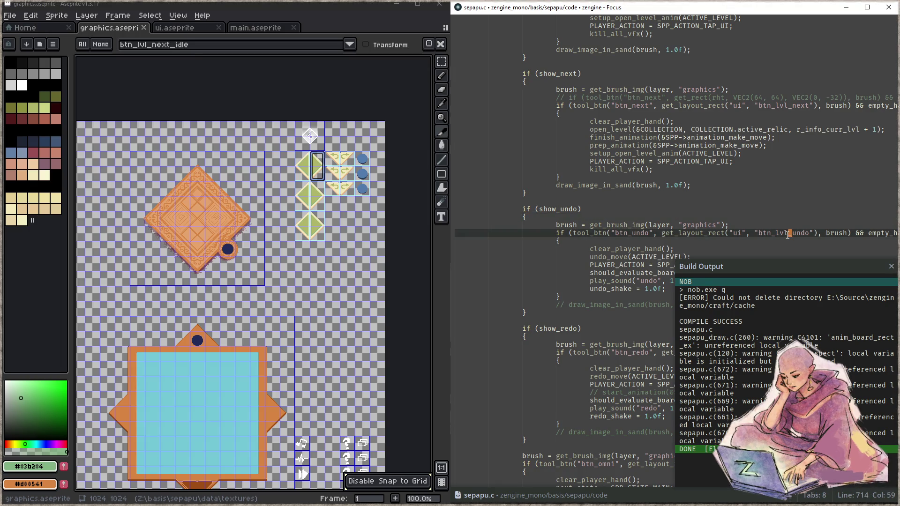
pyautogui.press('Escape')
pyautogui.hotkey('ctrl', 'd')
pyautogui.hotkey('ctrl', 'd')
pyautogui.hotkey('ctrl', 'd')
pyautogui.press('BackSpace')
pyautogui.press('BackSpace')
pyautogui.press('BackSpace')
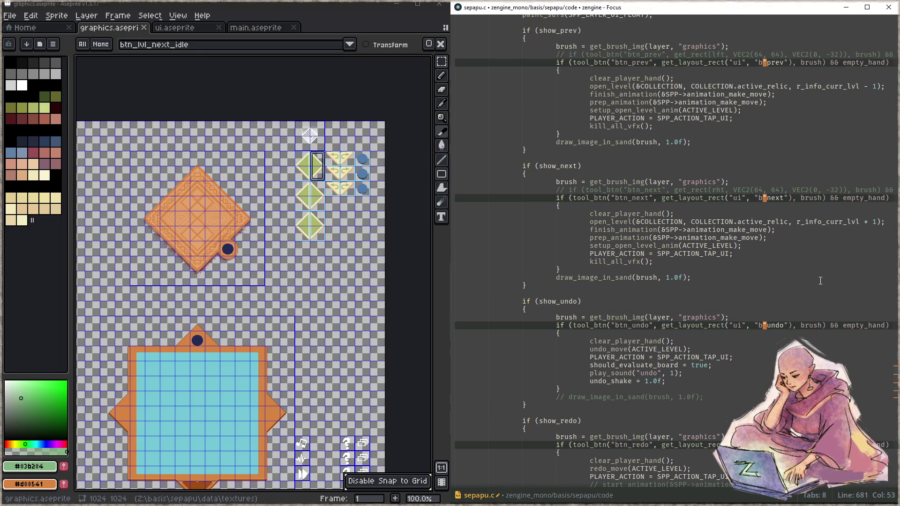
pyautogui.press('BackSpace')
pyautogui.write('play')
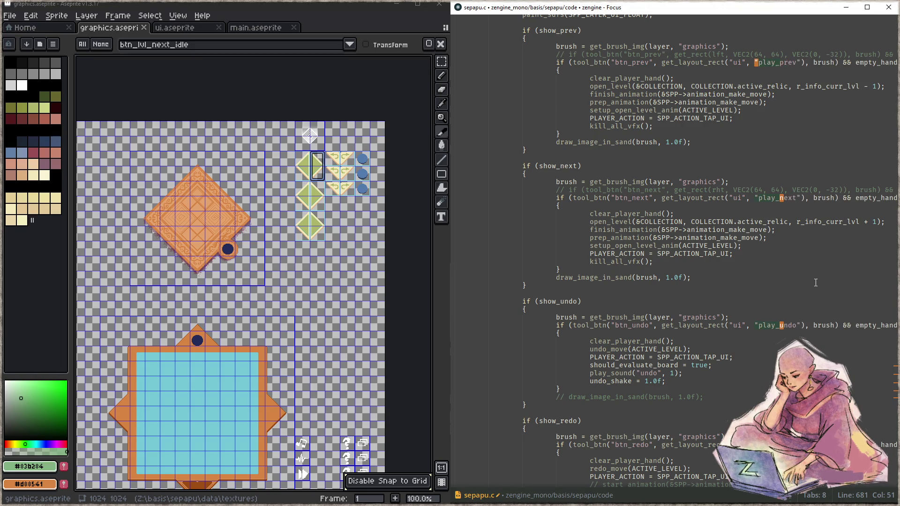
pyautogui.scroll(-7, 806, 281)
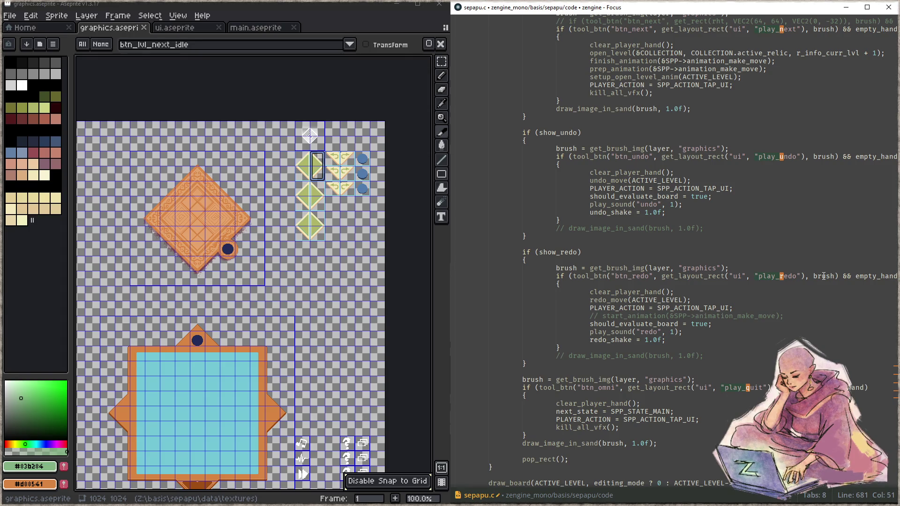
pyautogui.click(824, 276)
pyautogui.press('End')
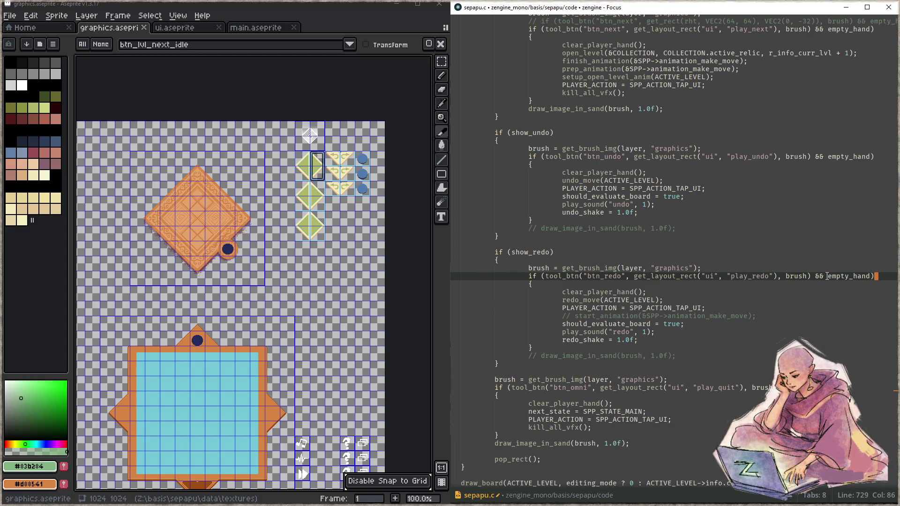
pyautogui.hotkey('ctrl', 'Left')
pyautogui.hotkey('ctrl', 'Left')
pyautogui.hotkey('ctrl', 'Left')
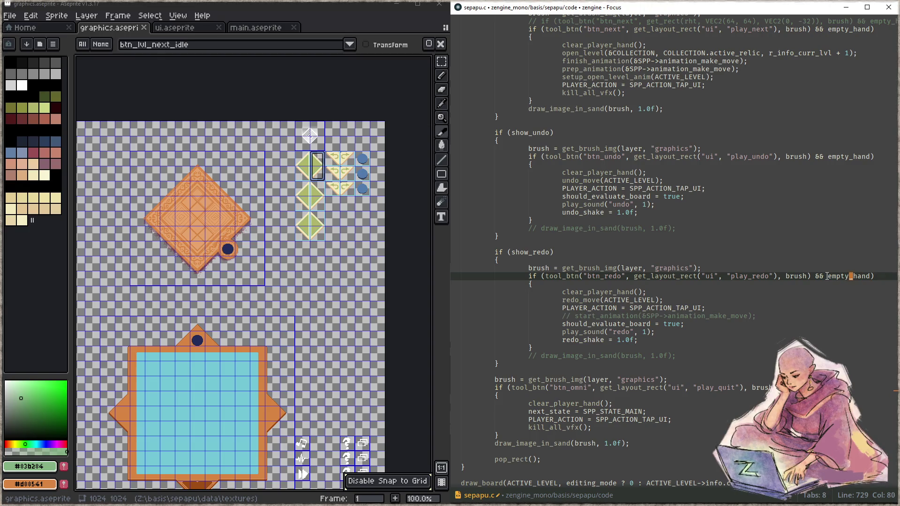
pyautogui.scroll(10, 827, 276)
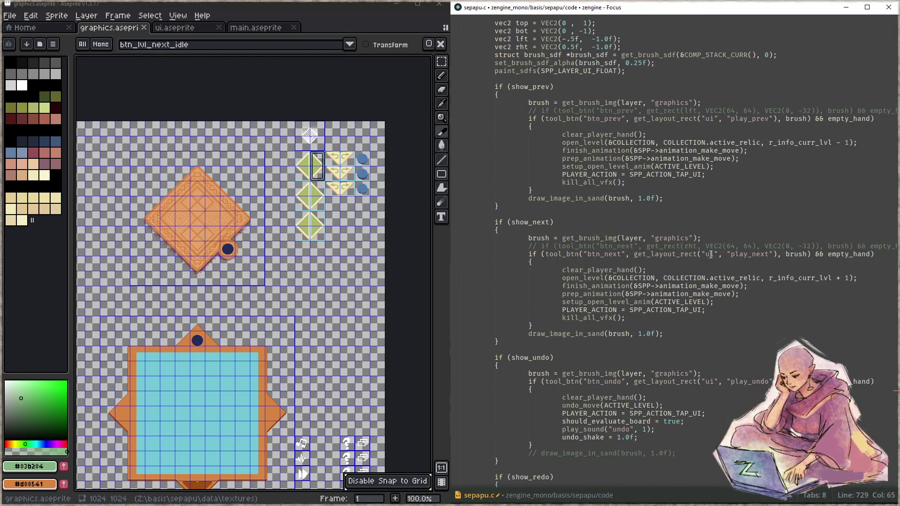
# - Insert 'lvl_' into the prev, next, undo, redo and omni btn_ names, then compile
pyautogui.click(602, 118)
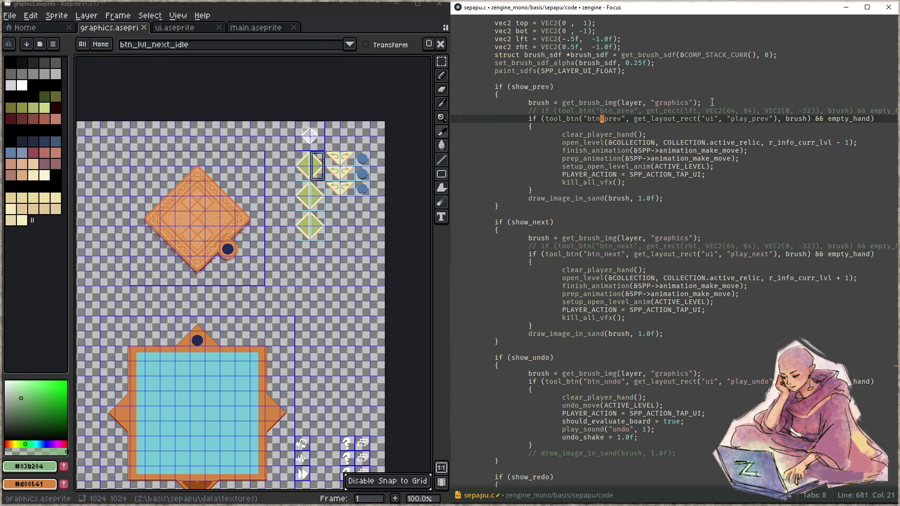
pyautogui.hotkey('ctrl', 'shift', 'Left')
pyautogui.hotkey('ctrl', 'd')
pyautogui.hotkey('ctrl', 'd')
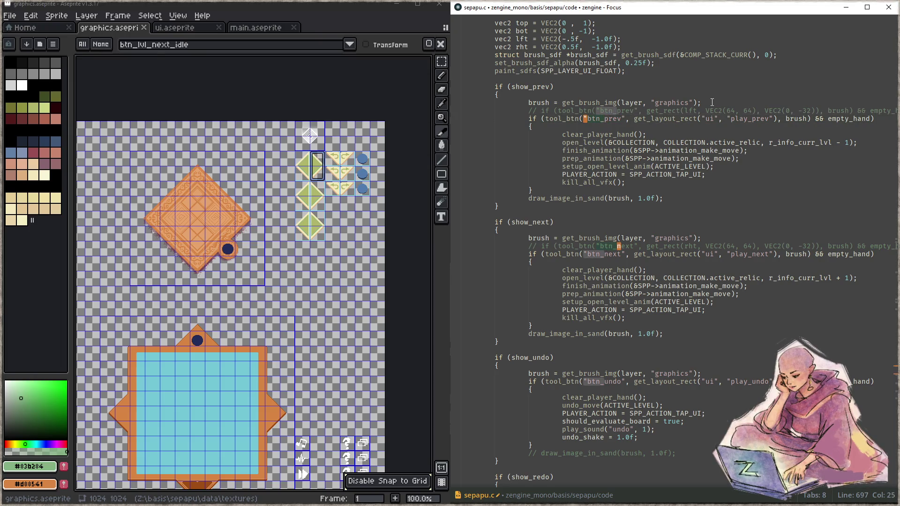
pyautogui.hotkey('ctrl', 'd')
pyautogui.hotkey('ctrl', 'd')
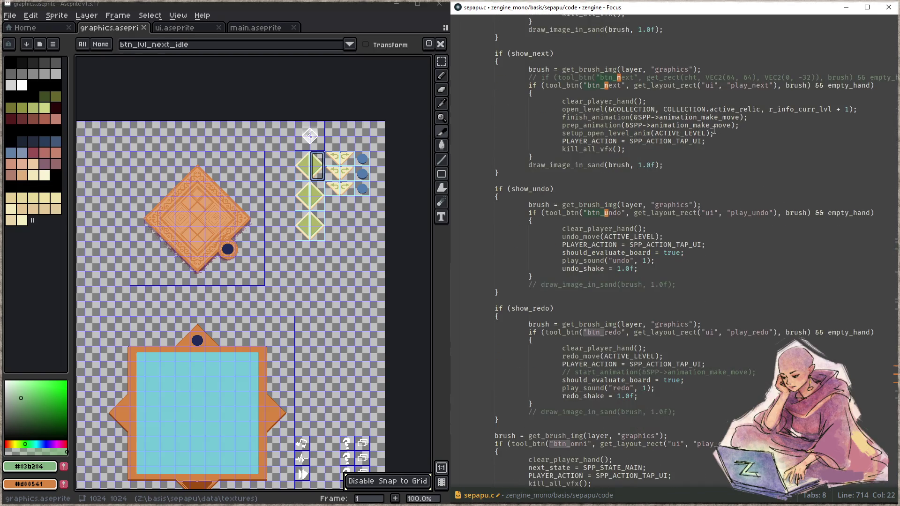
pyautogui.hotkey('ctrl', 'd')
pyautogui.write('lvl_')
pyautogui.press('Escape')
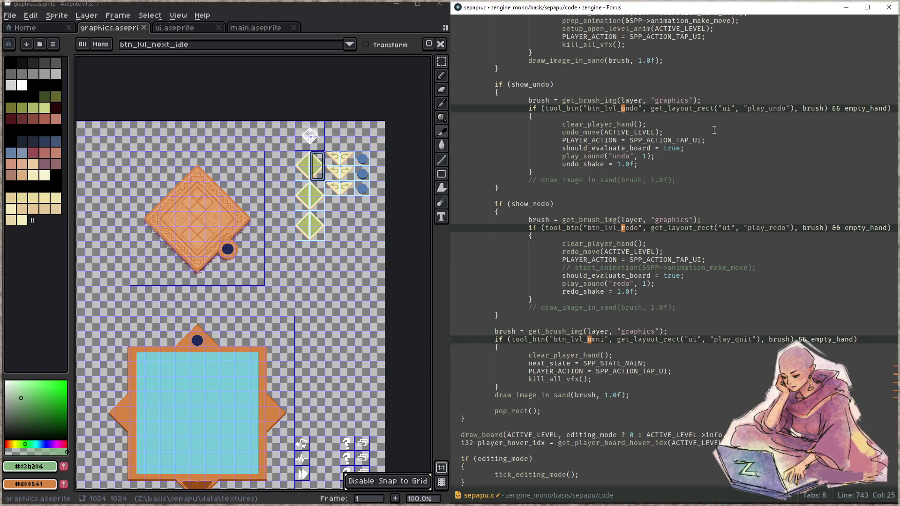
pyautogui.click(730, 158)
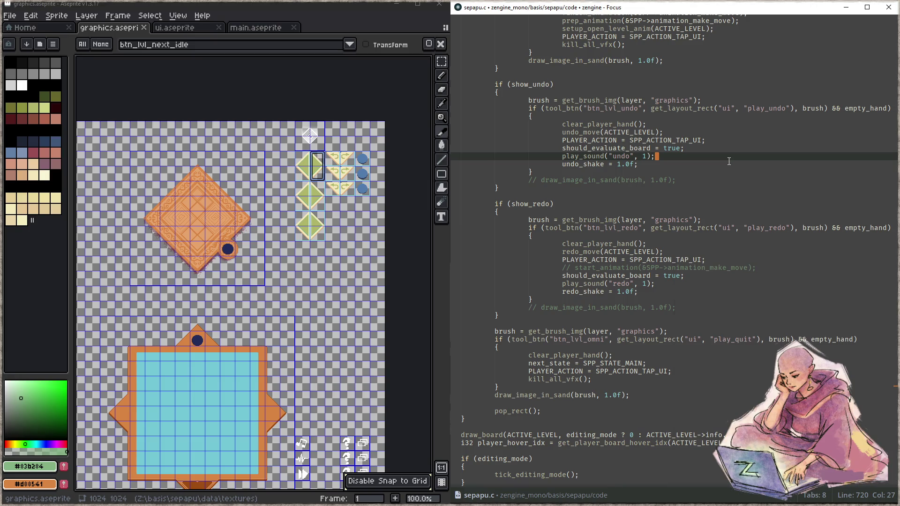
pyautogui.press('F5')
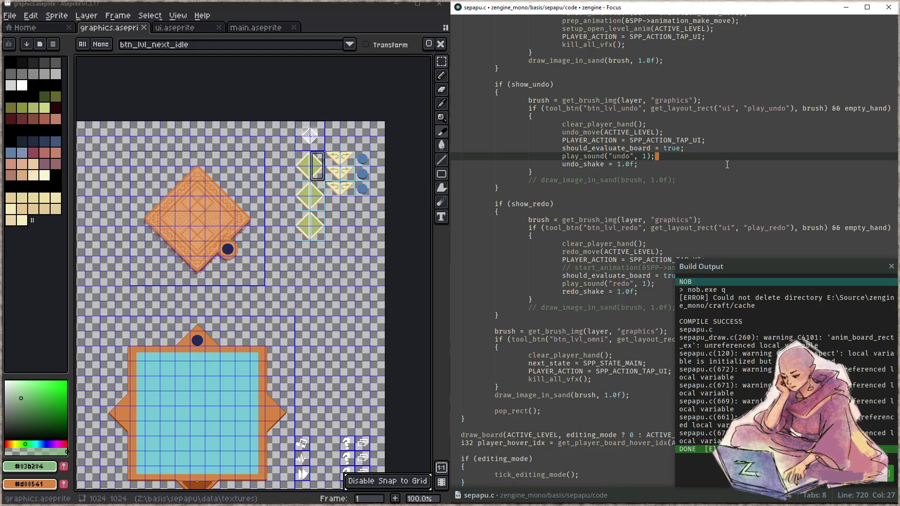
# - Run the game and test a button, then relaunch it in the RemedyBG debugger
pyautogui.hotkey('ctrl', 'F5')
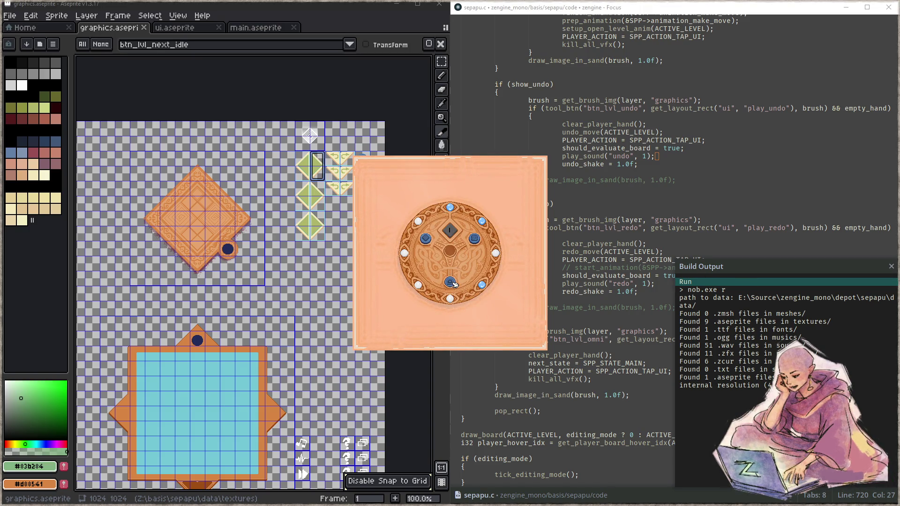
pyautogui.click(480, 291)
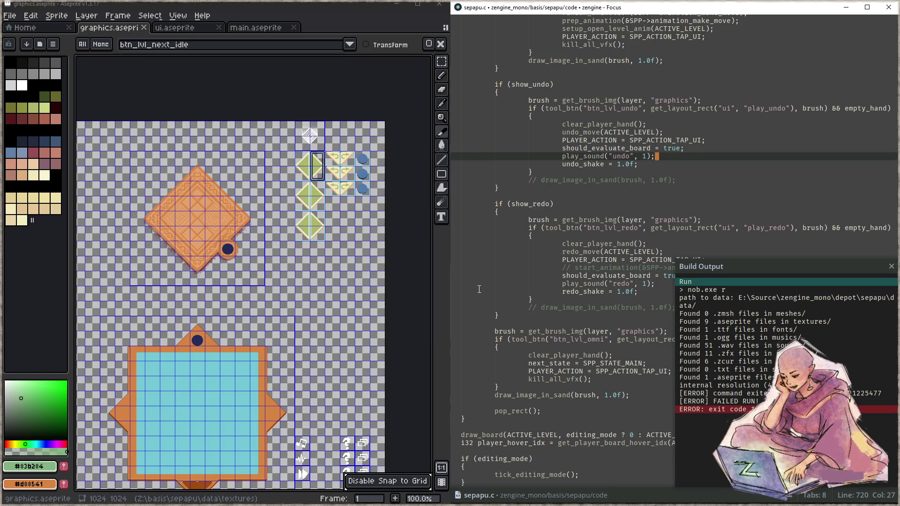
pyautogui.click(602, 276)
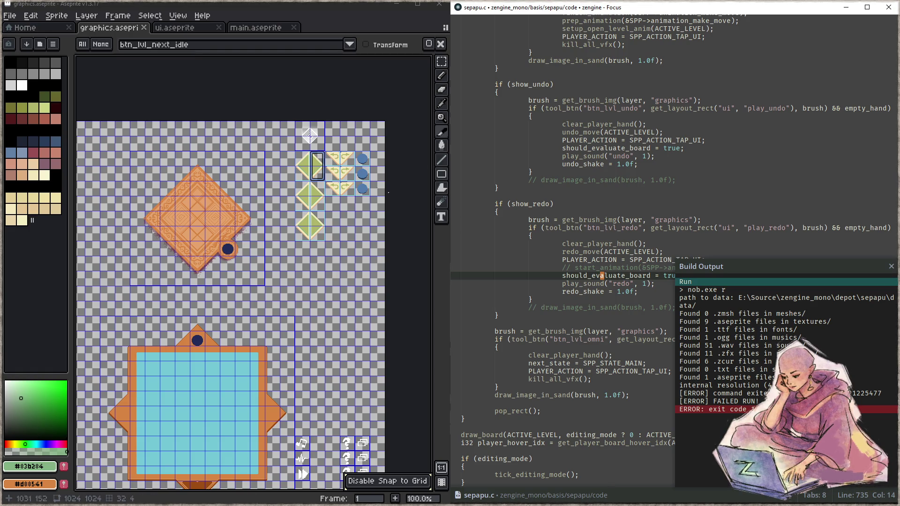
pyautogui.click(636, 244)
pyautogui.press('F5')
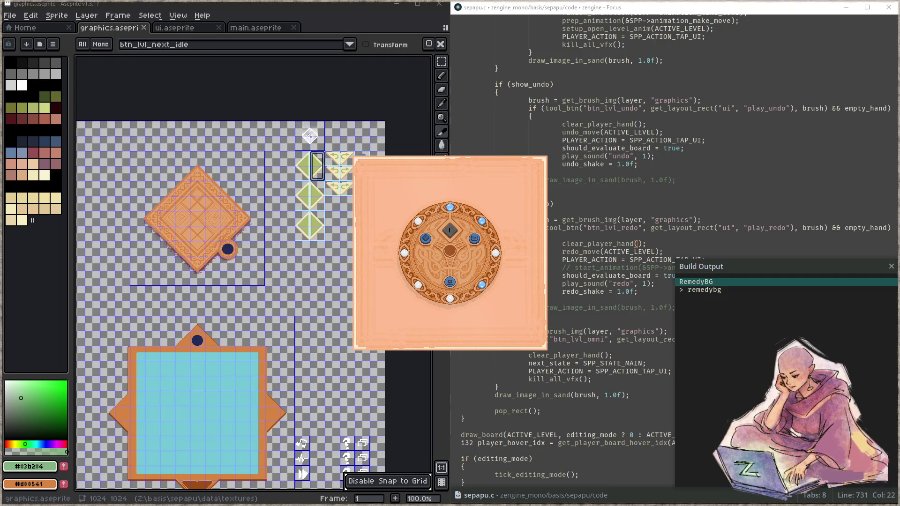
# - Close the debugged game, change btn_lvl_omni to btn_lvl_quit, then rebuild and run
pyautogui.press('Escape')
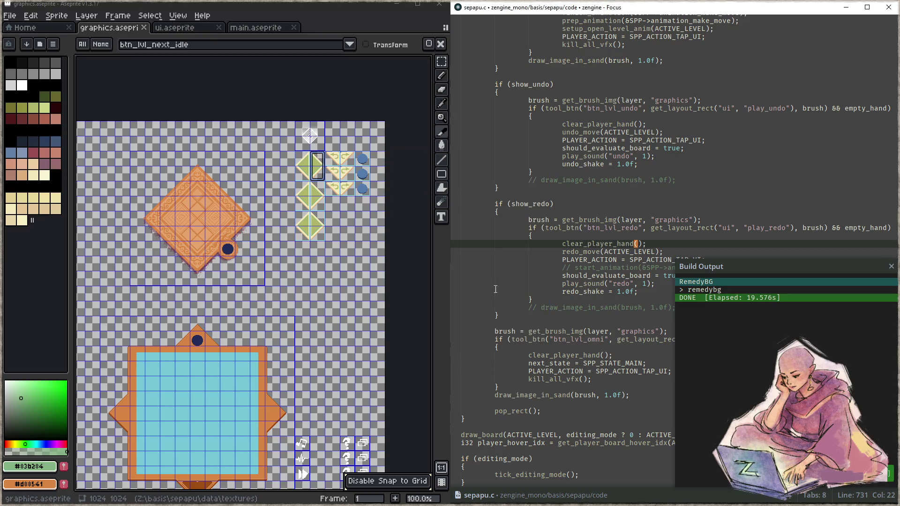
pyautogui.click(604, 339)
pyautogui.press('BackSpace')
pyautogui.press('BackSpace')
pyautogui.press('BackSpace')
pyautogui.press('Delete')
pyautogui.write('quit')
pyautogui.press('F5')
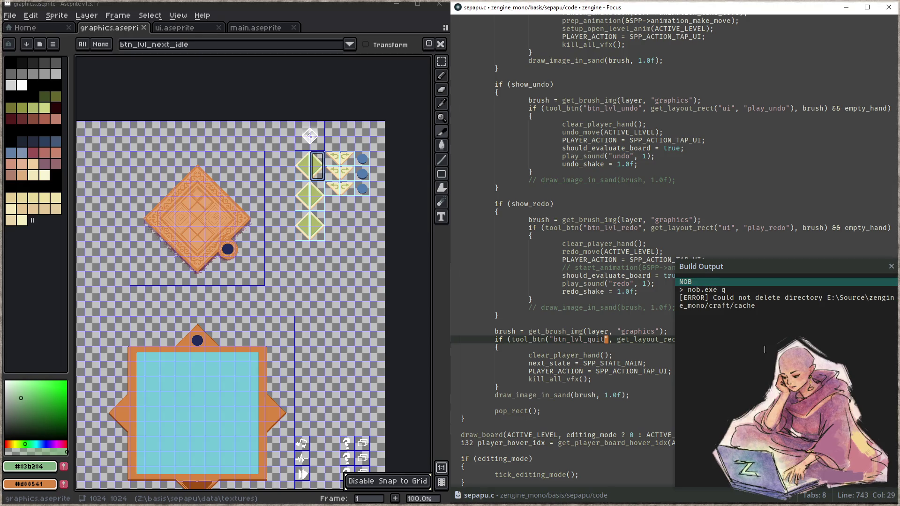
pyautogui.press('F6')
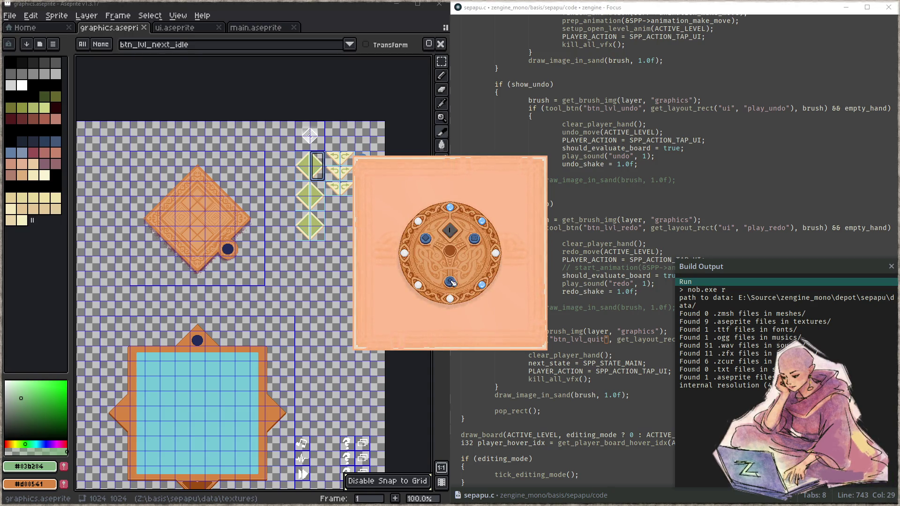
# - Open a level to view the board, then select the redo idle slice in graphics.aseprite
pyautogui.click(456, 281)
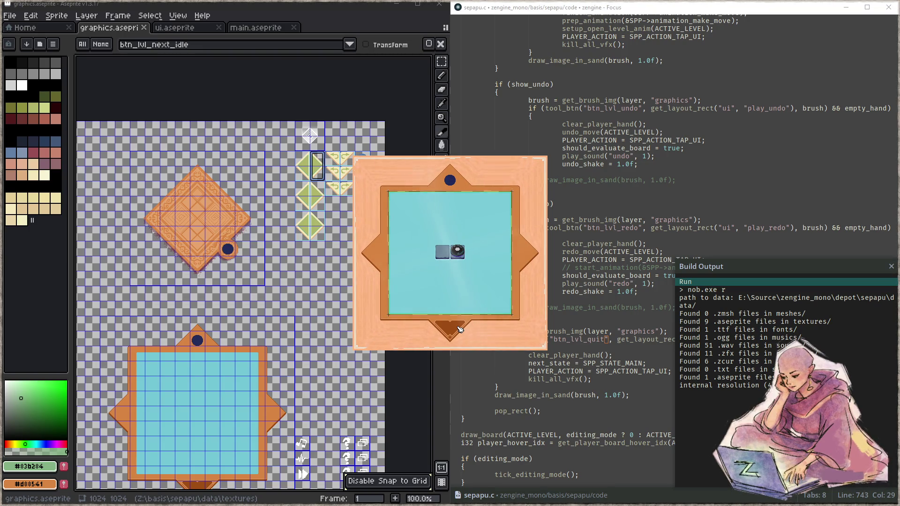
pyautogui.click(298, 204)
pyautogui.scroll(3, 298, 204)
pyautogui.click(308, 136)
pyautogui.press('Tab')
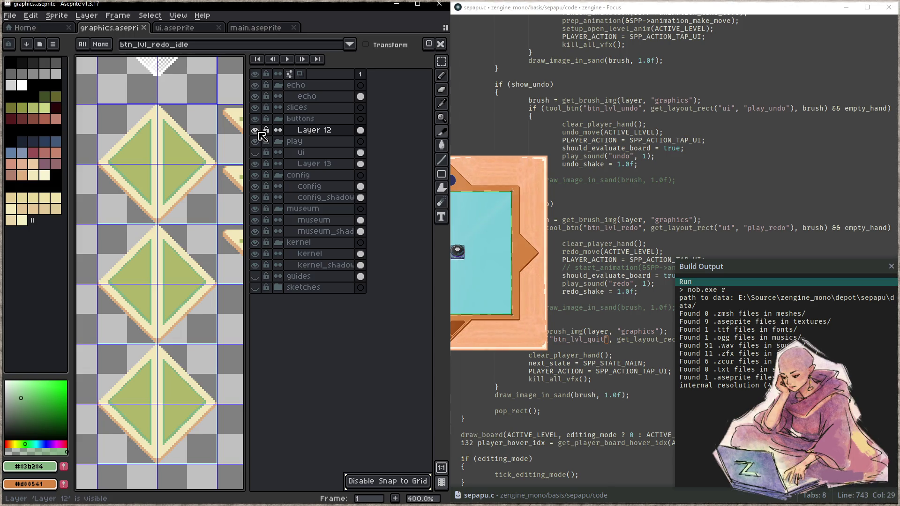
# - Save graphics.aseprite, then move through ui.aseprite to the main.aseprite sheet
pyautogui.moveTo(197, 266)
pyautogui.mouseDown()
pyautogui.moveTo(179, 242)
pyautogui.moveTo(154, 246)
pyautogui.mouseUp()
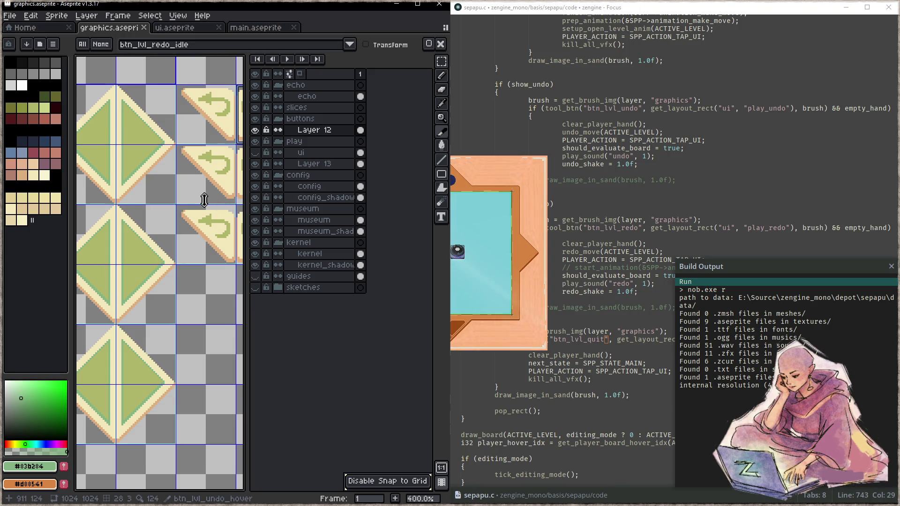
pyautogui.scroll(-2, 205, 200)
pyautogui.press('Tab')
pyautogui.hotkey('ctrl', 's')
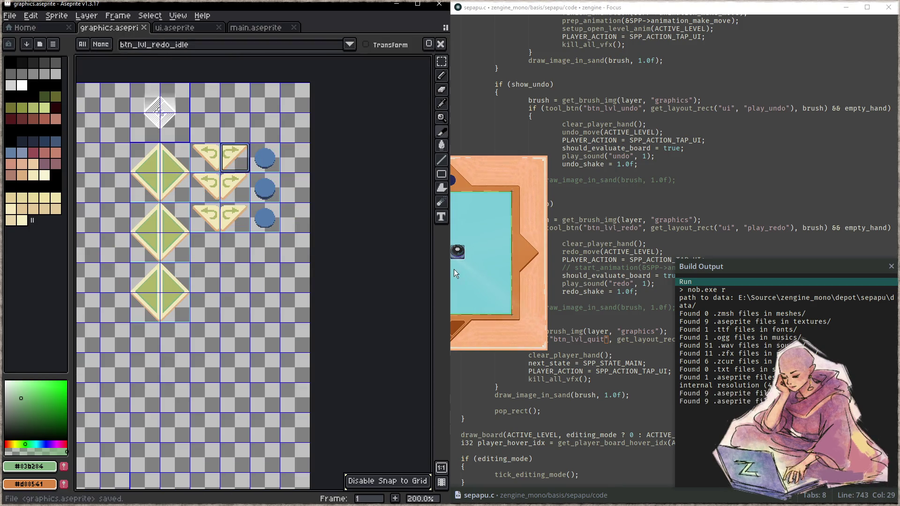
pyautogui.hotkey('ctrl', 'Tab')
pyautogui.scroll(-4, 288, 250)
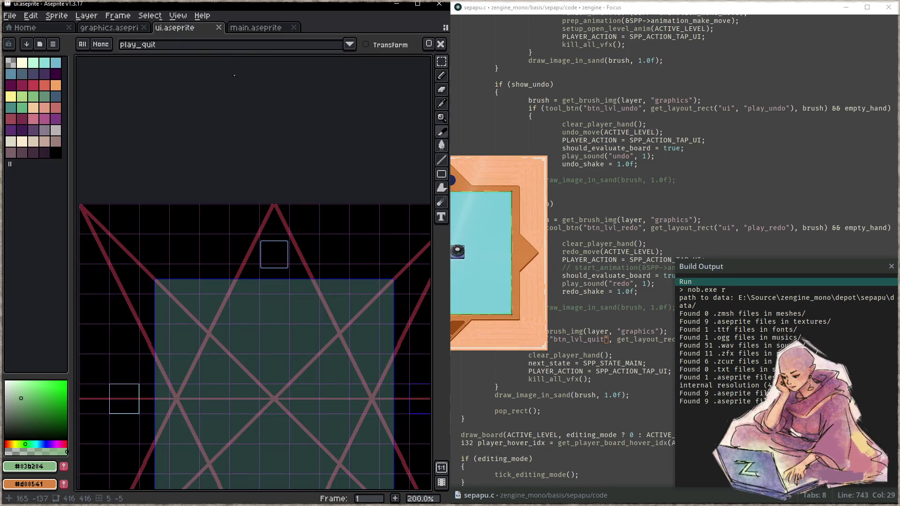
pyautogui.click(256, 27)
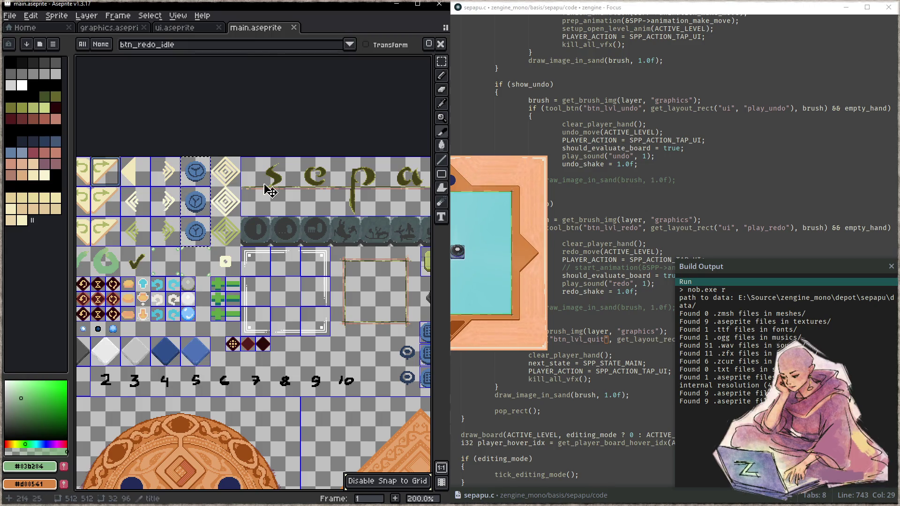
# - Switch back to graphics.aseprite and quit the running game
pyautogui.moveTo(265, 179); pyautogui.dragTo(227, 148)
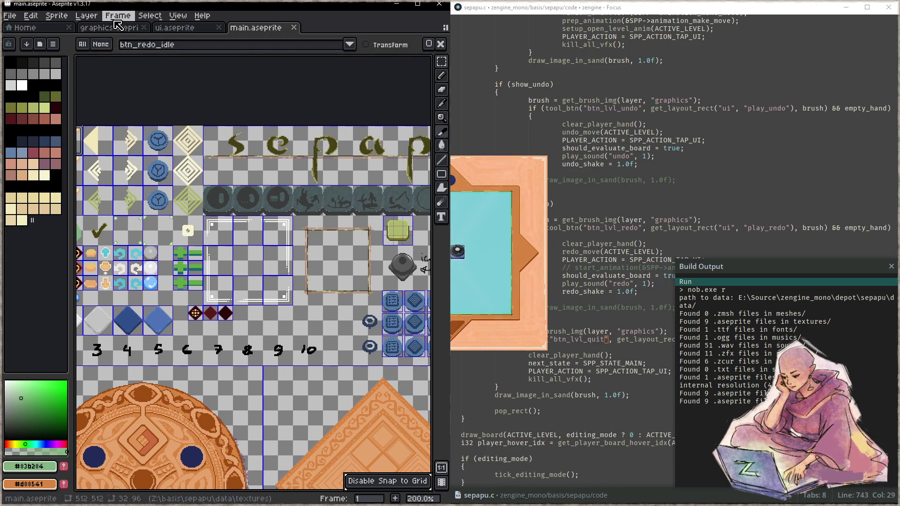
pyautogui.click(117, 26)
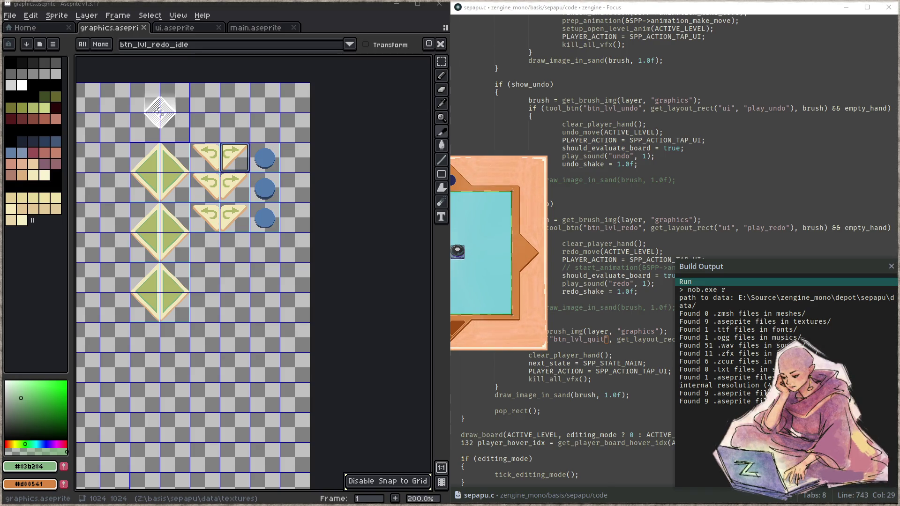
pyautogui.click(493, 235)
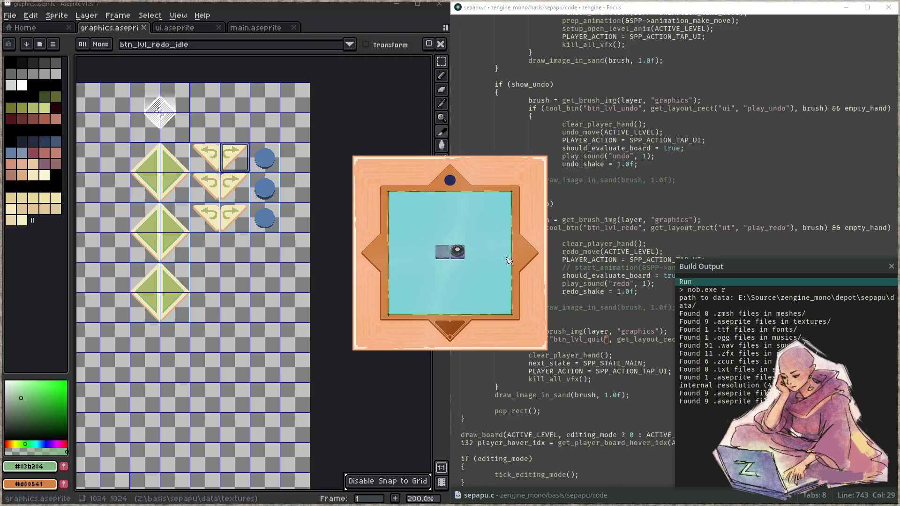
pyautogui.press('Escape')
# - Open zAseprite.c in Focus by searching 'asepr' in the file finder
pyautogui.click(533, 243)
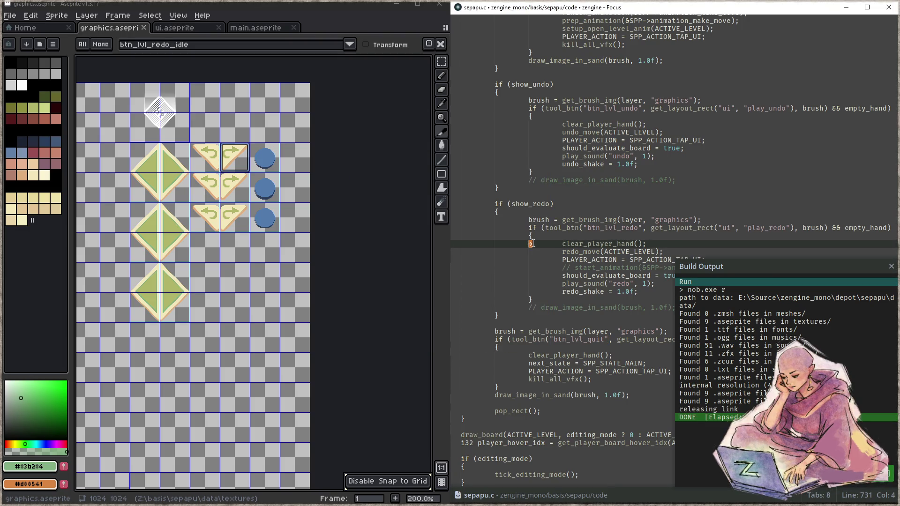
pyautogui.hotkey('ctrl', 'p')
pyautogui.write('asepr')
pyautogui.press('Return')
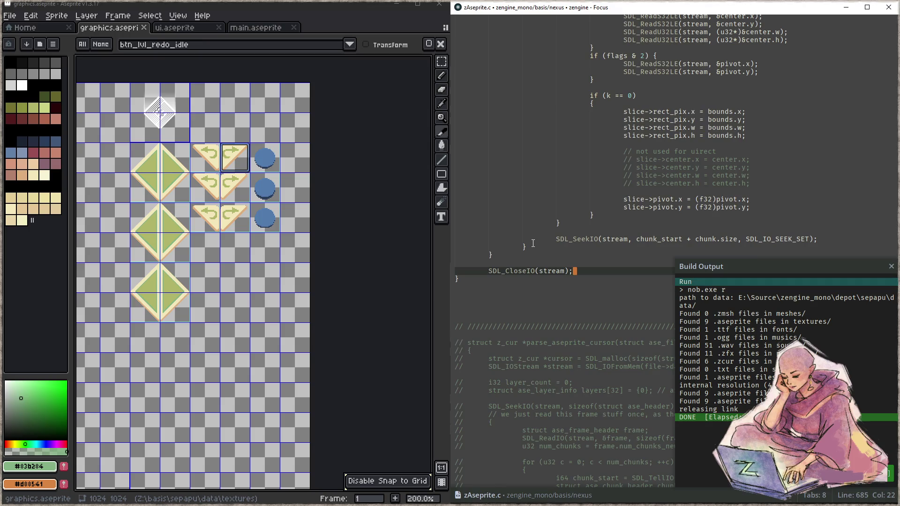
# - Uncomment the blit test block and add an '#if BLIT_TEST' line above it
pyautogui.press('pageup')
pyautogui.press('pageup')
pyautogui.press('pageup')
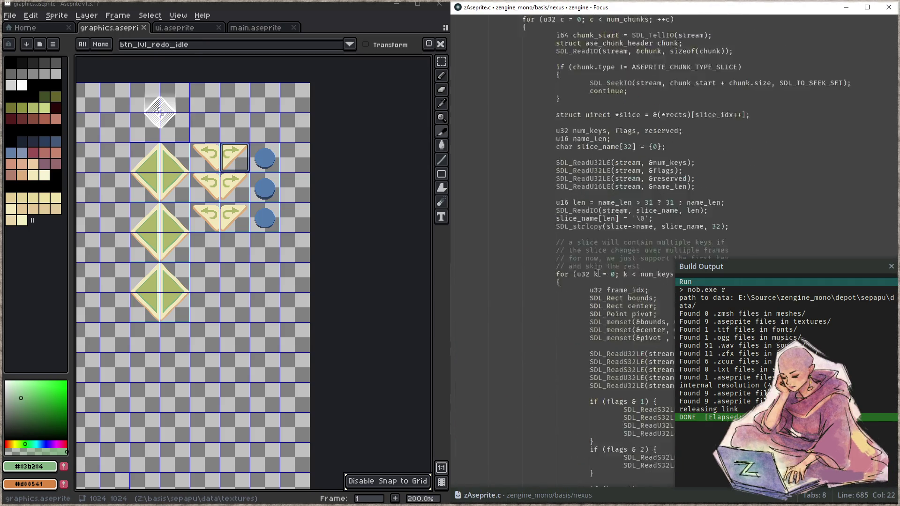
pyautogui.hotkey('ctrl', '/')
pyautogui.press('Left')
pyautogui.press('Return')
pyautogui.write('#if BLIT')
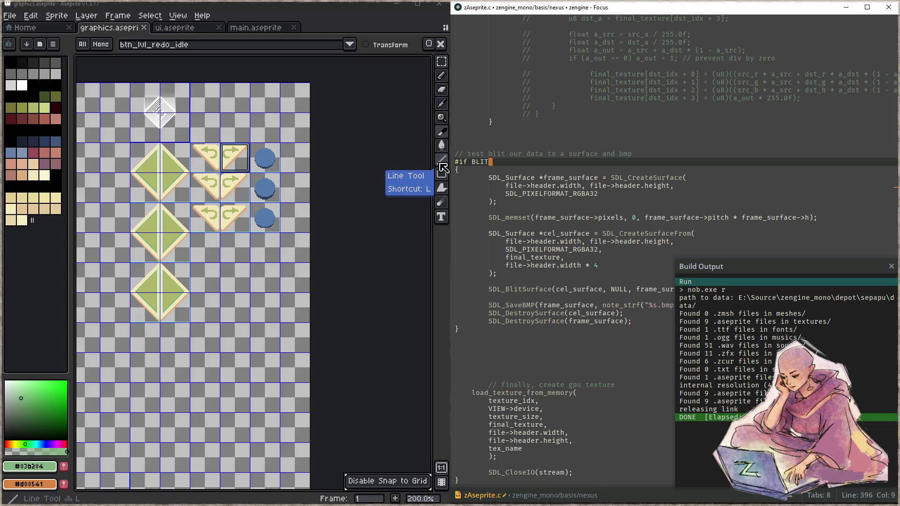
pyautogui.write('_TEST')
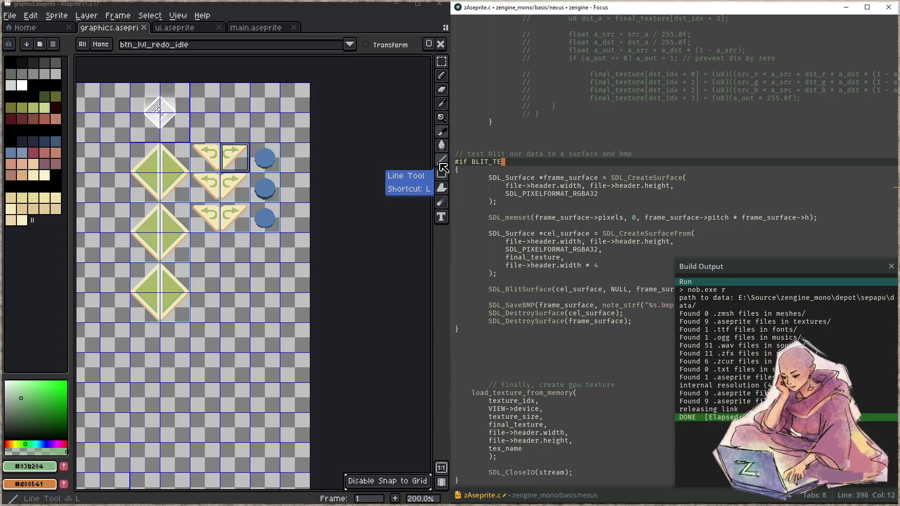
# - Put '#define BLIT_TEST 1' on its own line above '#if BLIT_TEST'
pyautogui.press('BackSpace')
pyautogui.press('BackSpace')
pyautogui.press('BackSpace')
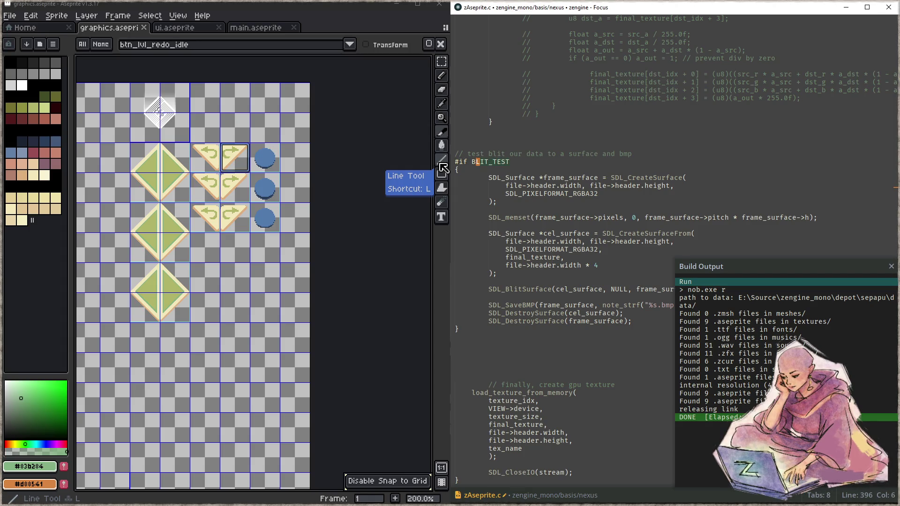
pyautogui.press('Up')
pyautogui.press('End')
pyautogui.press('Home')
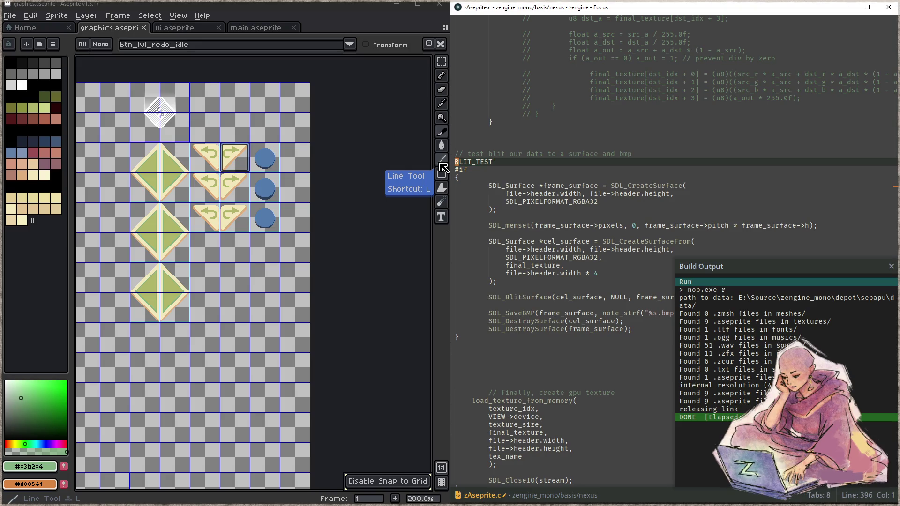
pyautogui.write('#define')
pyautogui.press('End')
pyautogui.write('1')
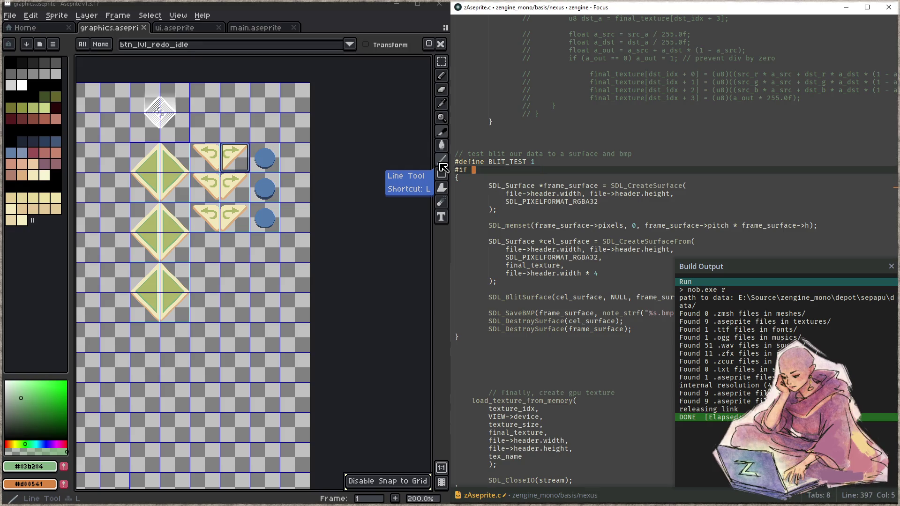
pyautogui.press('Down')
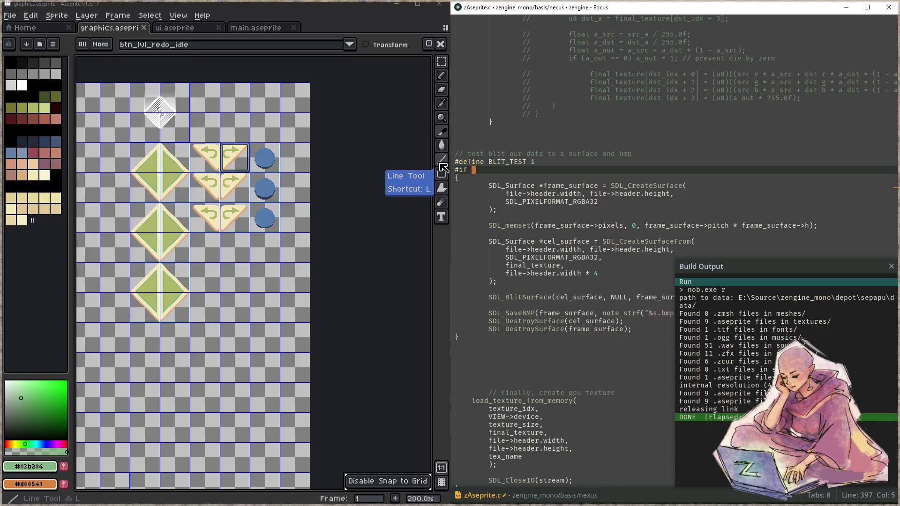
pyautogui.write('BLIT_TEST')
# - Close the block with #endif, save zAseprite.c, then build and run the game
pyautogui.press('Down')
pyautogui.press('Down')
pyautogui.press('Down')
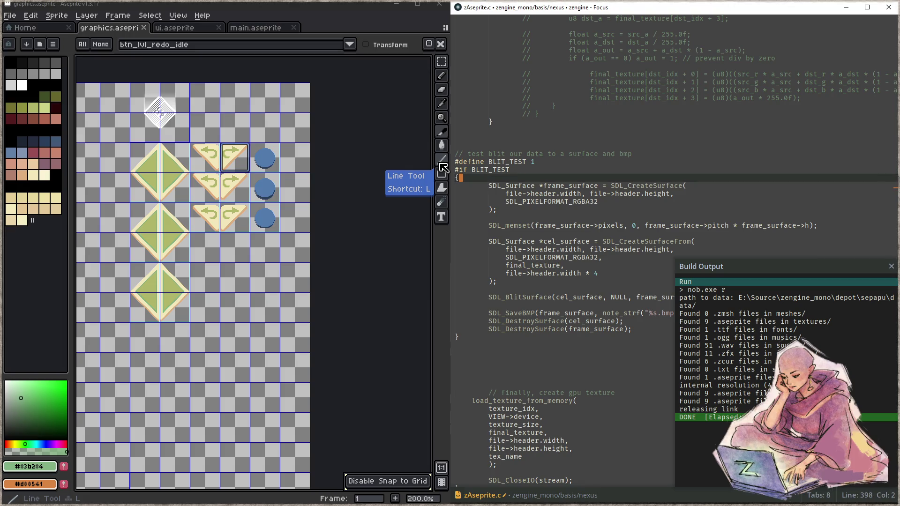
pyautogui.press('Return')
pyautogui.write('#endif')
pyautogui.hotkey('ctrl', 's')
pyautogui.press('F5')
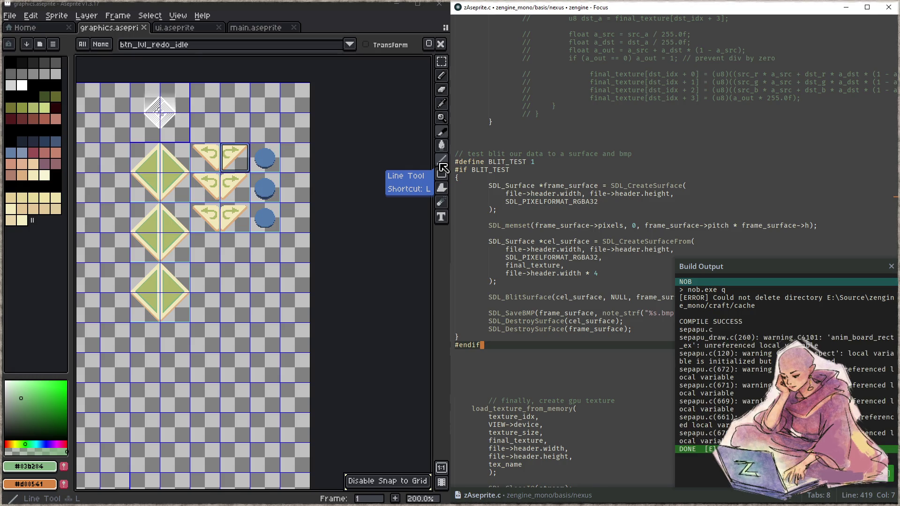
pyautogui.press('F6')
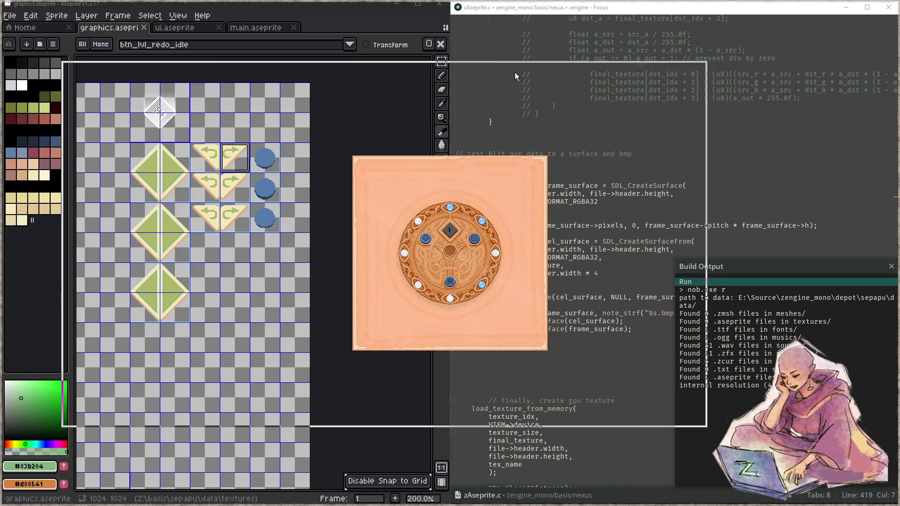
pyautogui.scroll(5, 572, 160)
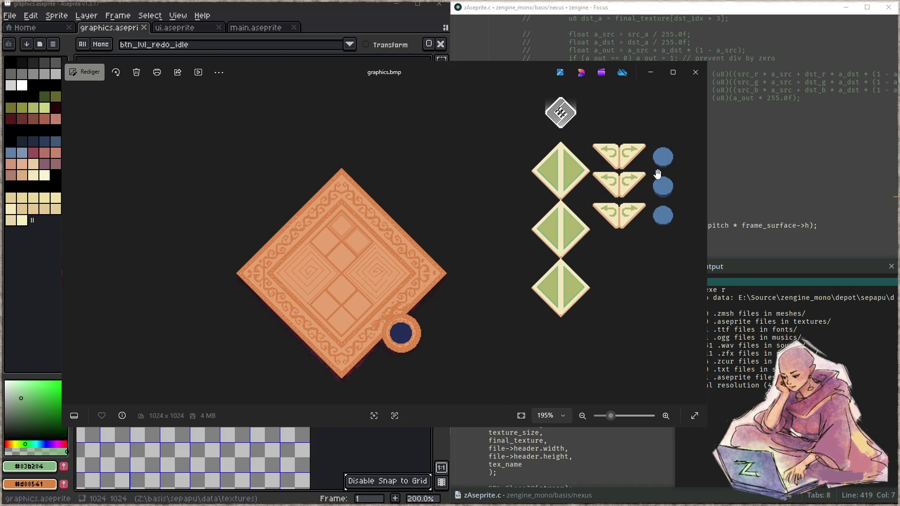
# - Close the graphics.bmp preview and enter a level from the game's menu
pyautogui.click(693, 71)
pyautogui.click(451, 281)
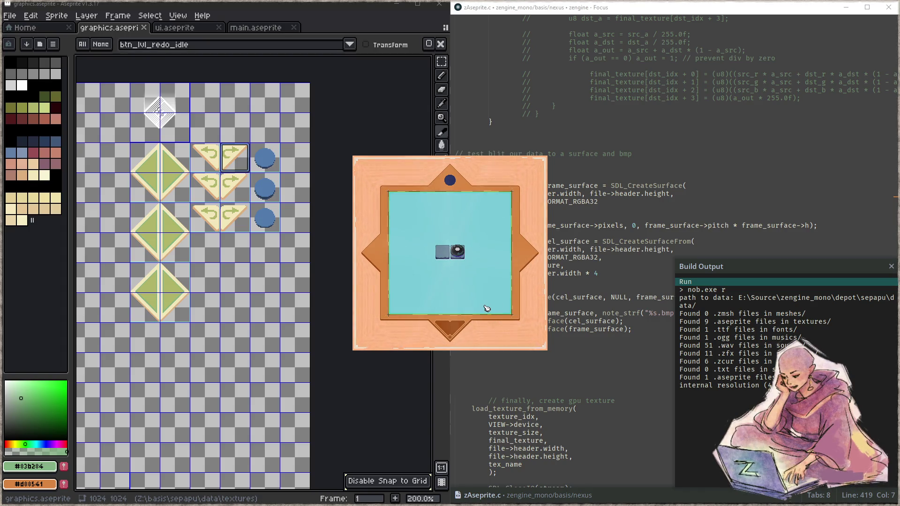
# - Quit the game and hide the Build Output panel in Focus
pyautogui.press('Escape')
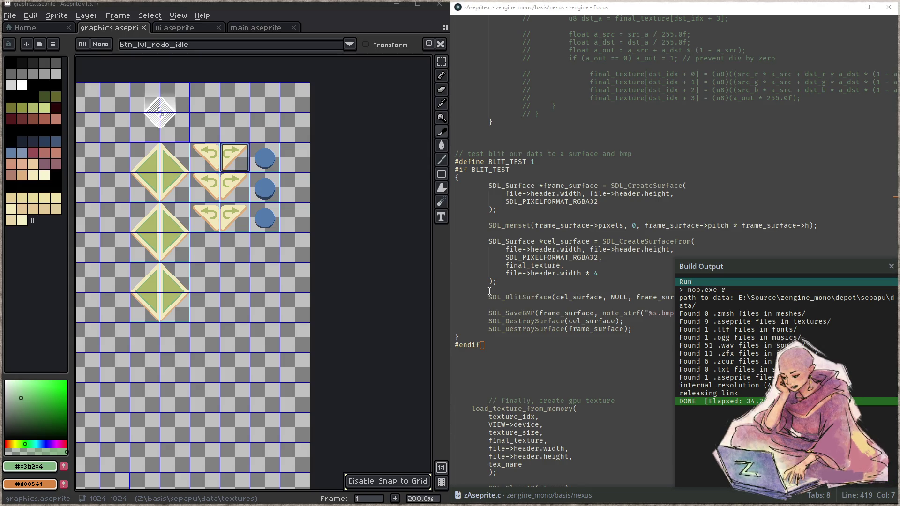
pyautogui.click(627, 218)
pyautogui.press('Escape')
pyautogui.scroll(10, 627, 222)
pyautogui.click(622, 221)
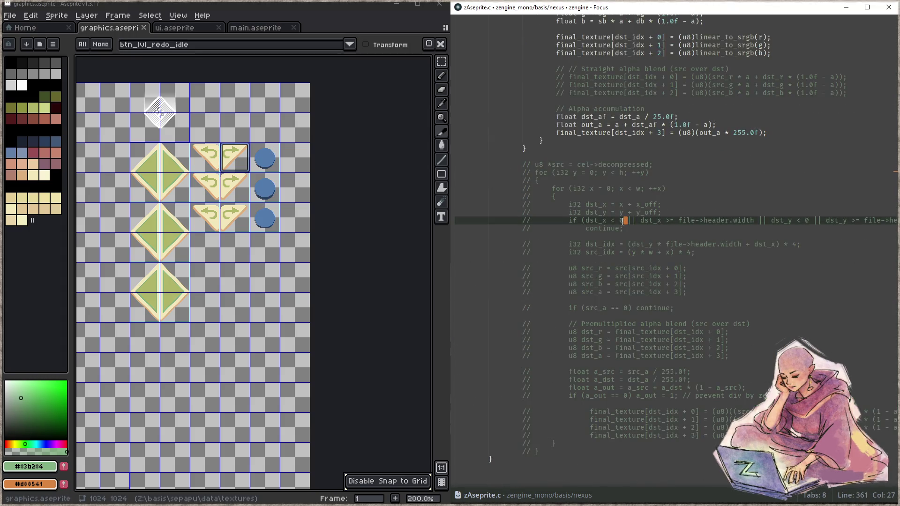
# - Open sepapu.c through the quick file finder
pyautogui.hotkey('ctrl', 'p')
pyautogui.write('sepapu.c')
pyautogui.press('Return')
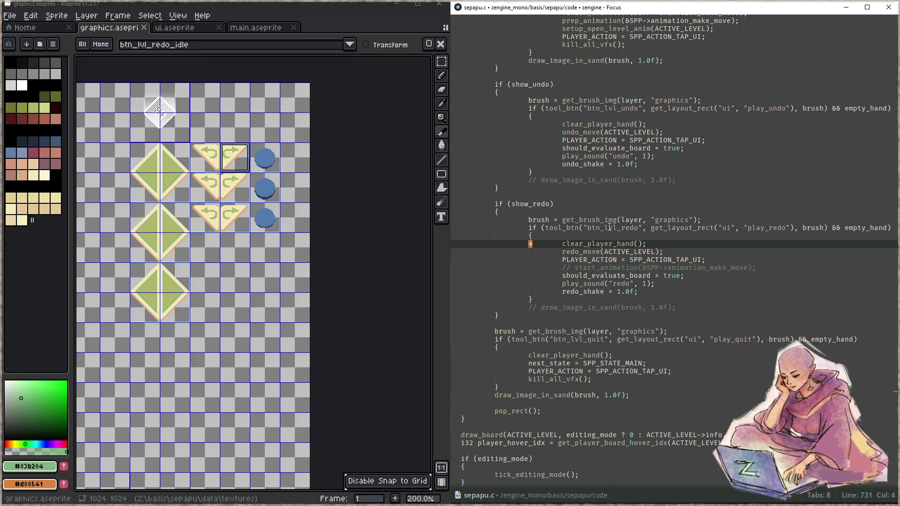
pyautogui.click(234, 163)
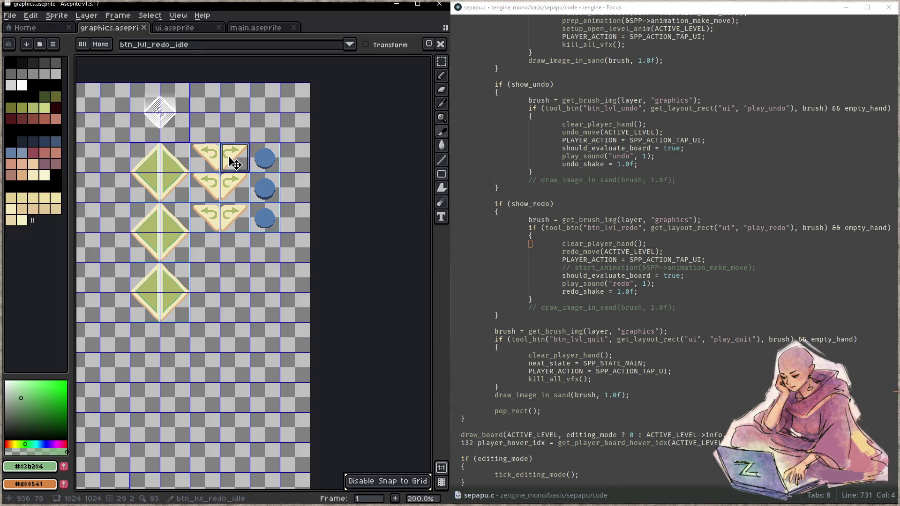
pyautogui.click(230, 187)
pyautogui.click(240, 217)
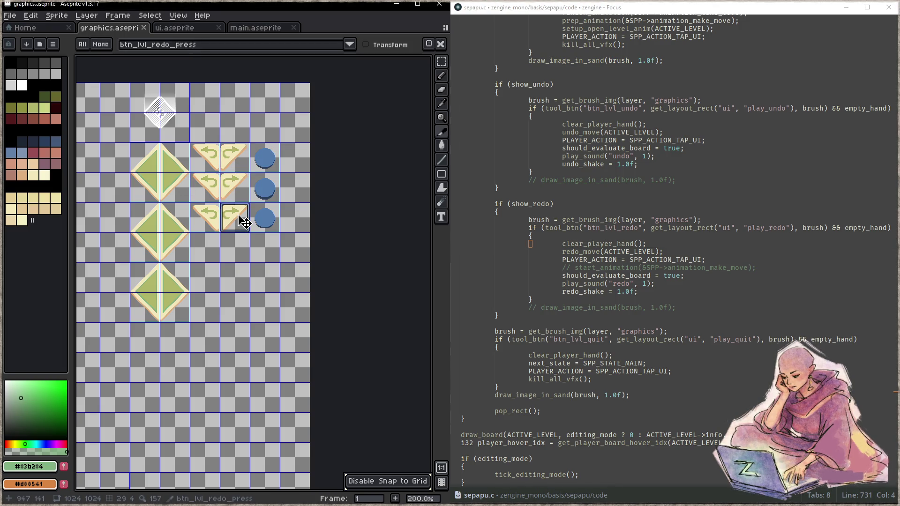
pyautogui.click(208, 163)
pyautogui.click(207, 195)
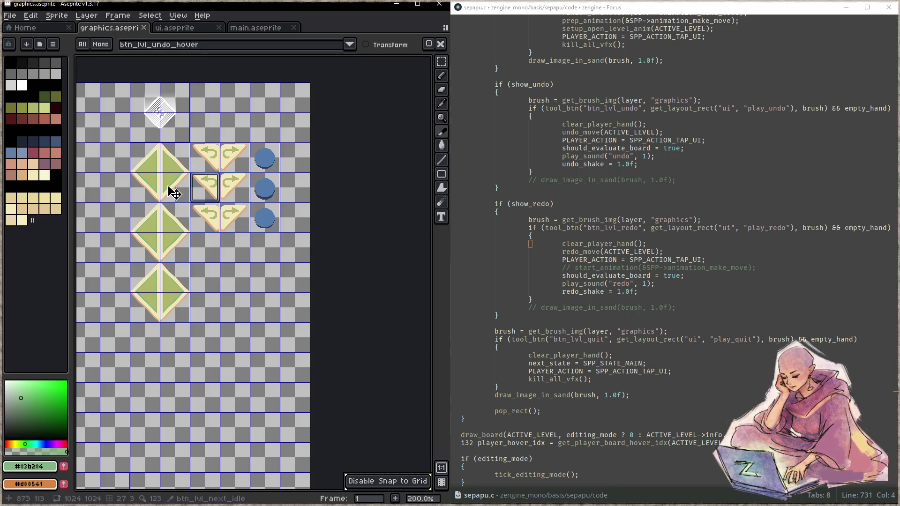
pyautogui.click(184, 176)
pyautogui.click(243, 159)
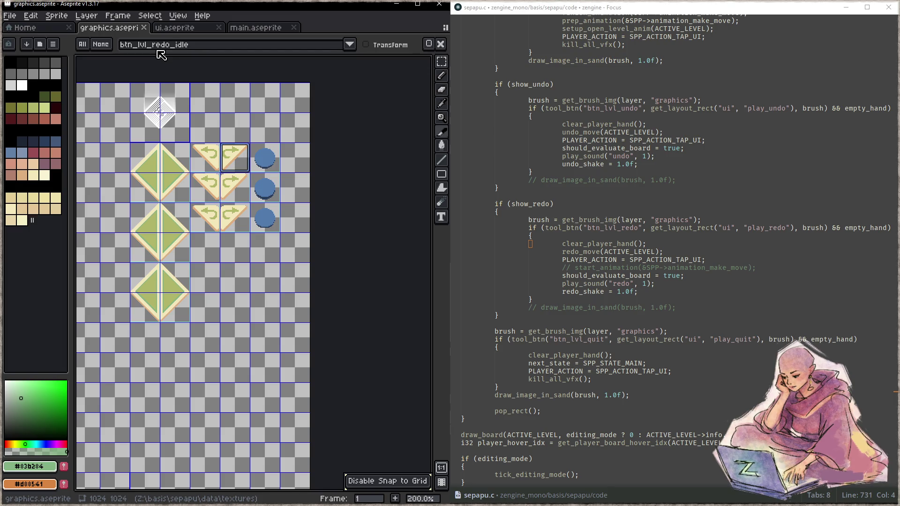
pyautogui.click(585, 228)
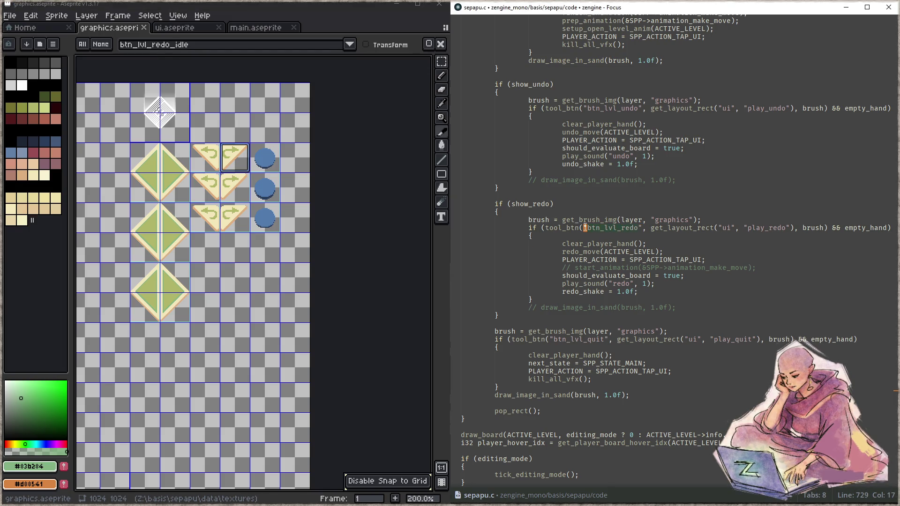
# - Change the button layer from SPP_LAYER_UI to SPP_LAYER_UI_FLOAT
pyautogui.doubleClick(626, 220)
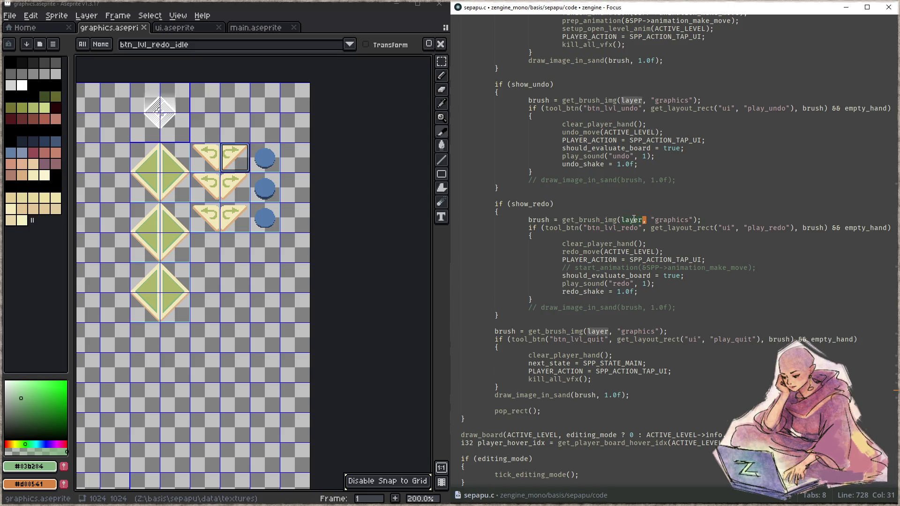
pyautogui.scroll(15, 655, 241)
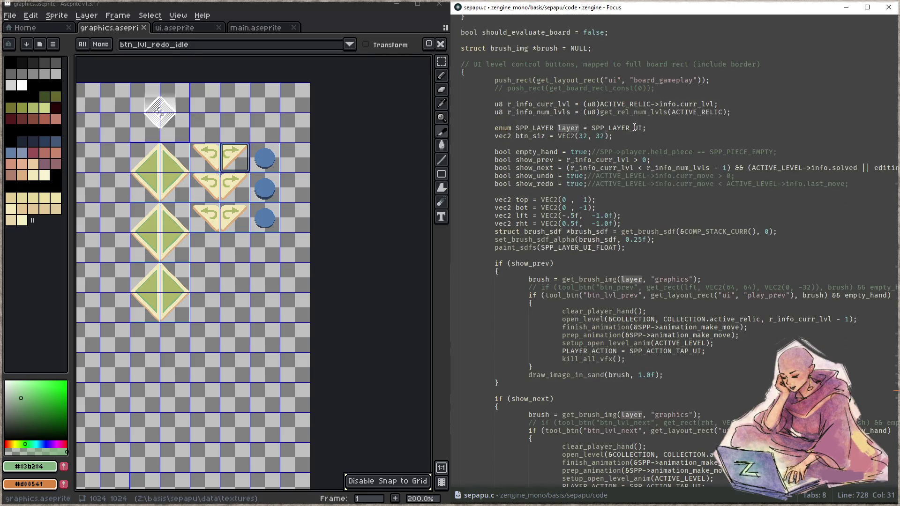
pyautogui.click(685, 130)
pyautogui.write('_FLOAT')
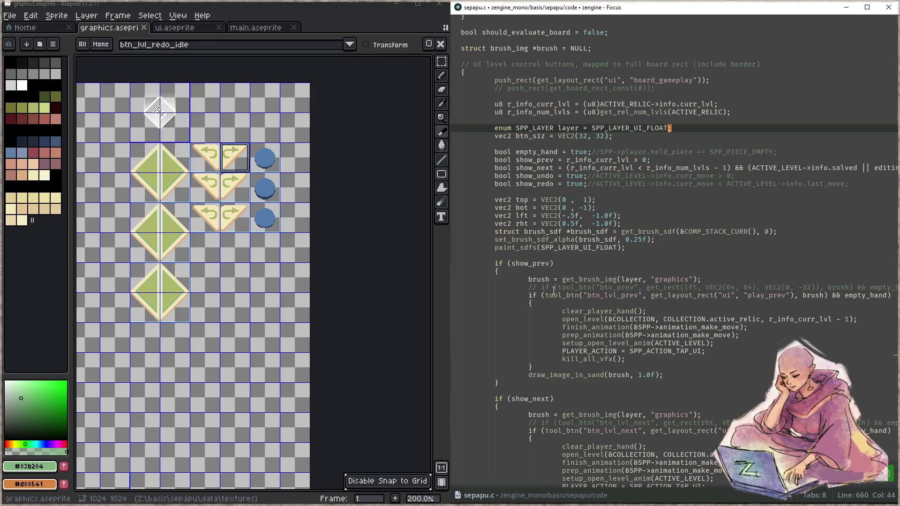
# - Rebuild the game and click past the title and relic screens into a level
pyautogui.press('F5')
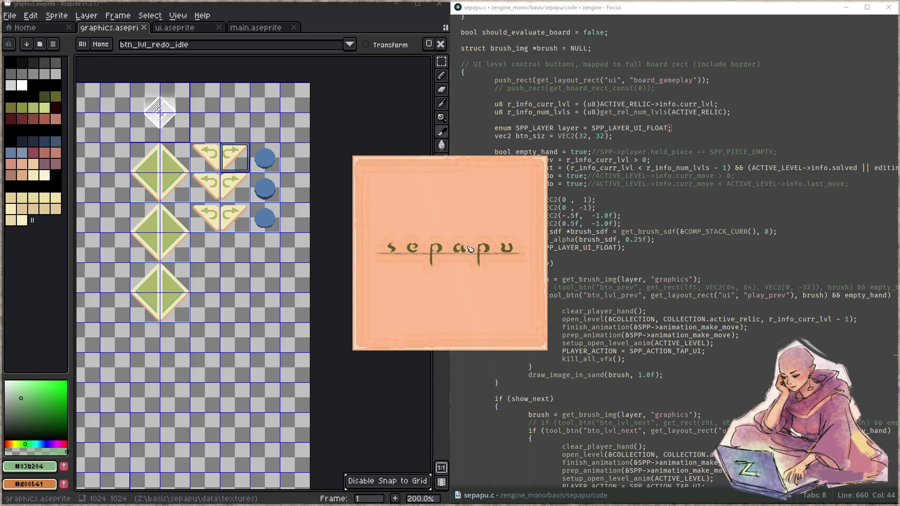
pyautogui.click(470, 248)
pyautogui.click(454, 281)
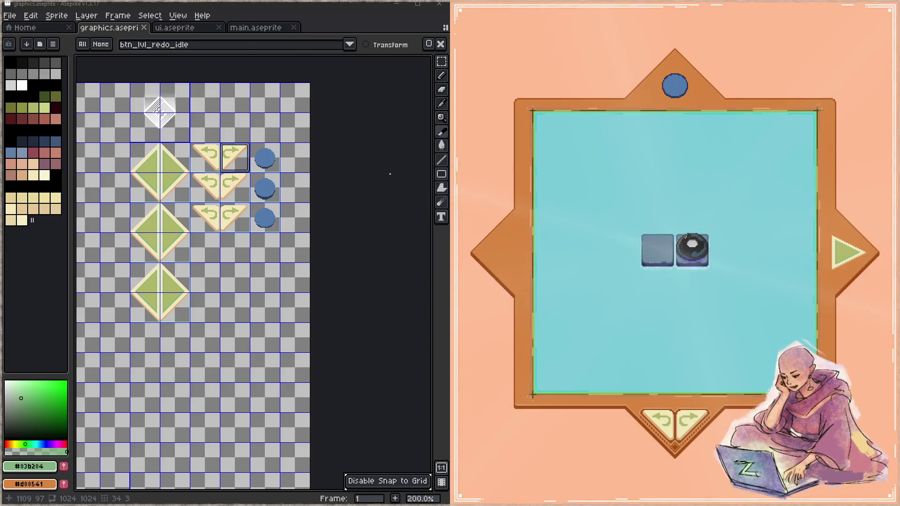
# - In ui.aseprite, make the play_next slice taller, move it down about 90 px, and save
pyautogui.click(169, 66)
pyautogui.click(194, 29)
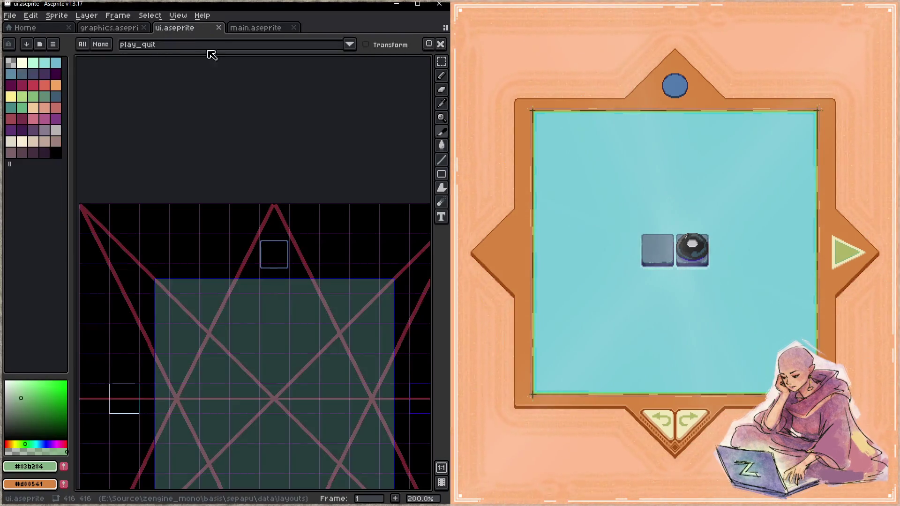
pyautogui.moveTo(394, 325); pyautogui.dragTo(221, 185)
pyautogui.click(257, 259)
pyautogui.scroll(3, 264, 257)
pyautogui.moveTo(245, 239); pyautogui.dragTo(250, 166)
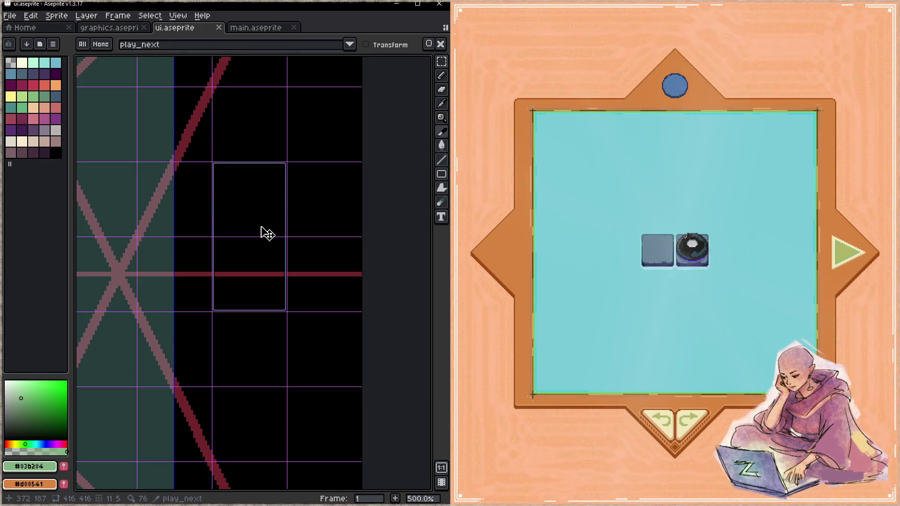
pyautogui.scroll(1, 267, 232)
pyautogui.hotkey('ctrl', 's')
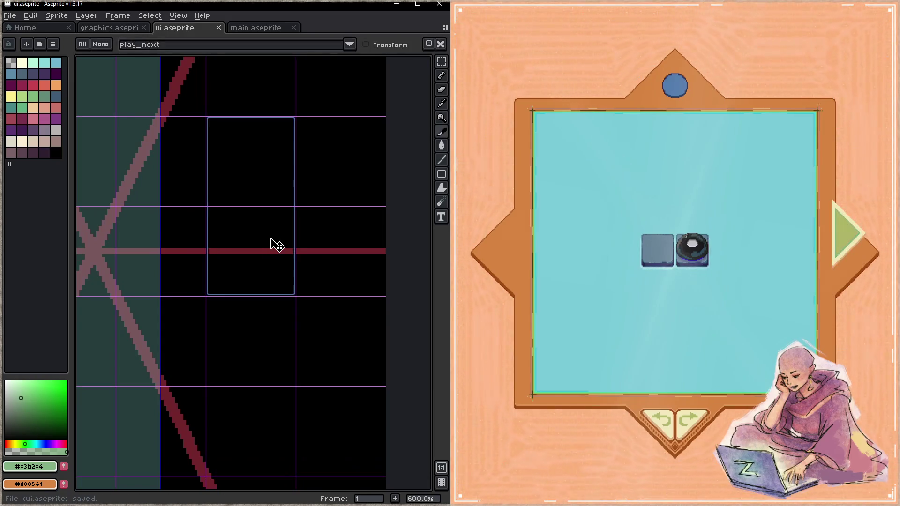
pyautogui.moveTo(237, 193); pyautogui.dragTo(237, 231)
pyautogui.press('z')
pyautogui.hotkey('ctrl', 's')
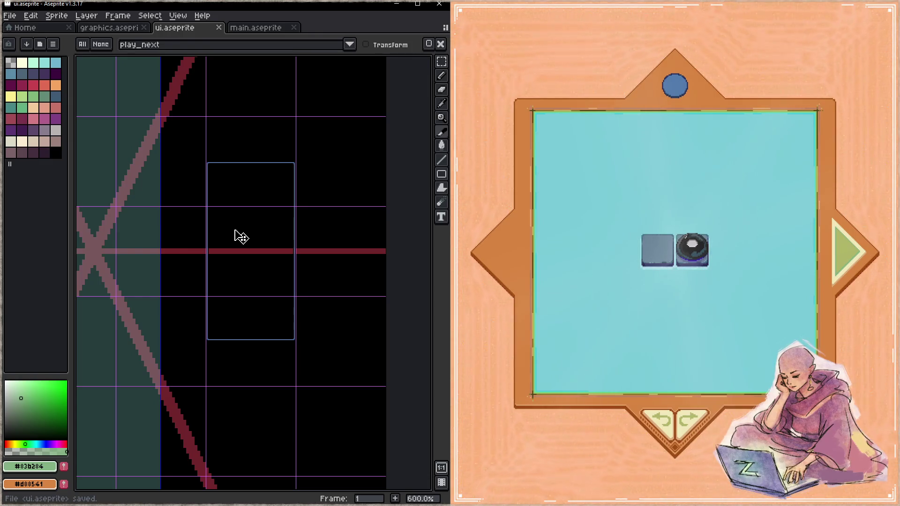
# - Extend the play_prev slice's top upward and move it down about 48 px
pyautogui.scroll(-5, 239, 235)
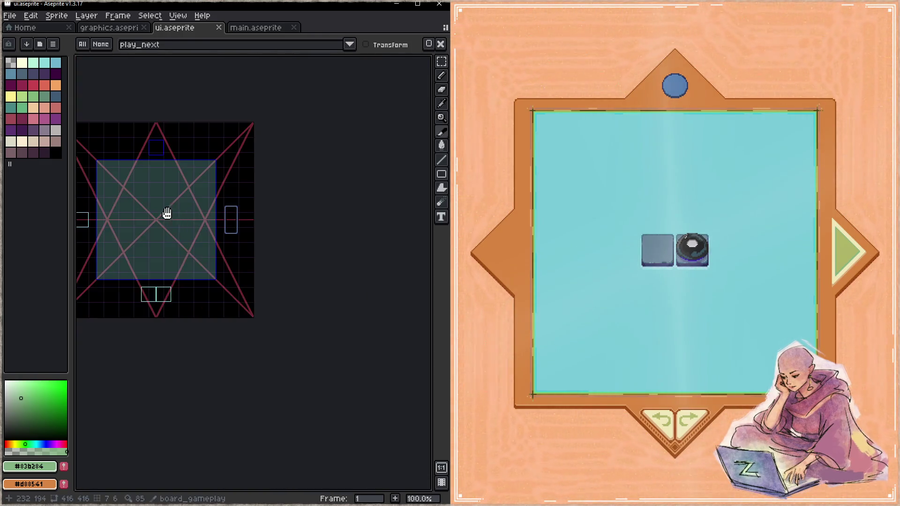
pyautogui.scroll(3, 196, 213)
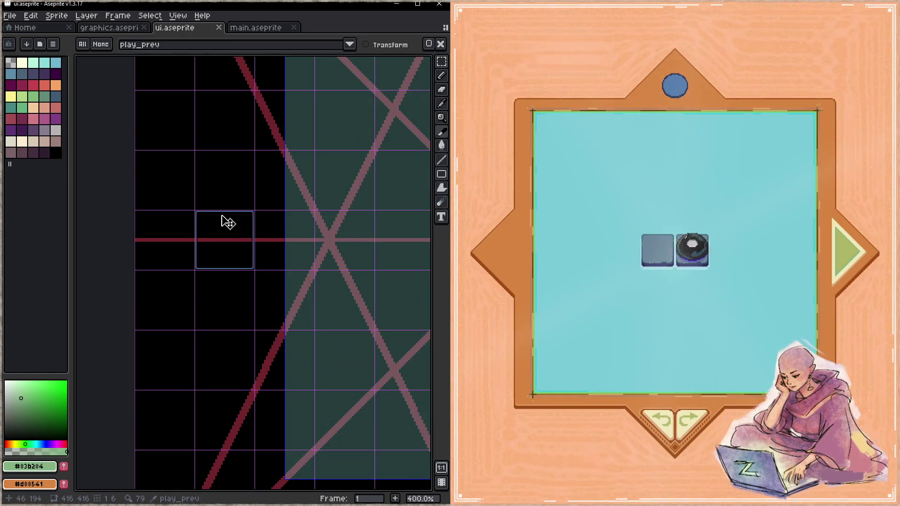
pyautogui.moveTo(225, 209); pyautogui.dragTo(235, 150)
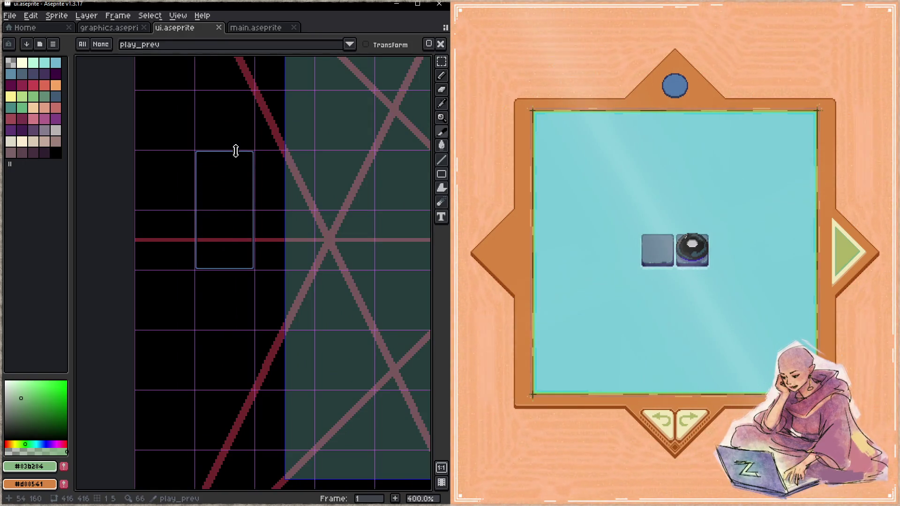
pyautogui.moveTo(227, 187)
pyautogui.mouseDown()
pyautogui.moveTo(228, 218)
pyautogui.moveTo(223, 211)
pyautogui.mouseUp()
pyautogui.scroll(-3, 174, 244)
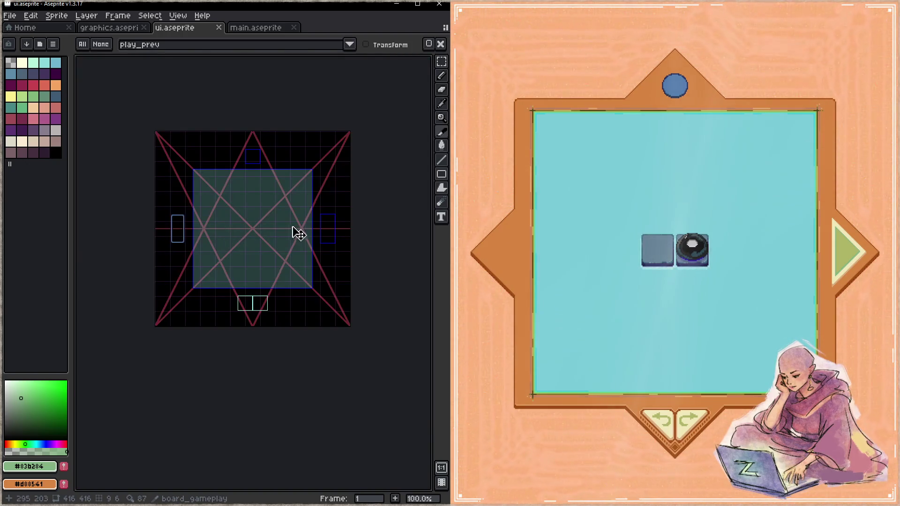
pyautogui.click(799, 288)
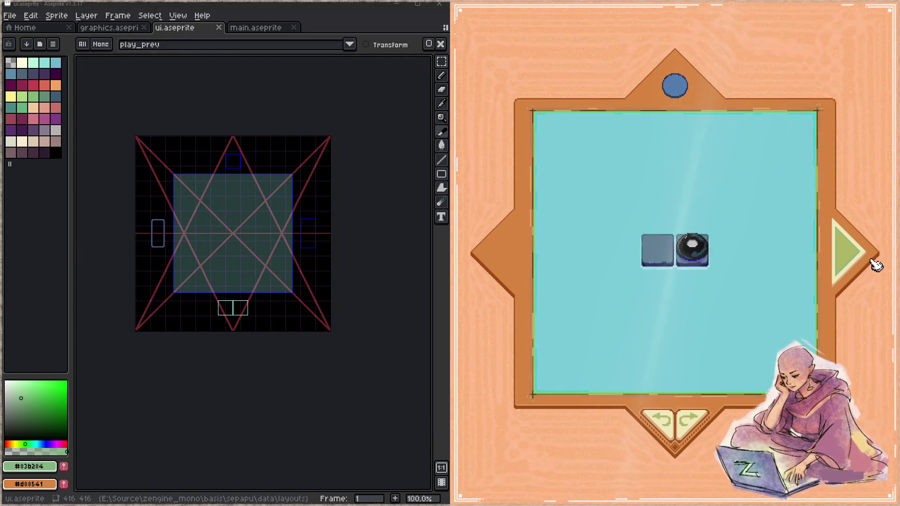
# - Advance to the next puzzle level, then open and close the level menu
pyautogui.click(865, 263)
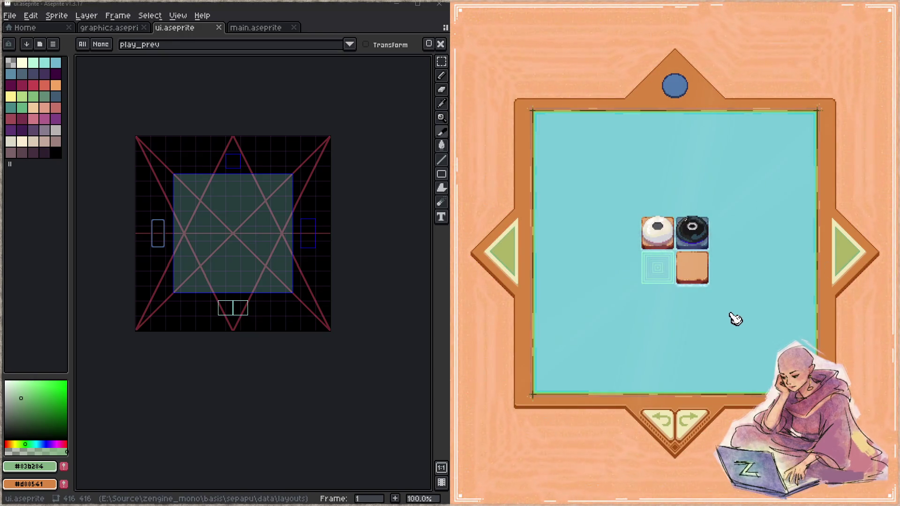
pyautogui.click(679, 94)
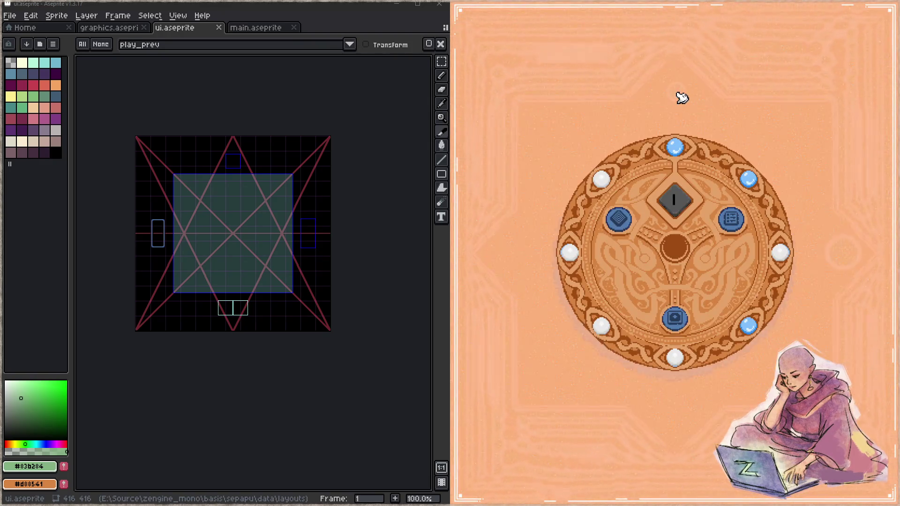
pyautogui.click(686, 321)
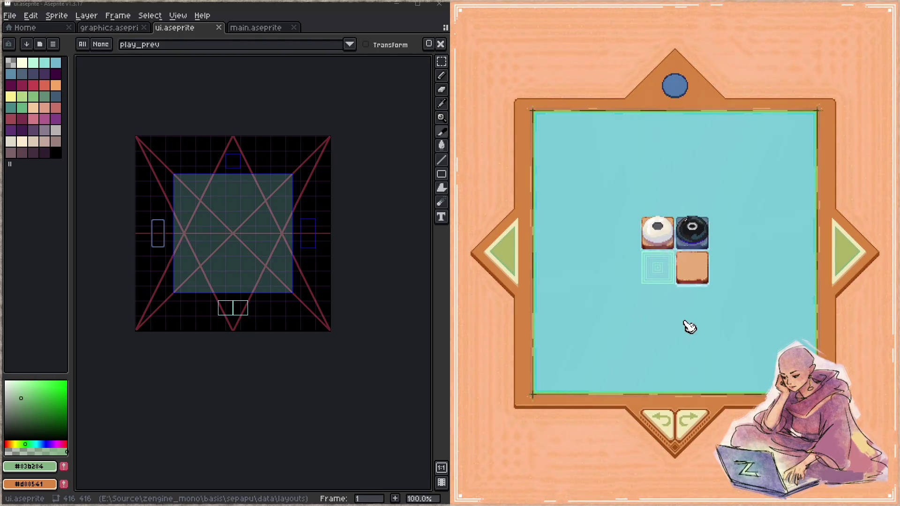
# - Undo and redo the move three times, then choose a new one-tile level from the menu
pyautogui.click(675, 422)
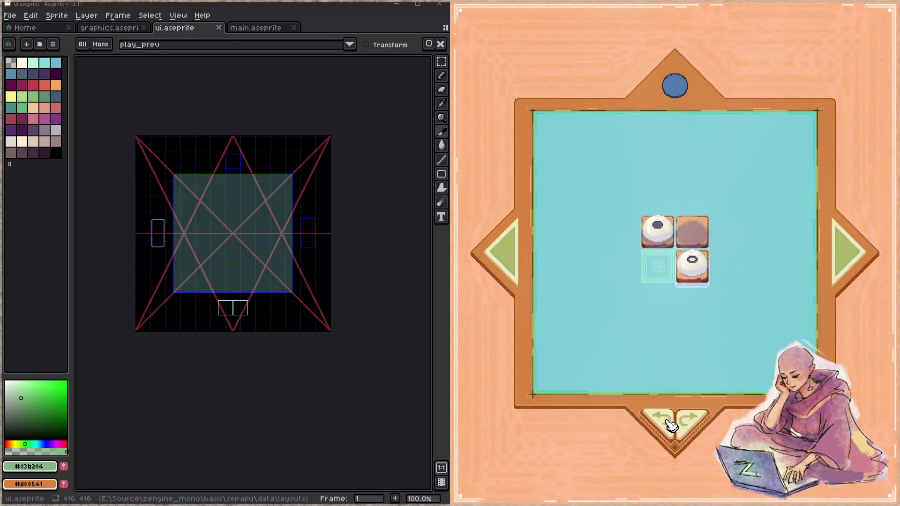
pyautogui.click(681, 418)
pyautogui.click(674, 423)
pyautogui.click(681, 420)
pyautogui.click(676, 423)
pyautogui.click(681, 423)
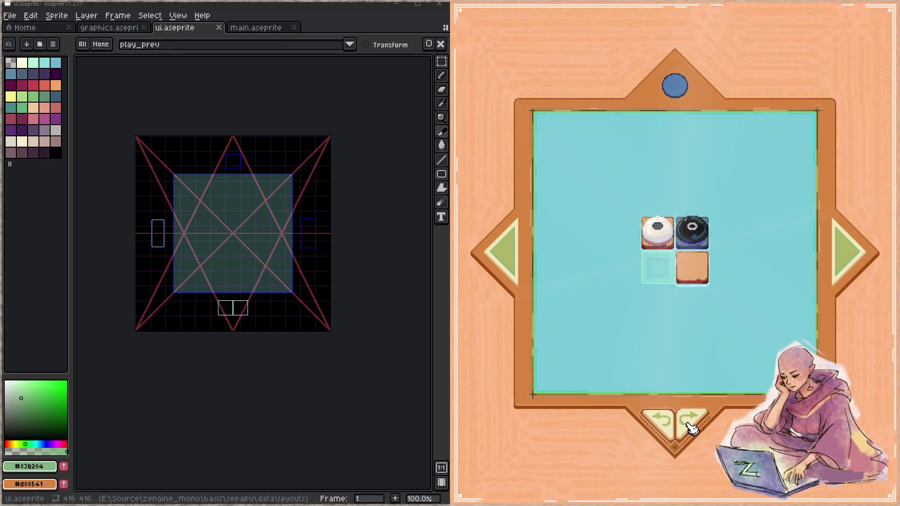
pyautogui.click(675, 87)
pyautogui.click(684, 331)
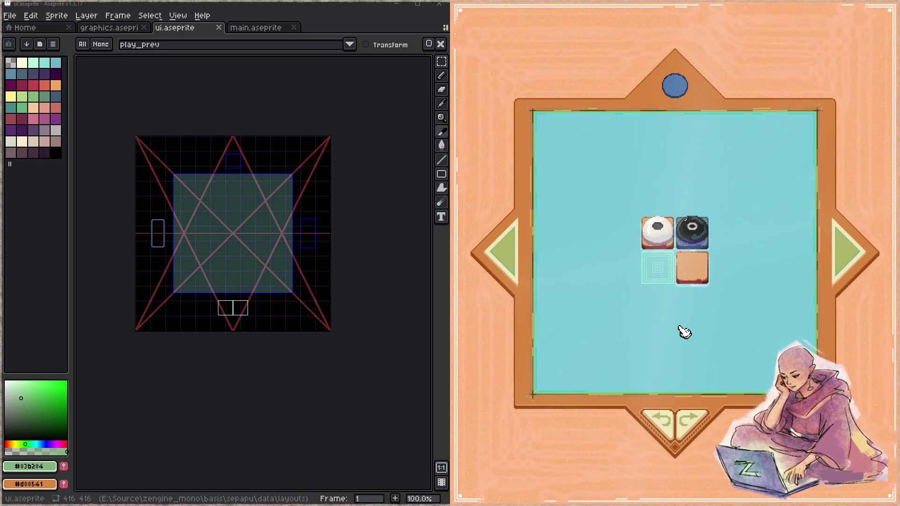
# - Open the graphics.aseprite sheet and pan to the green diamond buttons
pyautogui.click(99, 30)
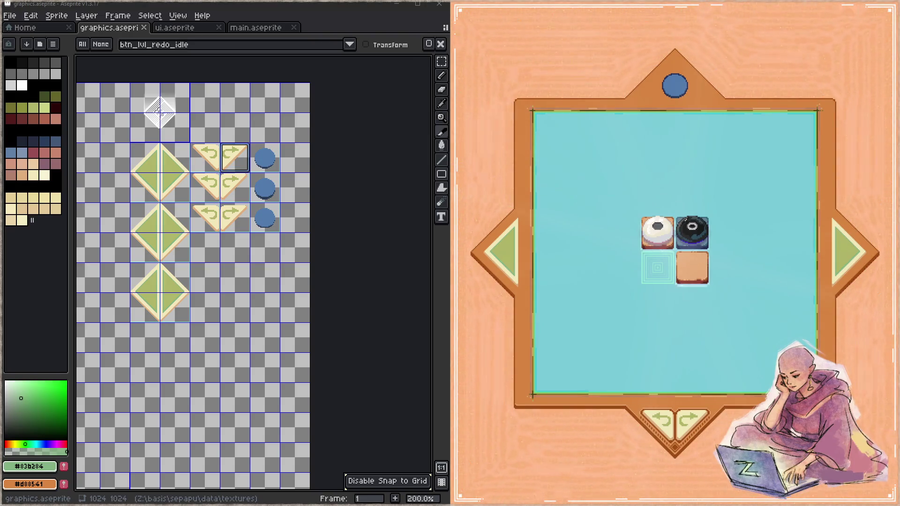
pyautogui.moveTo(229, 261)
pyautogui.mouseDown()
pyautogui.moveTo(276, 287)
pyautogui.moveTo(297, 327)
pyautogui.mouseUp()
# - Zoom in on the top diamond and paint its right green triangle cream with an enlarged pencil
pyautogui.press('z')
pyautogui.moveTo(239, 227); pyautogui.dragTo(267, 222)
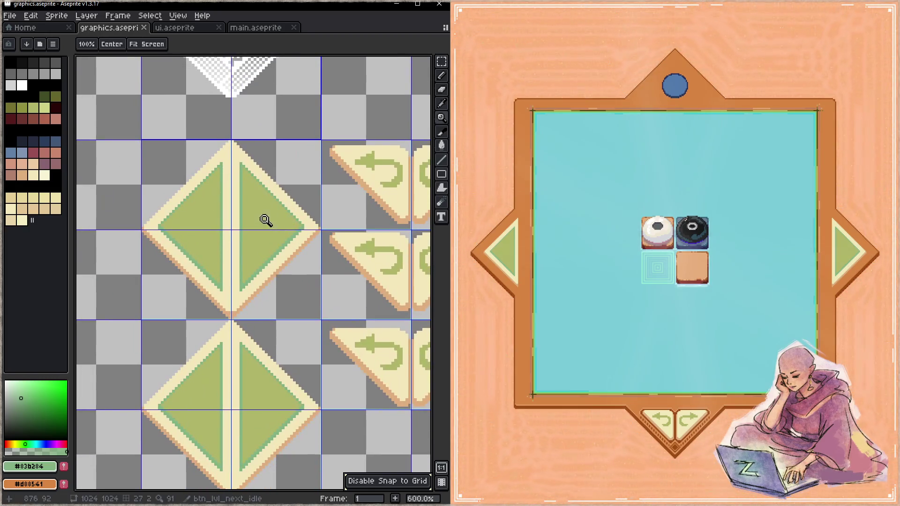
pyautogui.press('b')
pyautogui.keyDown('alt'); pyautogui.click(238, 163); pyautogui.keyUp('alt')
pyautogui.moveTo(238, 164); pyautogui.dragTo(270, 206)
pyautogui.press('+')
pyautogui.press('+')
pyautogui.press('+')
pyautogui.moveTo(240, 165)
pyautogui.mouseDown()
pyautogui.moveTo(285, 222)
pyautogui.moveTo(277, 211)
pyautogui.moveTo(271, 243)
pyautogui.moveTo(245, 275)
pyautogui.moveTo(251, 225)
pyautogui.mouseUp()
pyautogui.keyDown('alt'); pyautogui.click(211, 216); pyautogui.keyUp('alt')
# - Draw a thin 1px green arrow shaft across the cream half
pyautogui.press('-')
pyautogui.press('-')
pyautogui.press('-')
pyautogui.press('-')
pyautogui.press('-')
pyautogui.click(261, 228)
pyautogui.moveTo(275, 229)
pyautogui.mouseDown()
pyautogui.moveTo(293, 230)
pyautogui.moveTo(255, 231)
pyautogui.moveTo(286, 222)
pyautogui.moveTo(294, 231)
pyautogui.moveTo(281, 243)
pyautogui.moveTo(277, 234)
pyautogui.moveTo(302, 229)
pyautogui.moveTo(285, 239)
pyautogui.moveTo(300, 226)
pyautogui.mouseUp()
pyautogui.keyDown('alt'); pyautogui.click(303, 231); pyautogui.keyUp('alt')
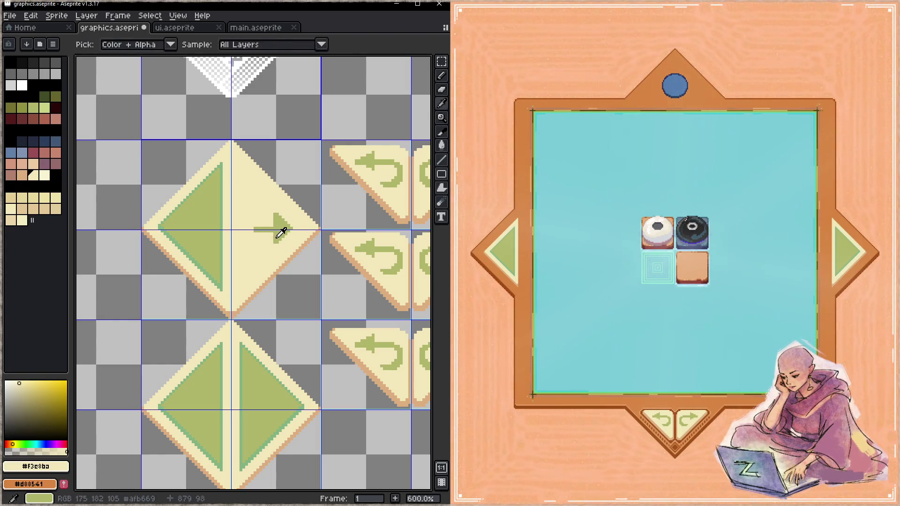
# - Lengthen the green arrow shaft leftward, save the sheet, and outline a larger triangular arrowhead
pyautogui.keyDown('alt'); pyautogui.click(275, 234); pyautogui.keyUp('alt')
pyautogui.moveTo(274, 234)
pyautogui.mouseDown()
pyautogui.moveTo(257, 233)
pyautogui.moveTo(257, 226)
pyautogui.mouseUp()
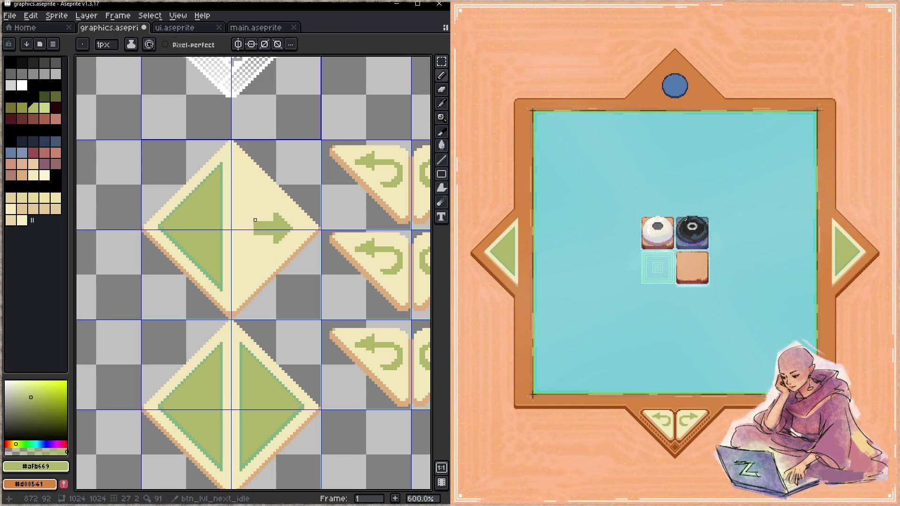
pyautogui.keyDown('alt'); pyautogui.click(255, 222); pyautogui.keyUp('alt')
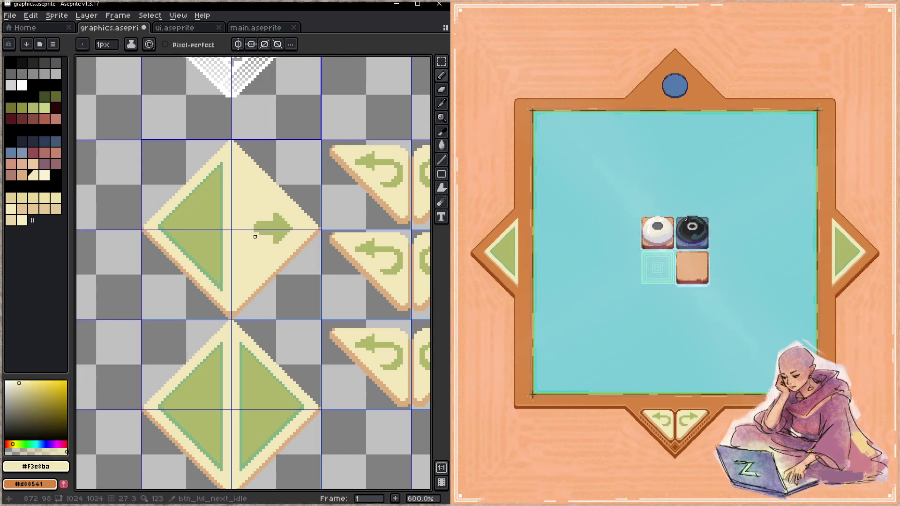
pyautogui.keyDown('alt'); pyautogui.click(258, 233); pyautogui.keyUp('alt')
pyautogui.hotkey('ctrl', 's')
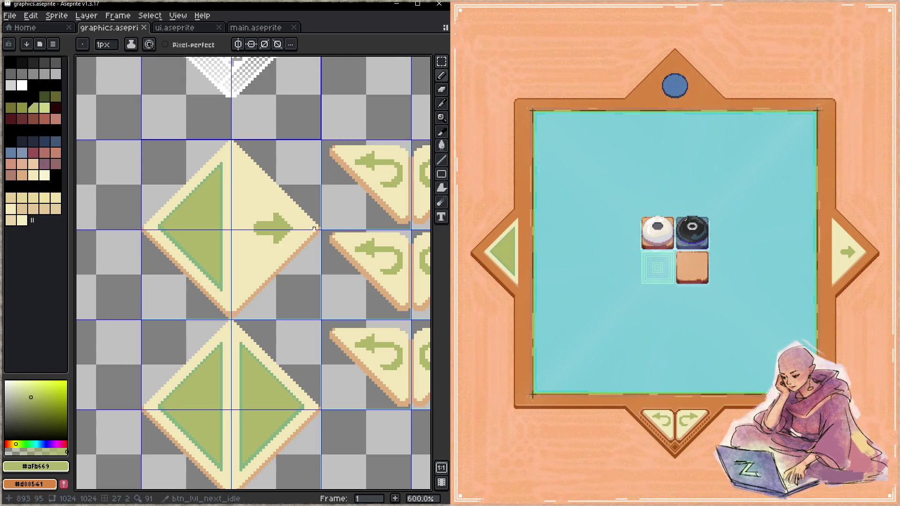
pyautogui.moveTo(302, 228)
pyautogui.mouseDown()
pyautogui.moveTo(266, 188)
pyautogui.moveTo(263, 265)
pyautogui.moveTo(302, 230)
pyautogui.moveTo(260, 267)
pyautogui.mouseUp()
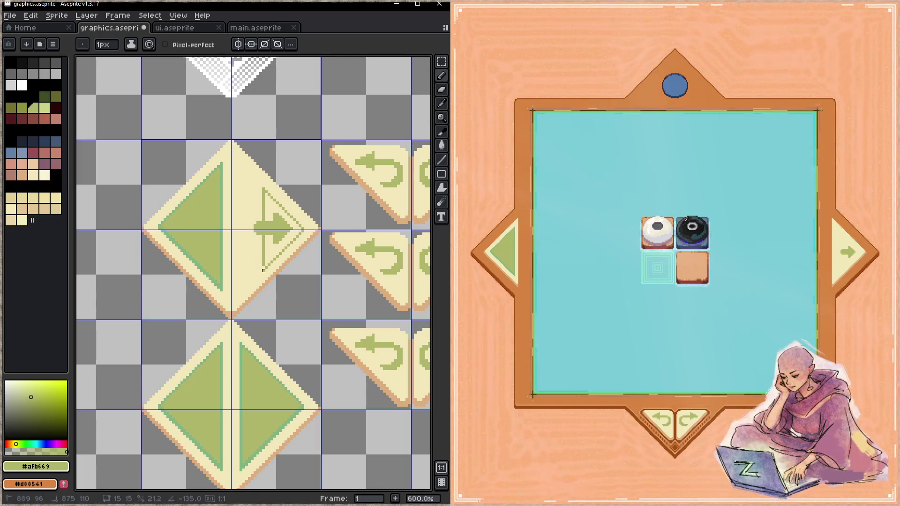
# - Fill the next button's arrowhead green, thicken it with an enlarged round brush, and save
pyautogui.press('g')
pyautogui.click(280, 242)
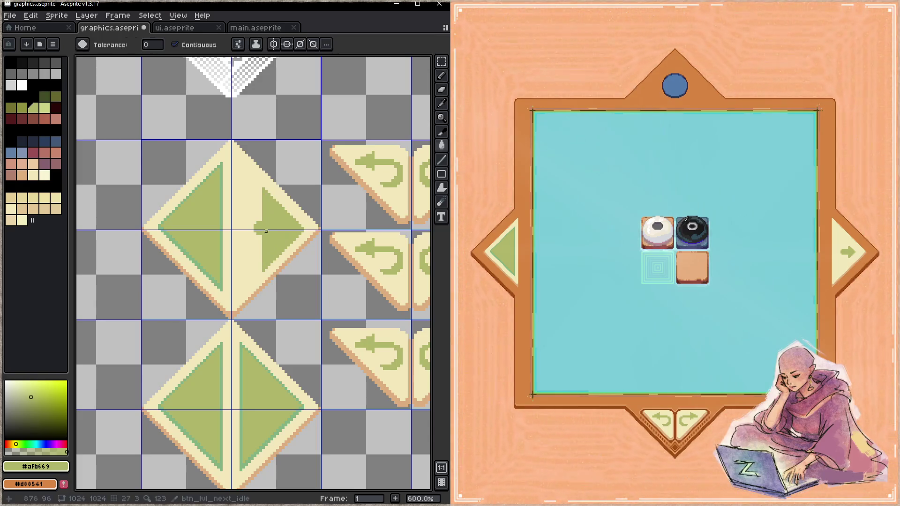
pyautogui.press('b')
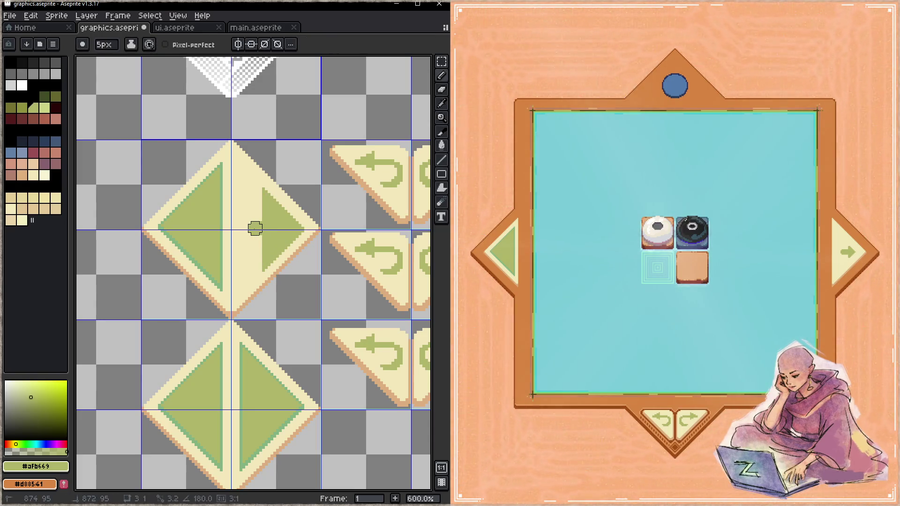
pyautogui.press('+')
pyautogui.press('+')
pyautogui.press('+')
pyautogui.press('+')
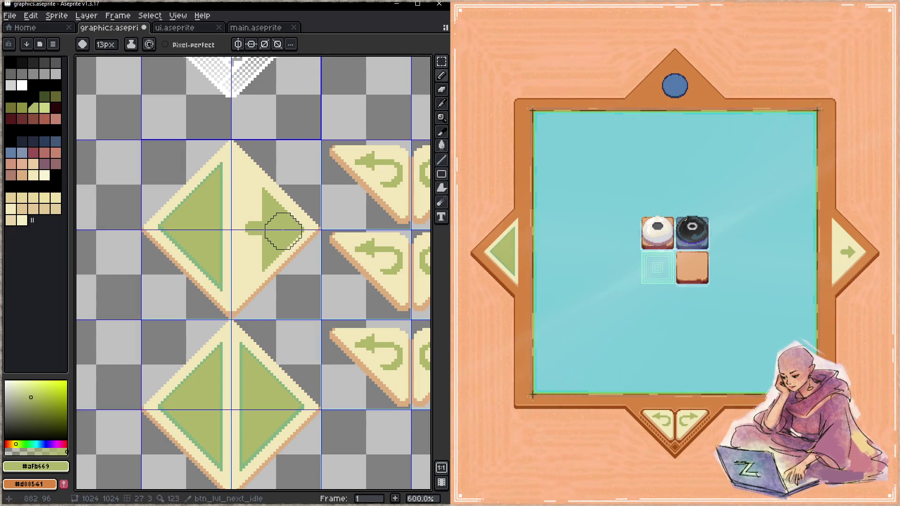
pyautogui.press('+')
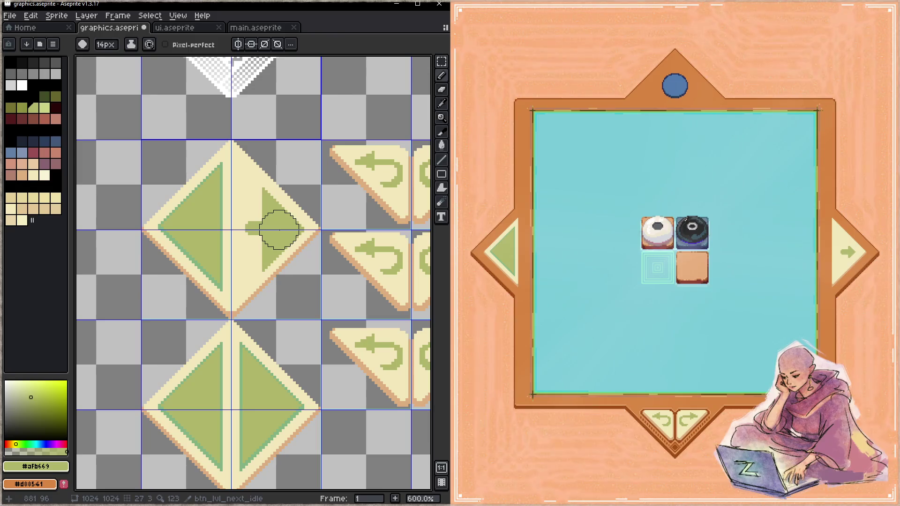
pyautogui.moveTo(279, 230); pyautogui.dragTo(254, 230)
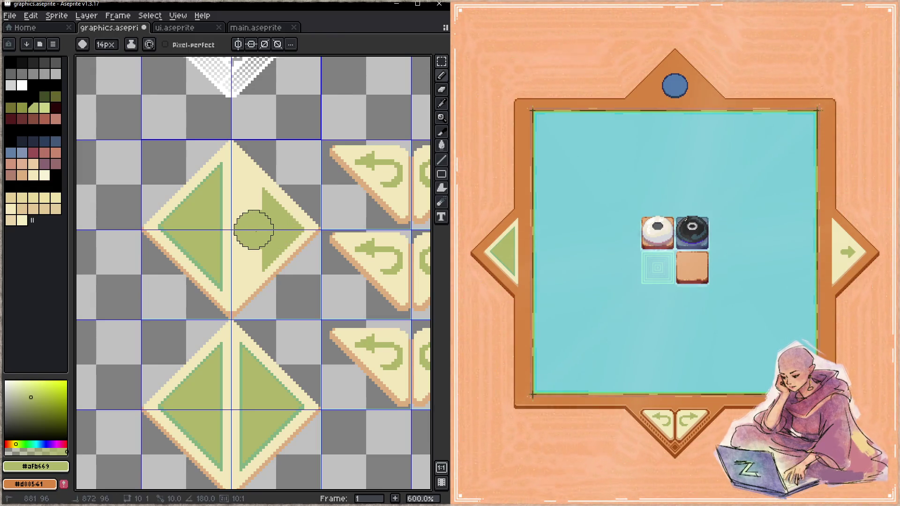
pyautogui.hotkey('ctrl', 's')
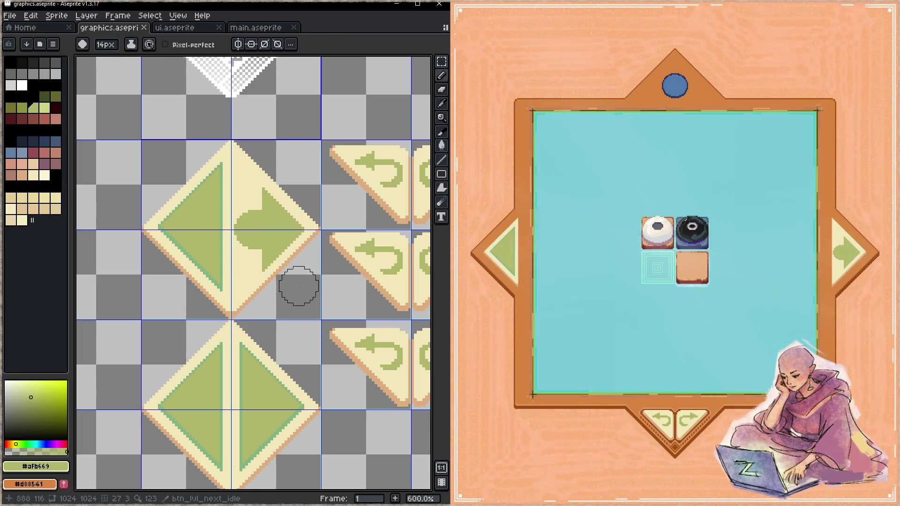
# - Carve a diagonal notch into the arrow's back with 1px cream lines and save
pyautogui.press('-')
pyautogui.keyDown('alt'); pyautogui.click(257, 200); pyautogui.keyUp('alt')
pyautogui.moveTo(258, 205); pyautogui.dragTo(253, 206)
pyautogui.press('-')
pyautogui.press('-')
pyautogui.press('-')
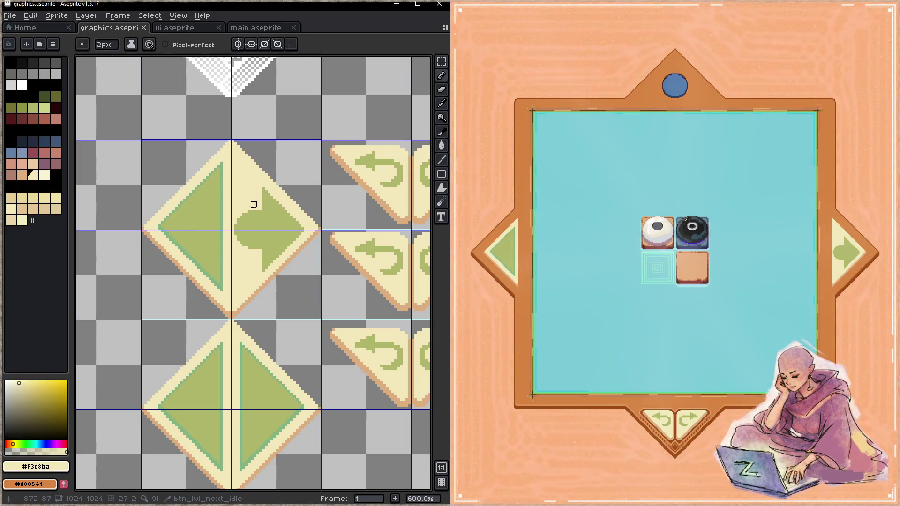
pyautogui.click(237, 220)
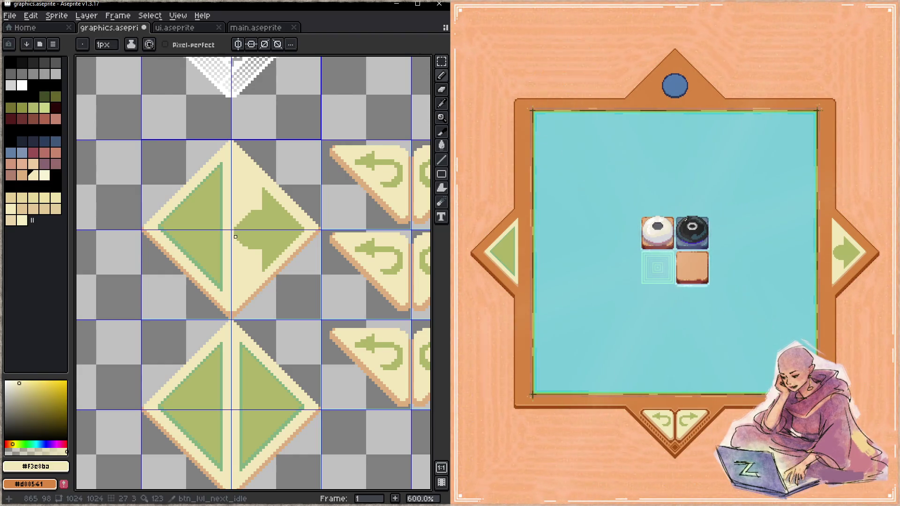
pyautogui.click(249, 251)
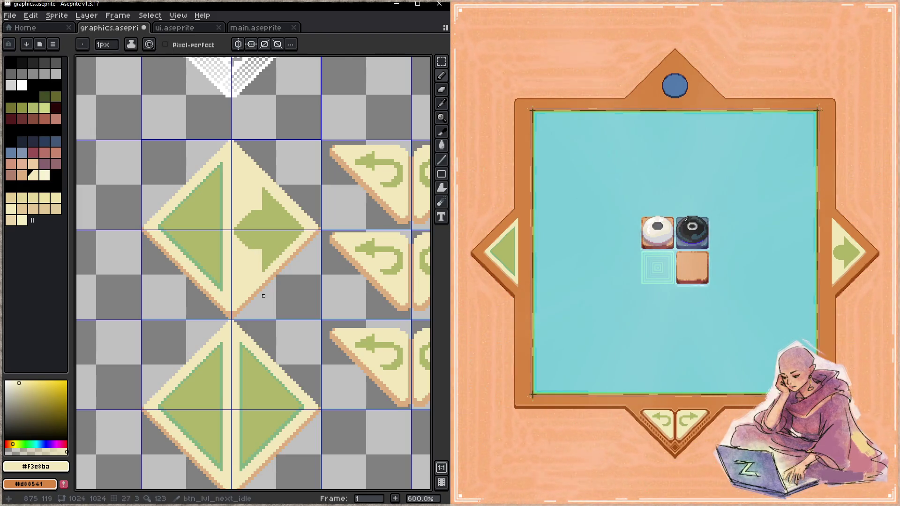
pyautogui.moveTo(261, 248); pyautogui.dragTo(238, 225)
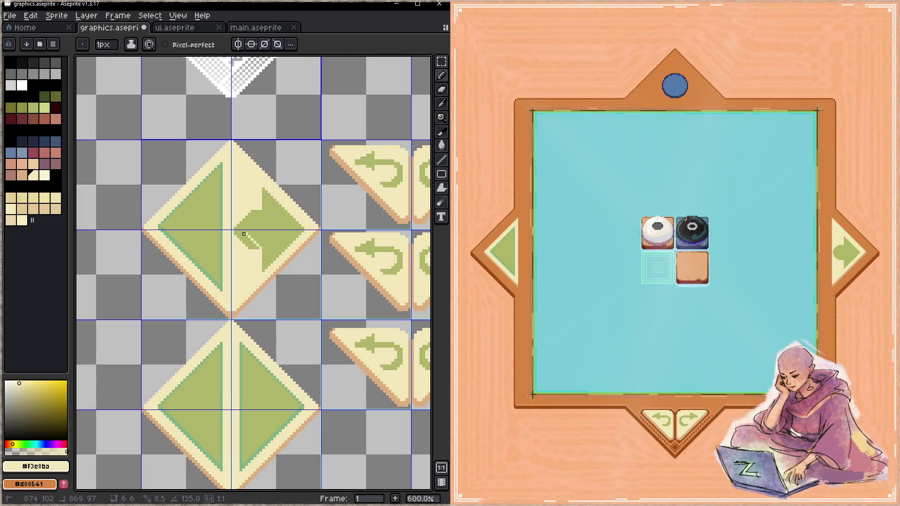
pyautogui.keyDown('shift'); pyautogui.click(263, 210); pyautogui.keyUp('shift')
pyautogui.moveTo(241, 228); pyautogui.dragTo(258, 209)
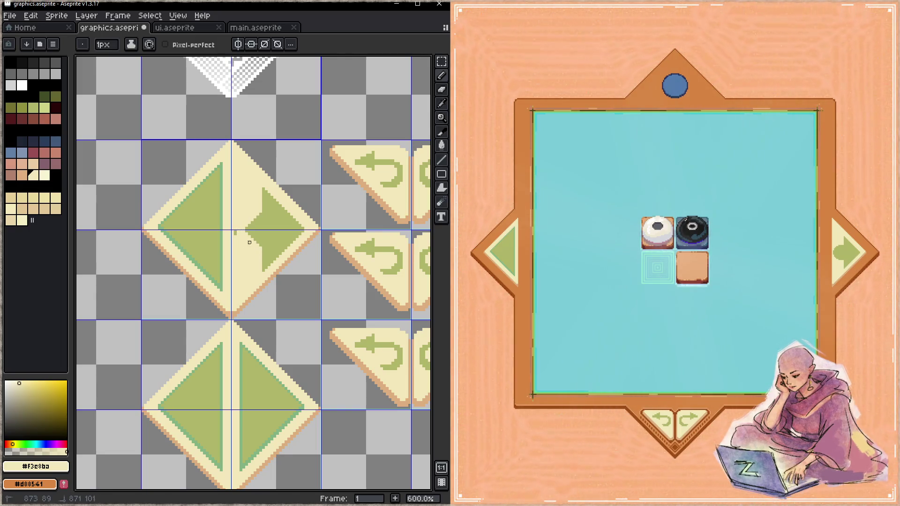
pyautogui.hotkey('ctrl', 's')
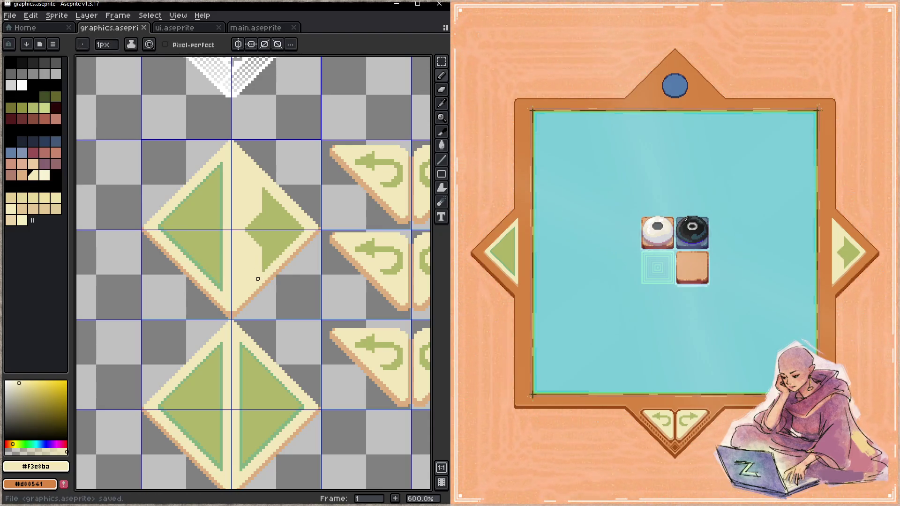
# - Refine the notch edge with cream pixels and save the sheet
pyautogui.click(257, 223)
pyautogui.moveTo(261, 216)
pyautogui.mouseDown()
pyautogui.moveTo(246, 229)
pyautogui.moveTo(261, 245)
pyautogui.mouseUp()
pyautogui.hotkey('ctrl', 's')
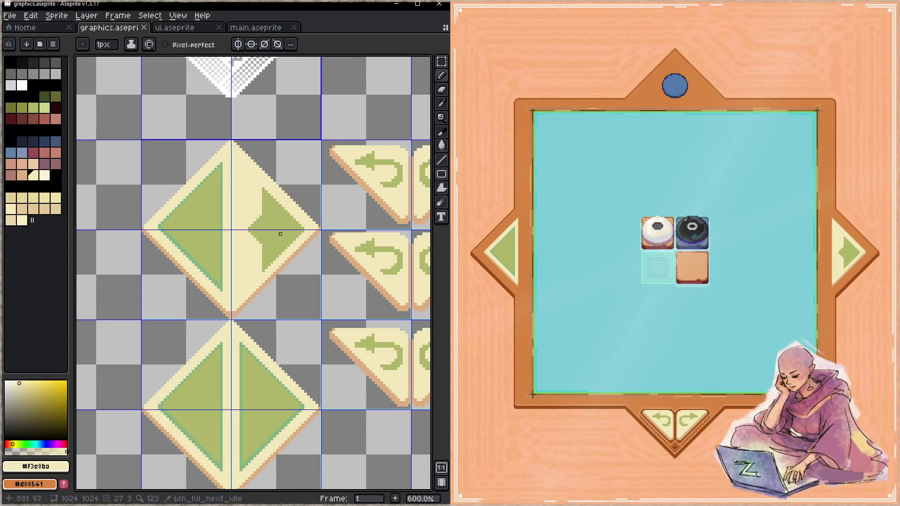
pyautogui.press('w')
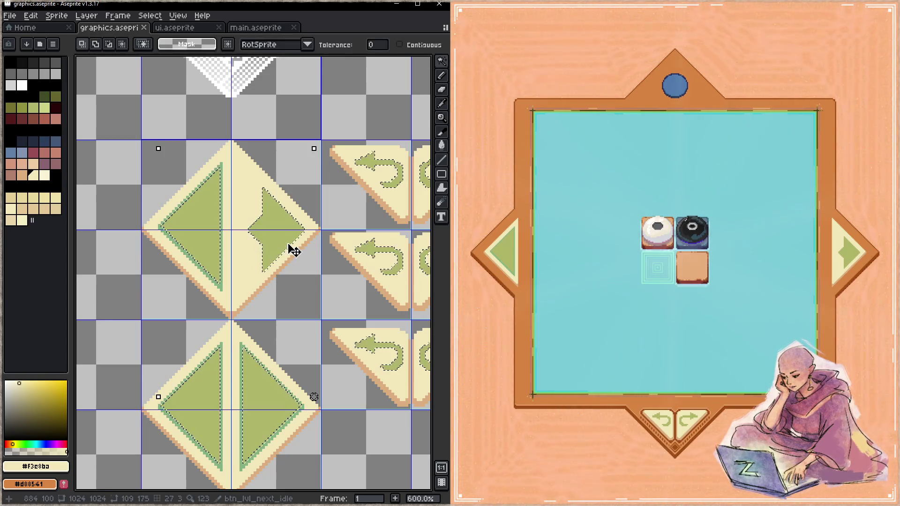
# - Select the contiguous green arrowhead and nudge it up two pixels
pyautogui.click(399, 45)
pyautogui.click(269, 240)
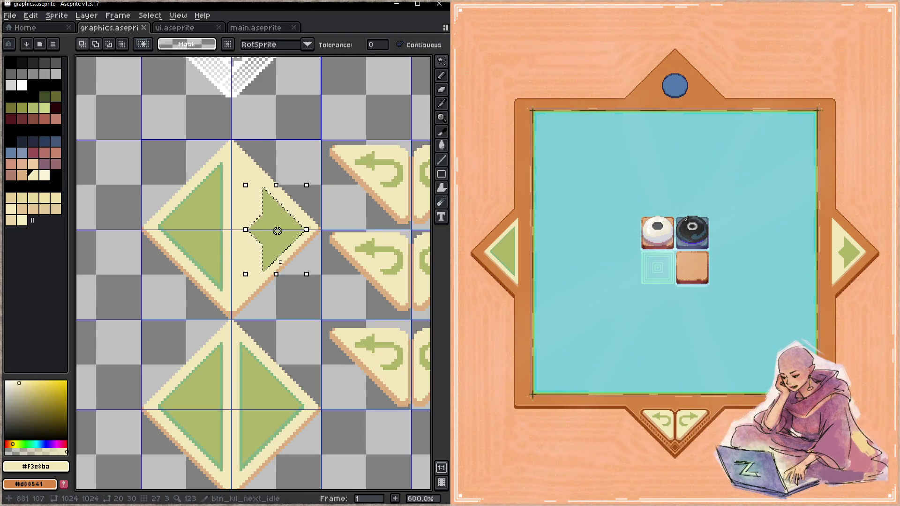
pyautogui.click(277, 227)
pyautogui.hotkey('ctrl', 's')
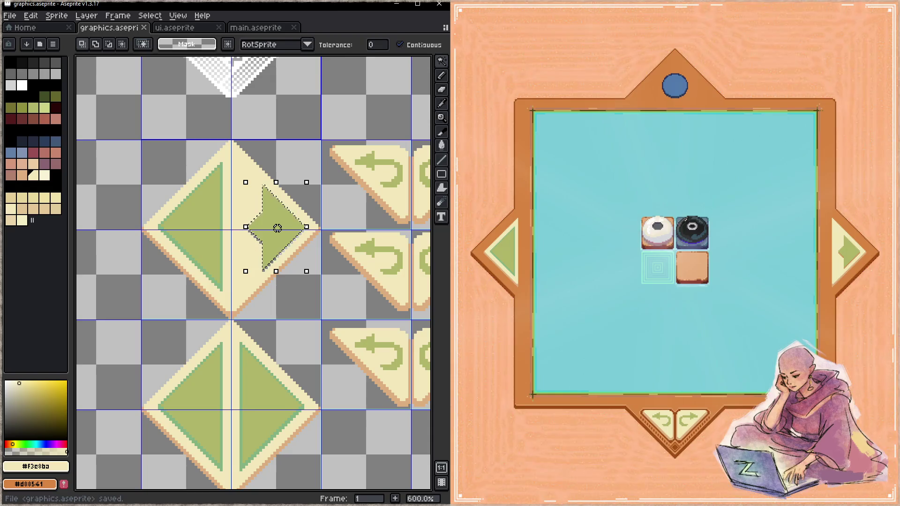
pyautogui.press('Up')
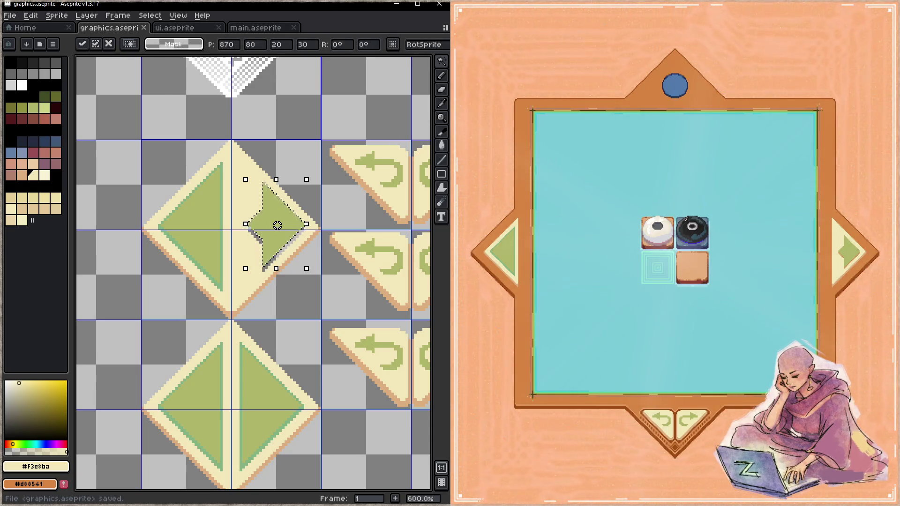
pyautogui.hotkey('ctrl', 's')
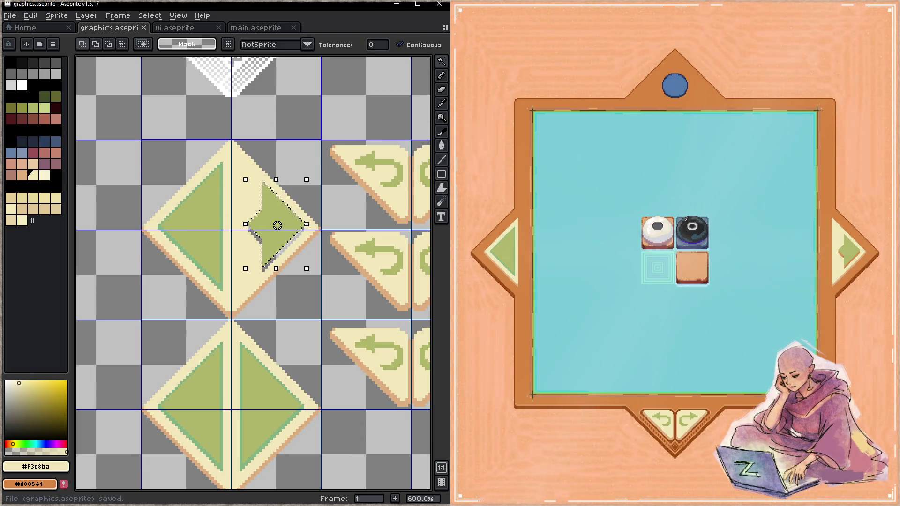
pyautogui.hotkey('ctrl', 'd')
pyautogui.press('b')
# - Fill the arrow's lower half with a darker green swatch and save
pyautogui.press('i')
pyautogui.click(291, 231)
pyautogui.press('b')
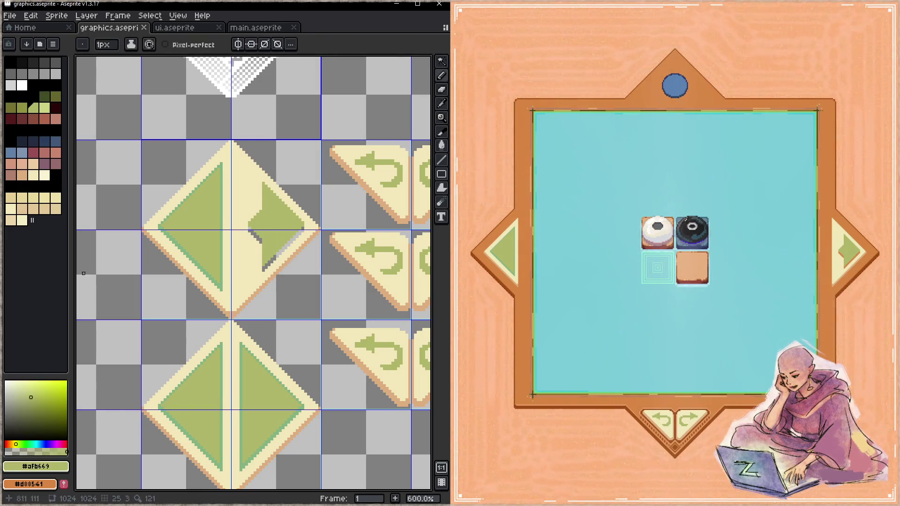
pyautogui.click(22, 108)
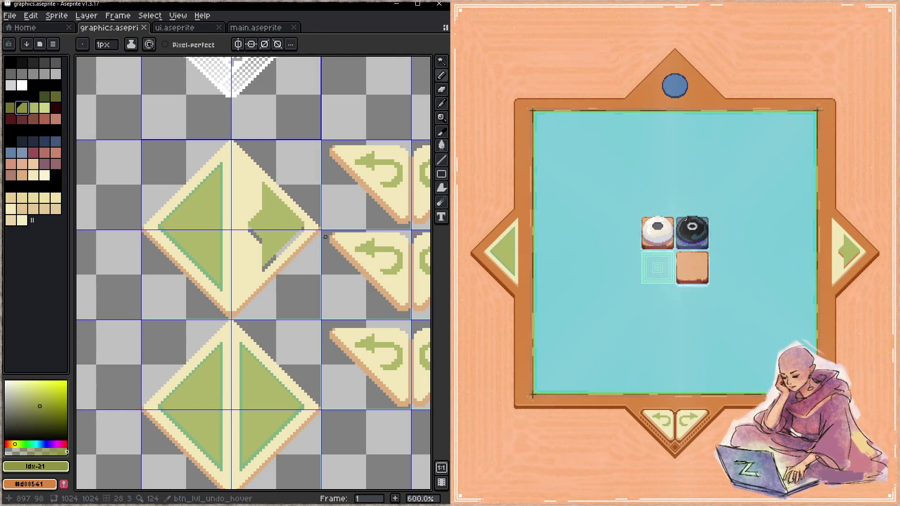
pyautogui.press('g')
pyautogui.click(296, 236)
pyautogui.hotkey('ctrl', 's')
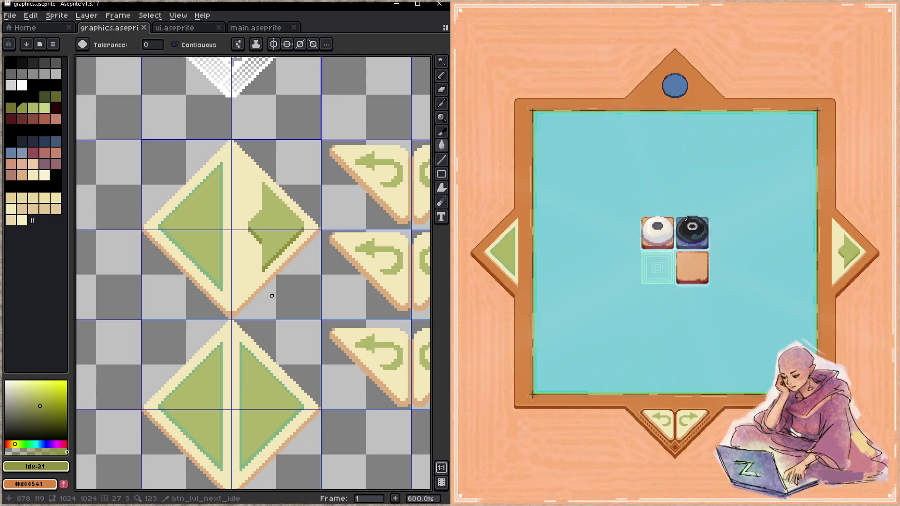
# - Try a tan fill on the diamond's cream face, then undo it
pyautogui.keyDown('alt'); pyautogui.click(241, 305); pyautogui.keyUp('alt')
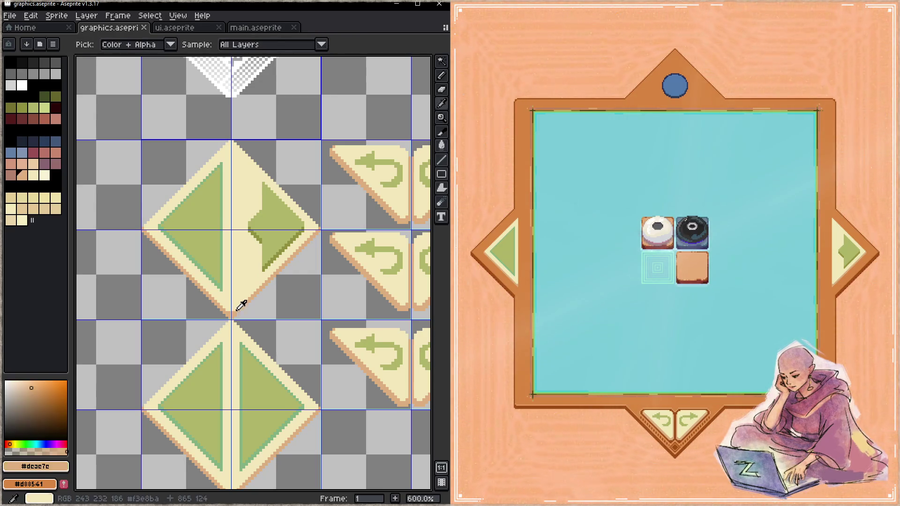
pyautogui.click(238, 310)
pyautogui.press('b')
pyautogui.hotkey('ctrl', 'z')
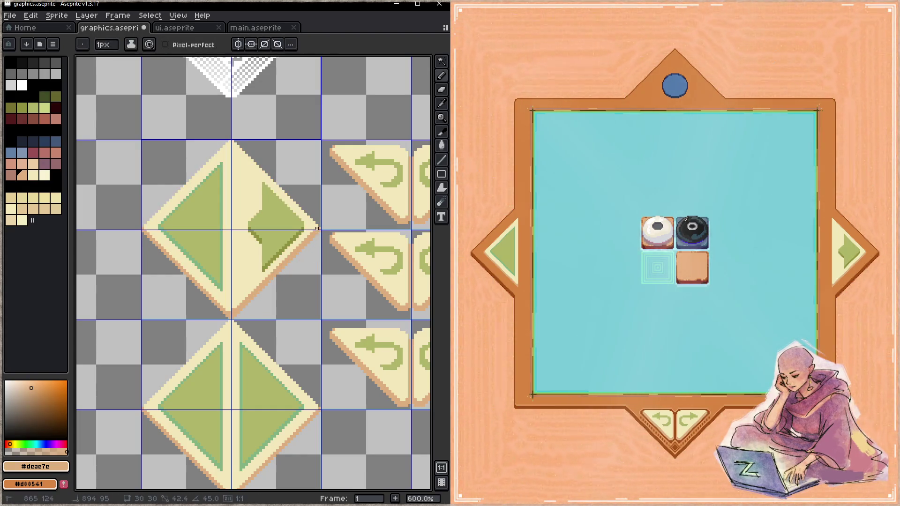
pyautogui.hotkey('ctrl', 's')
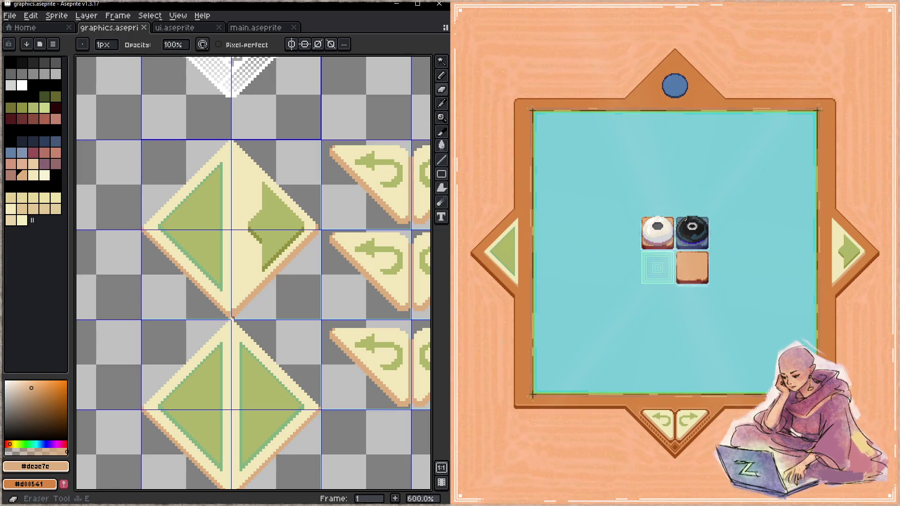
pyautogui.press('z')
pyautogui.hotkey('ctrl', 's')
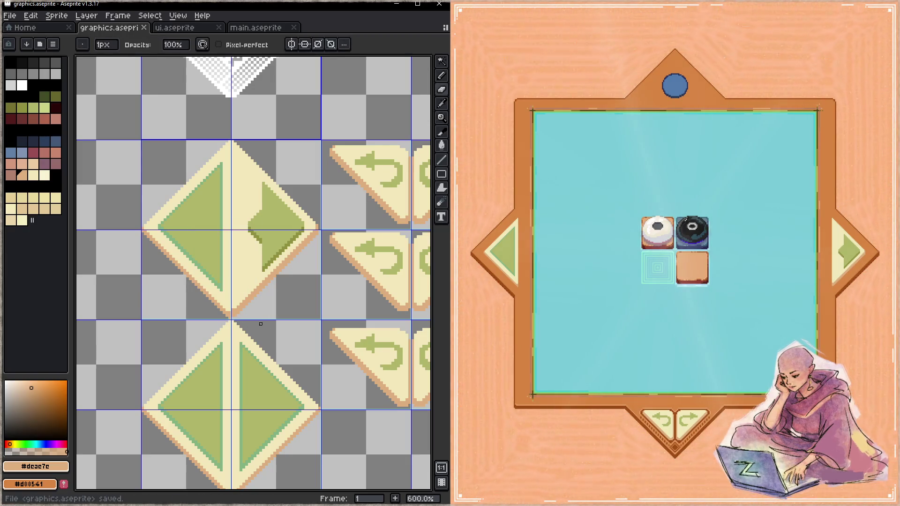
# - Touch up pixels at the diamond's top and bottom tips, saving along the way
pyautogui.click(236, 313)
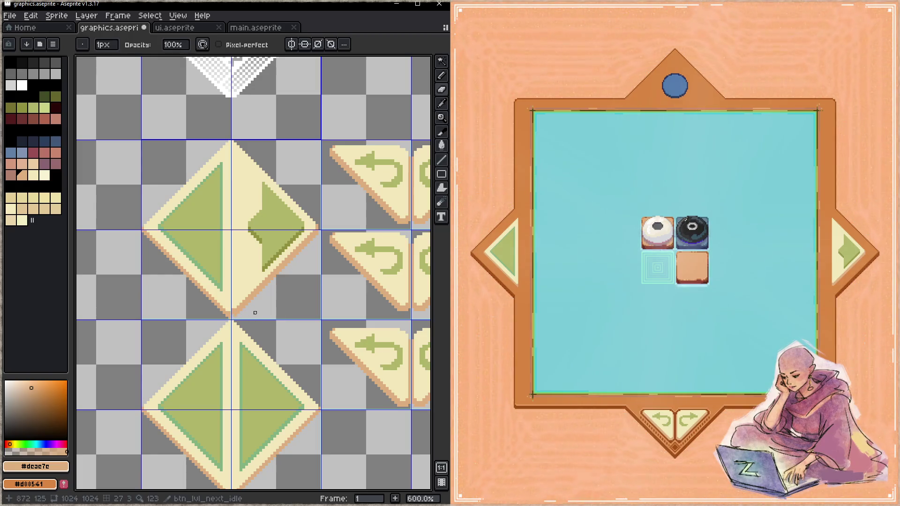
pyautogui.press('e')
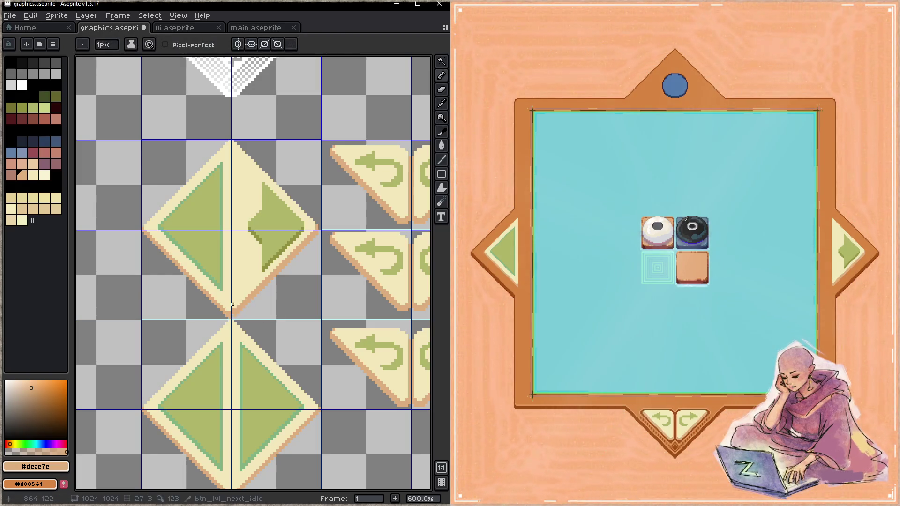
pyautogui.hotkey('ctrl', 's')
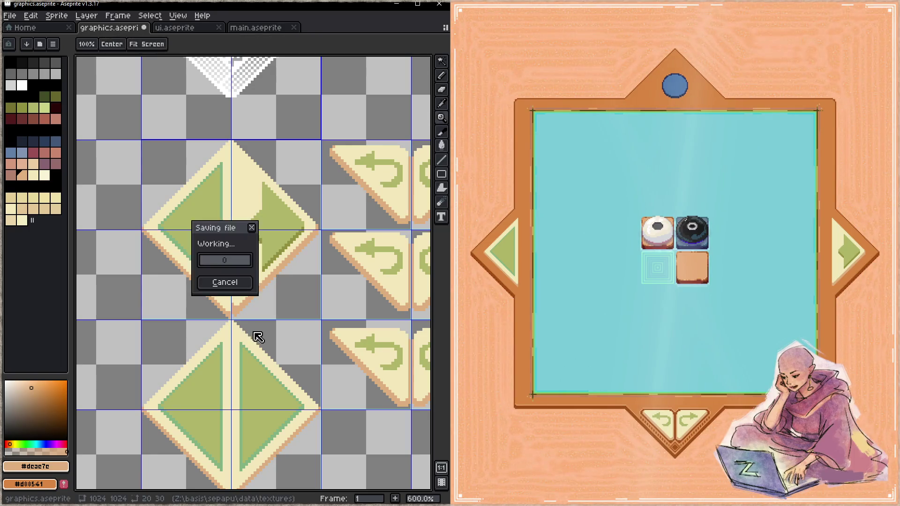
pyautogui.press('b')
pyautogui.click(233, 313)
pyautogui.hotkey('ctrl', 's')
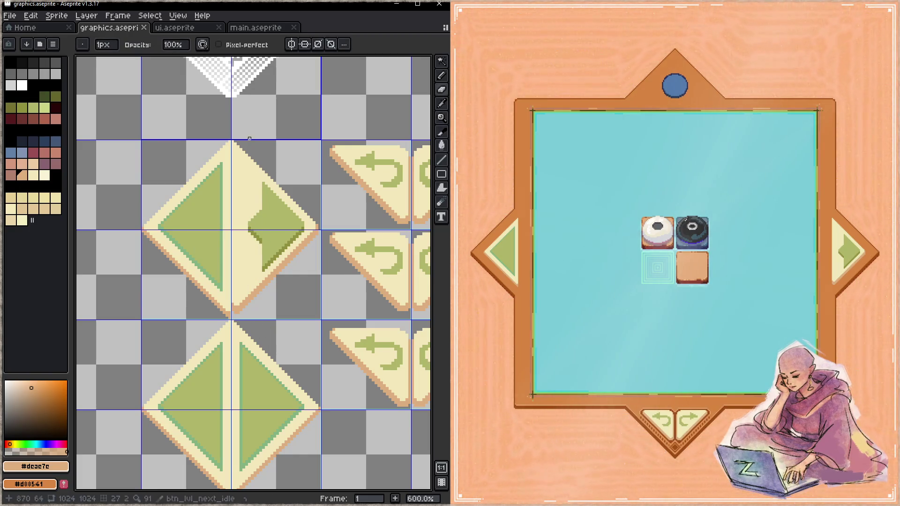
pyautogui.click(233, 141)
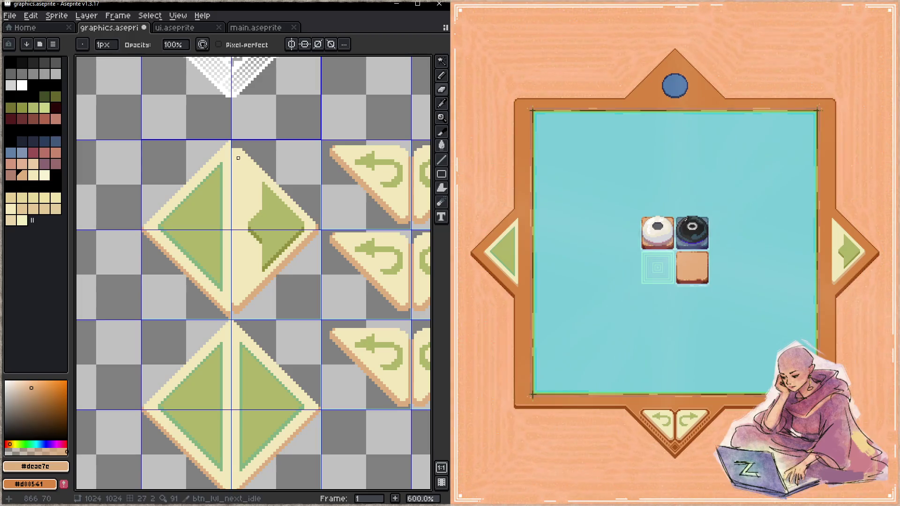
pyautogui.hotkey('ctrl', 's')
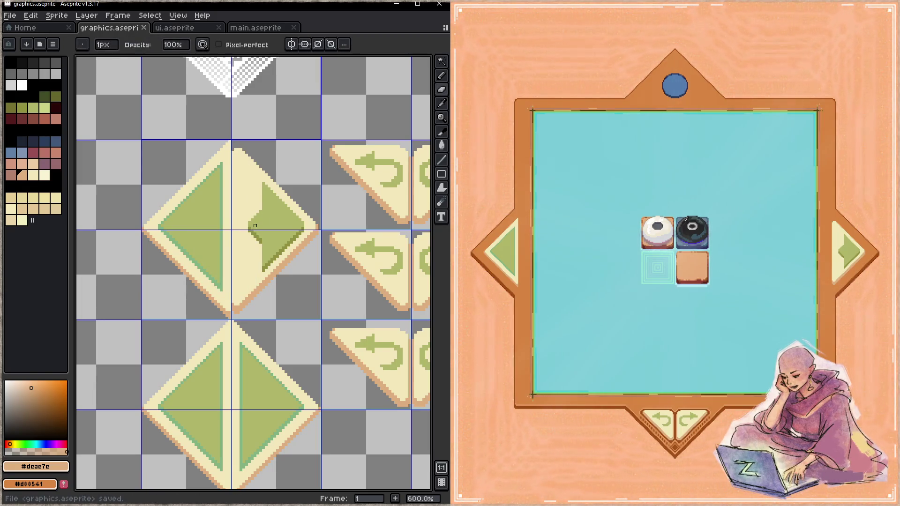
pyautogui.click(236, 307)
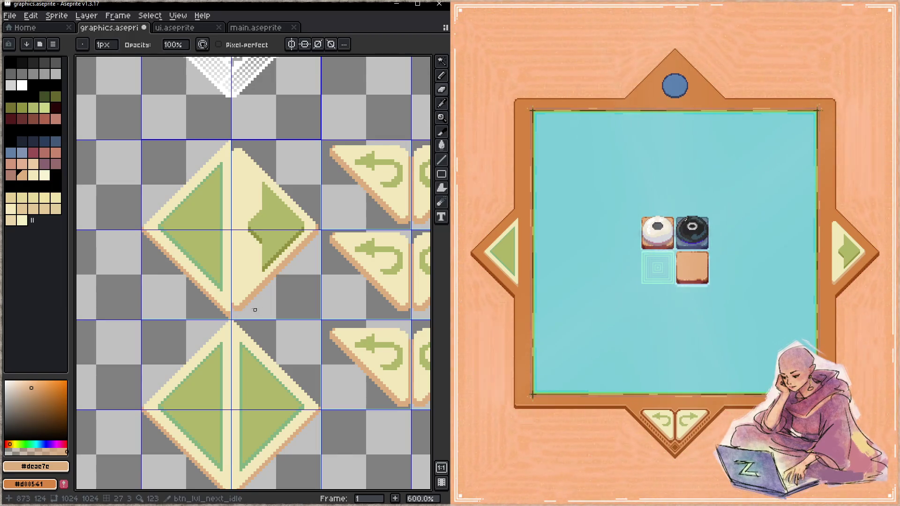
# - Erase stray pixels at the diamond's lower tip and save
pyautogui.press('e')
pyautogui.hotkey('ctrl', 's')
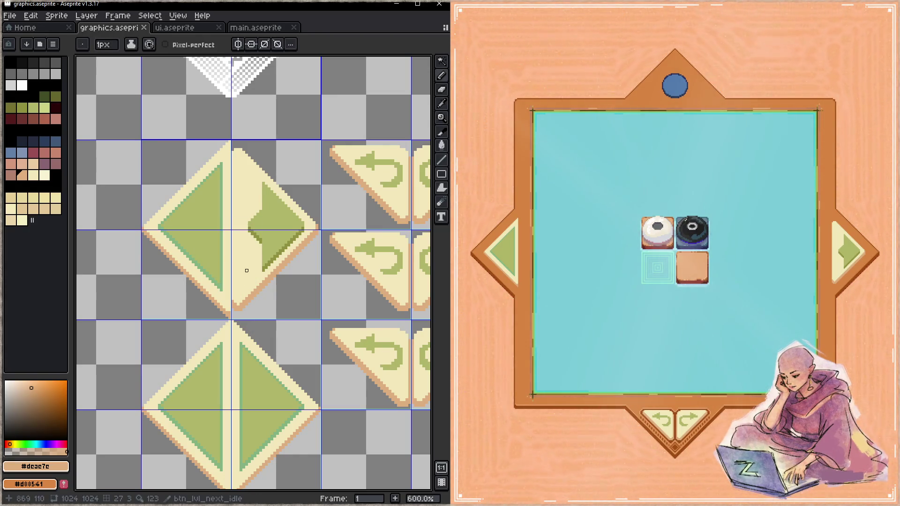
pyautogui.click(243, 302)
pyautogui.click(239, 305)
pyautogui.hotkey('ctrl', 's')
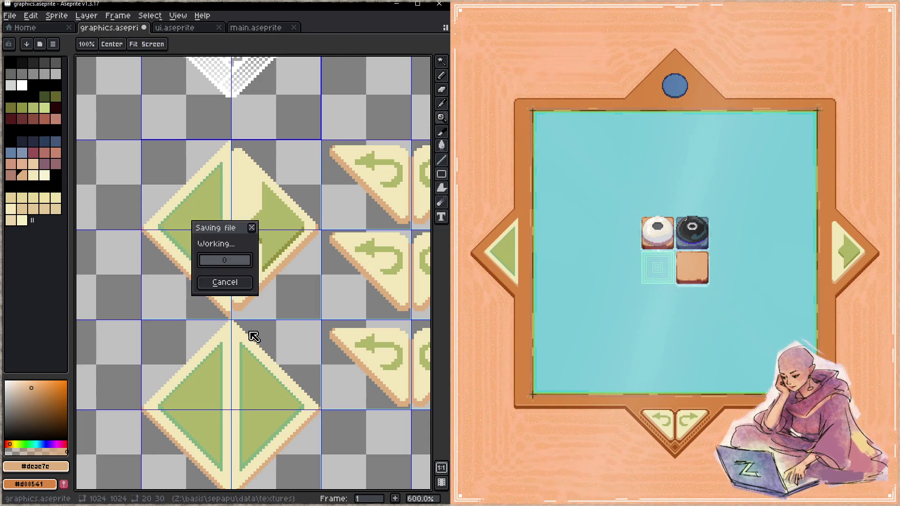
pyautogui.click(240, 304)
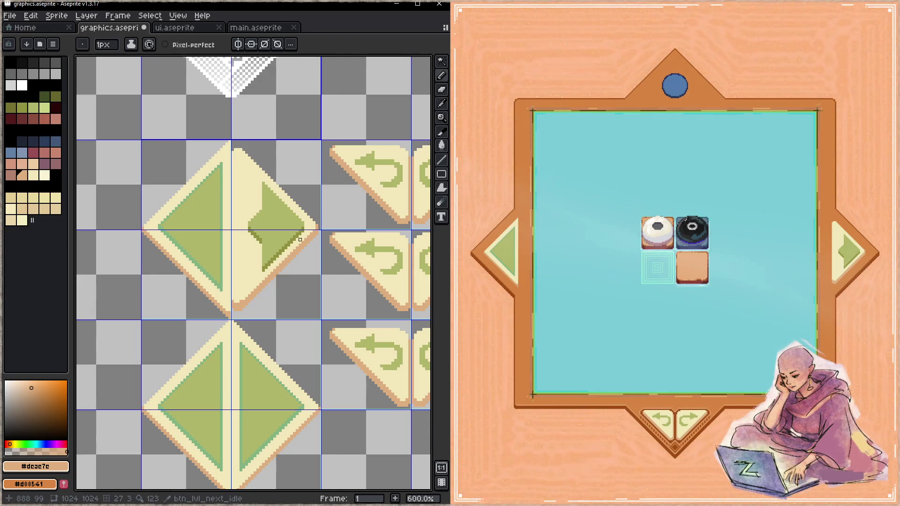
pyautogui.hotkey('ctrl', 's')
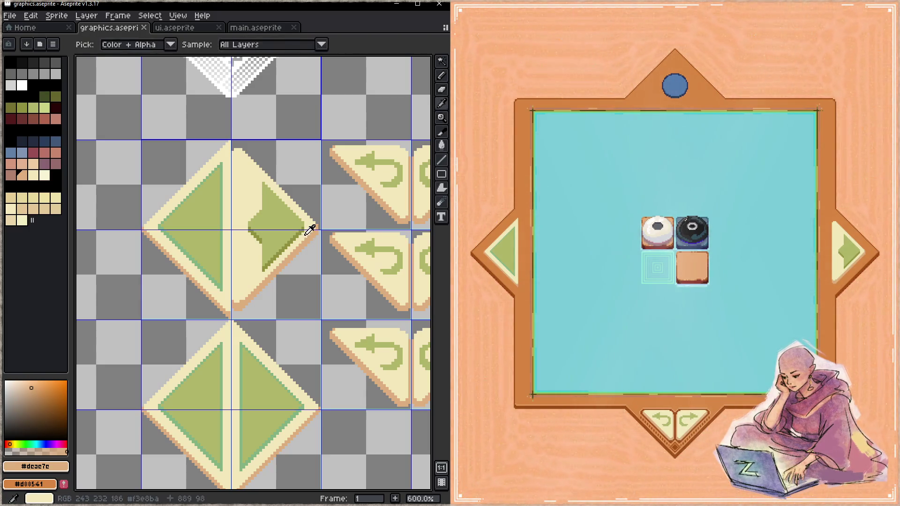
# - Draw a cream diagonal line over the arrow's tip and save
pyautogui.keyDown('alt'); pyautogui.click(311, 227); pyautogui.keyUp('alt')
pyautogui.moveTo(303, 231)
pyautogui.mouseDown()
pyautogui.moveTo(263, 271)
pyautogui.moveTo(250, 232)
pyautogui.mouseUp()
pyautogui.press('space')
pyautogui.hotkey('ctrl', 's')
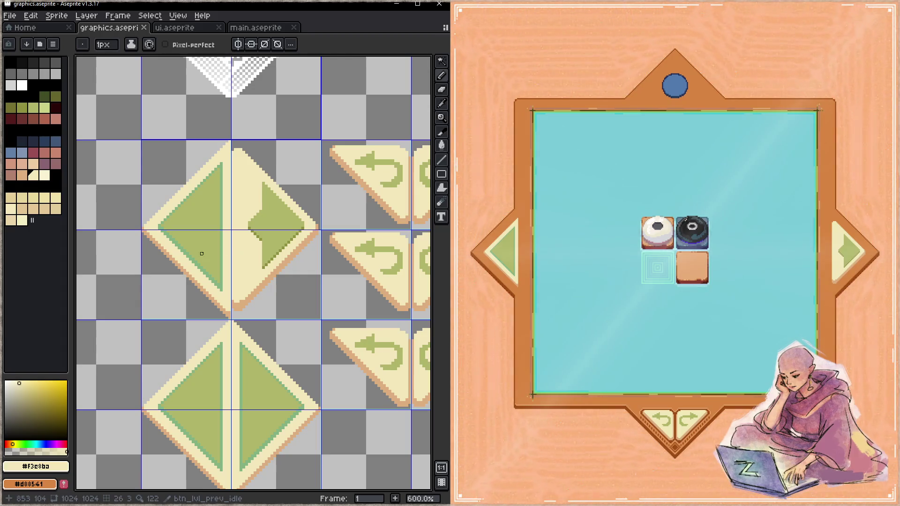
# - Marquee-select the right halves of the lower two diamonds
pyautogui.scroll(-2, 244, 251)
pyautogui.press('m')
pyautogui.moveTo(249, 268)
pyautogui.mouseDown()
pyautogui.moveTo(274, 347)
pyautogui.moveTo(284, 457)
pyautogui.mouseUp()
# - Replace the lower diamonds' right halves with copies of the upper diamond's shaded right half
pyautogui.press('Delete')
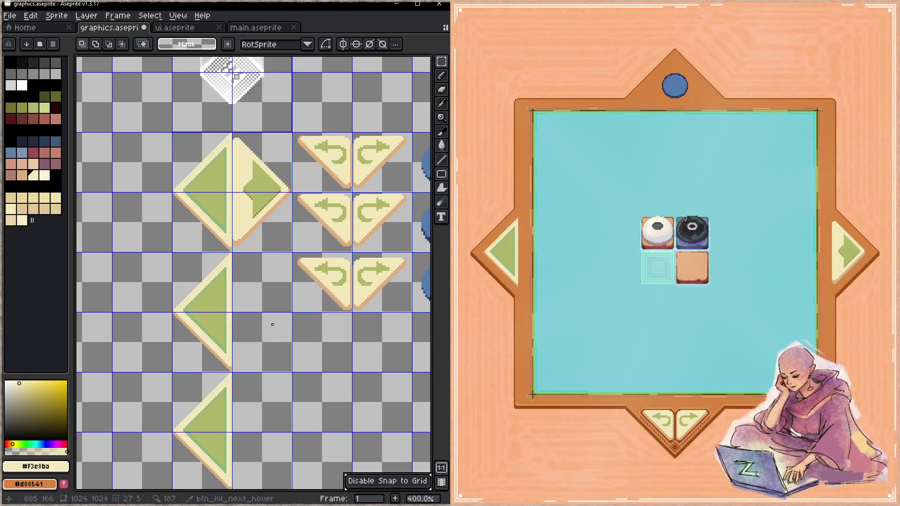
pyautogui.moveTo(236, 137)
pyautogui.mouseDown()
pyautogui.moveTo(281, 233)
pyautogui.moveTo(281, 326)
pyautogui.mouseUp()
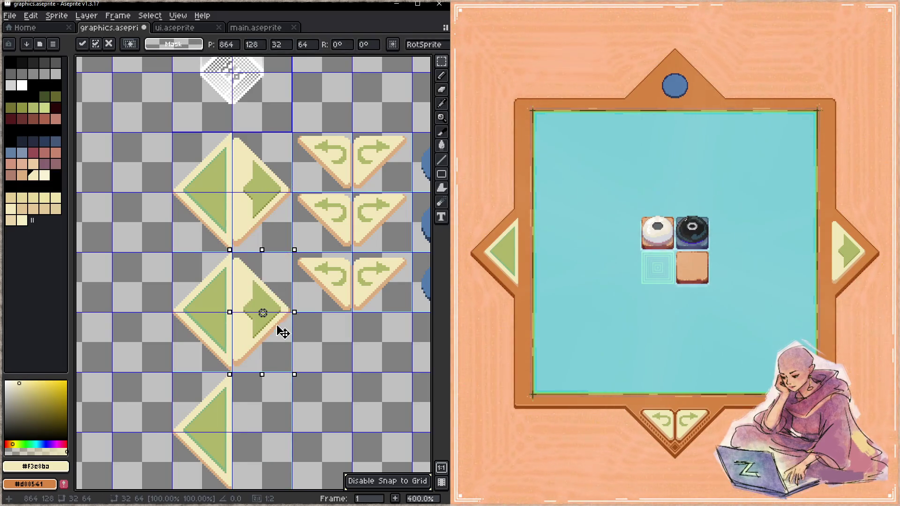
pyautogui.hotkey('ctrl', 'd')
pyautogui.moveTo(239, 255); pyautogui.dragTo(288, 369)
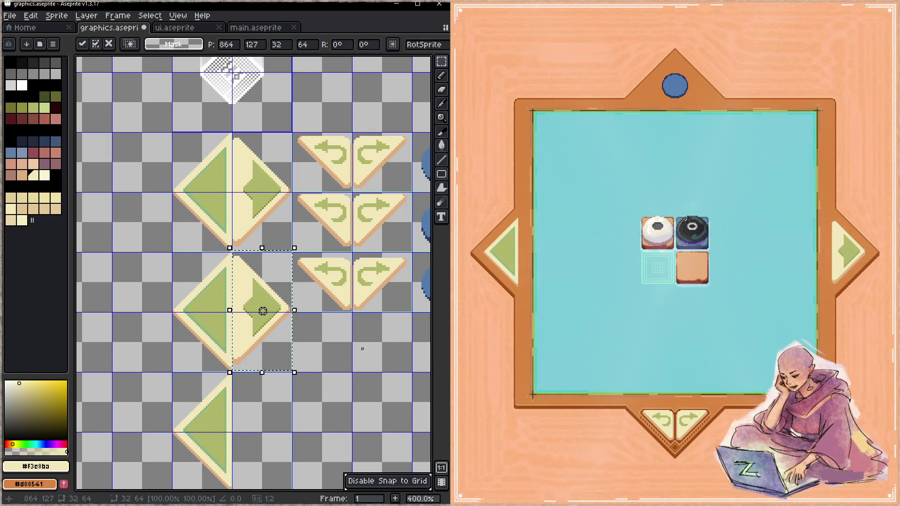
pyautogui.scroll(-3, 362, 349)
pyautogui.moveTo(287, 263); pyautogui.dragTo(295, 358)
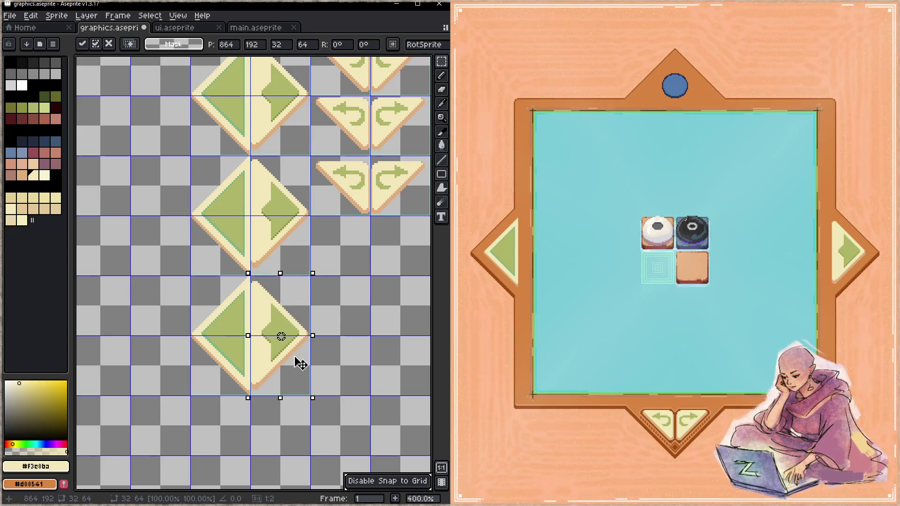
pyautogui.press('Down')
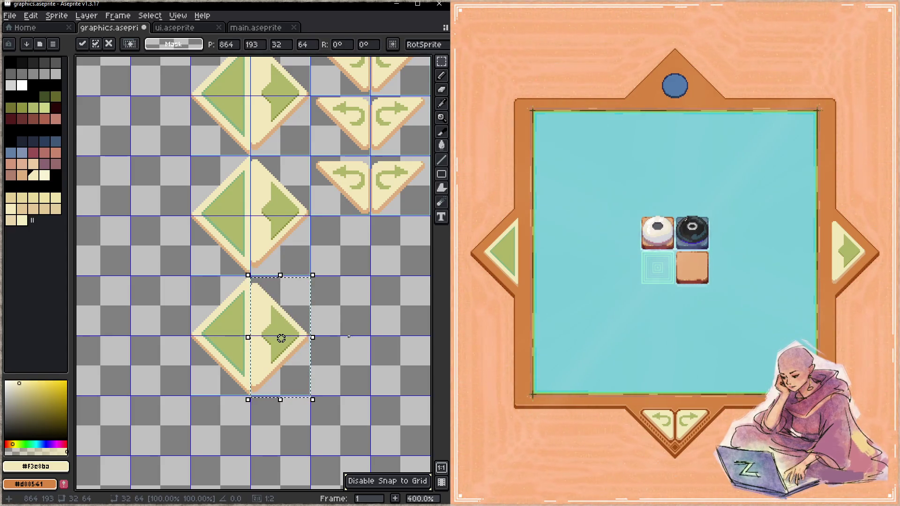
pyautogui.click(349, 336)
# - In the running game, advance a level, then go back to the previous one
pyautogui.click(861, 313)
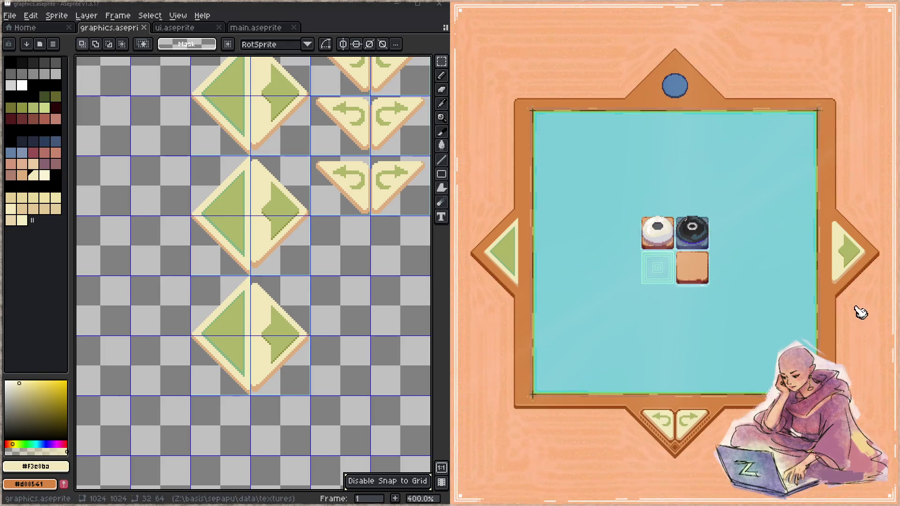
pyautogui.click(852, 281)
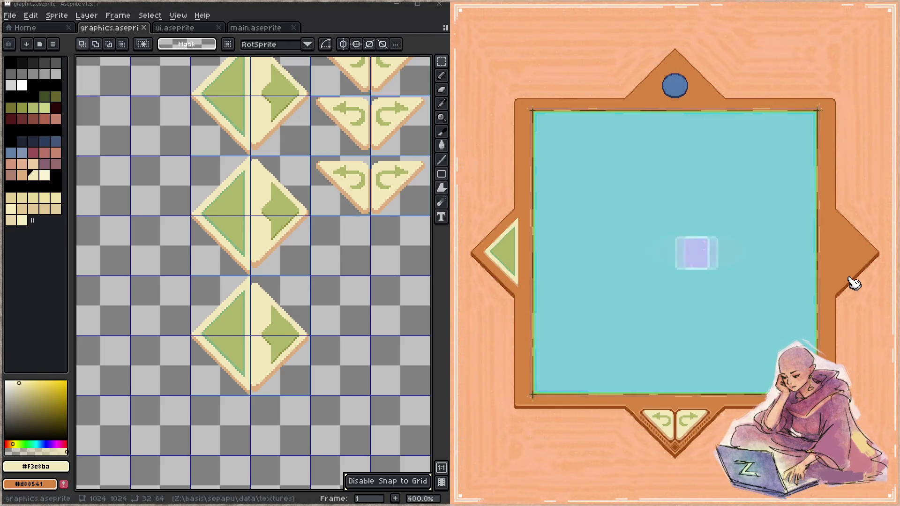
pyautogui.click(509, 266)
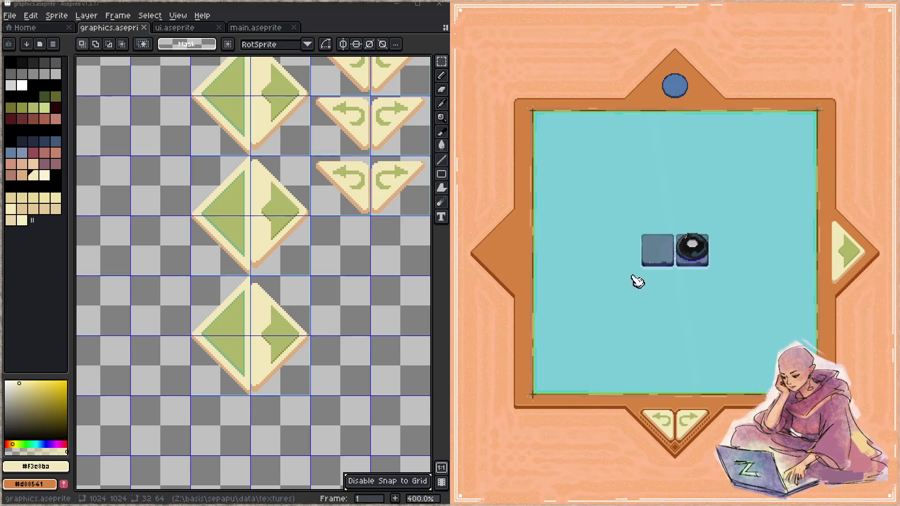
pyautogui.scroll(-1, 297, 242)
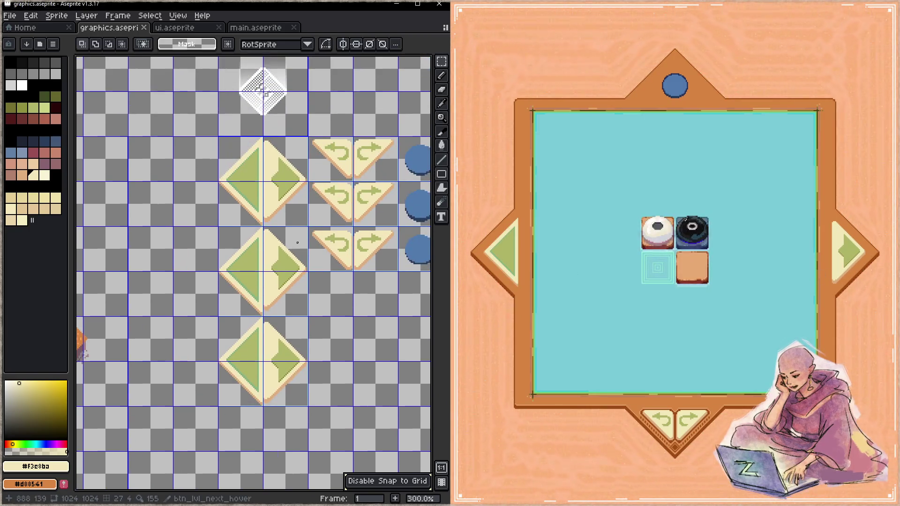
# - Replace the three diamonds' left halves with horizontally flipped copies of the right halves, then save
pyautogui.moveTo(218, 136); pyautogui.dragTo(263, 407)
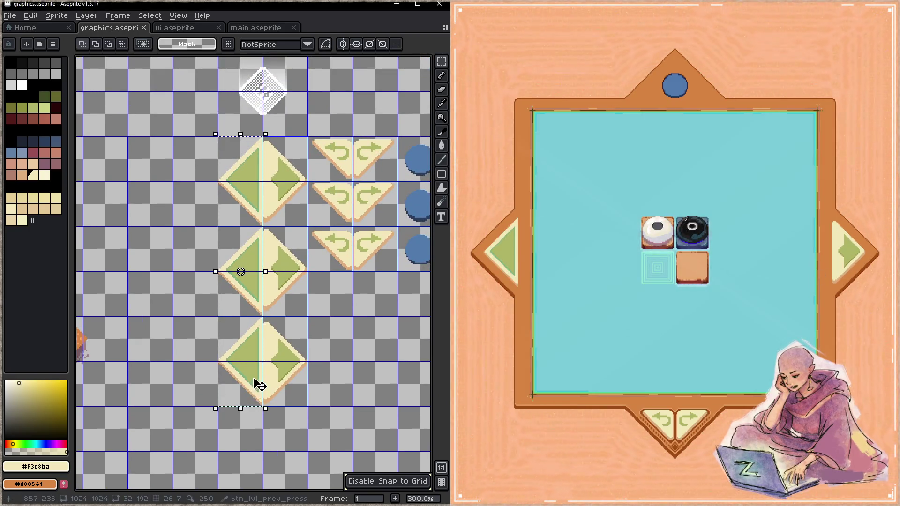
pyautogui.press('Delete')
pyautogui.moveTo(263, 136)
pyautogui.mouseDown()
pyautogui.moveTo(308, 406)
pyautogui.moveTo(261, 393)
pyautogui.mouseUp()
pyautogui.hotkey('shift', 'h')
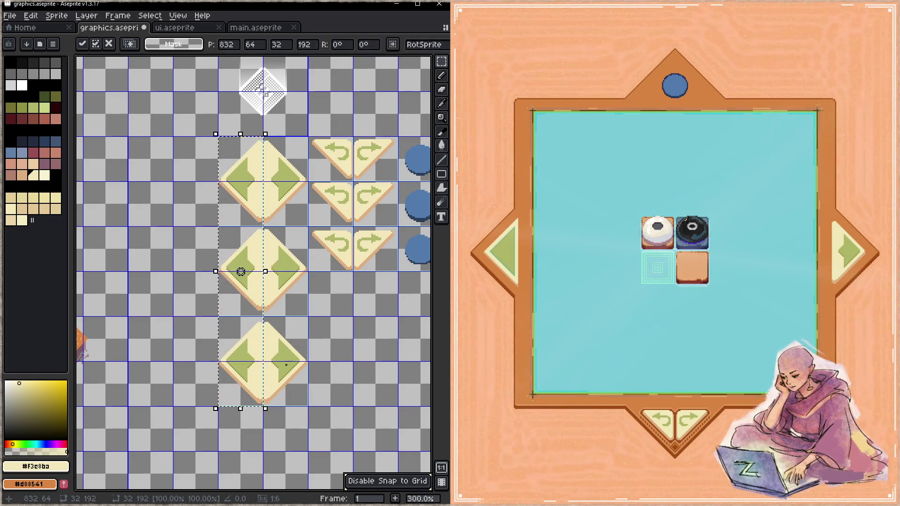
pyautogui.hotkey('ctrl', 's')
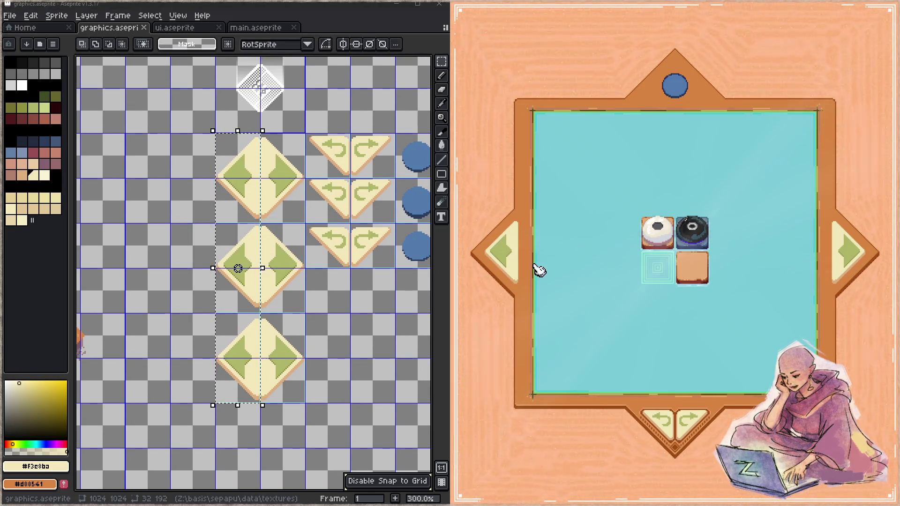
# - Test the previous and next arrows in the game, then deselect and save the sheet
pyautogui.click(516, 267)
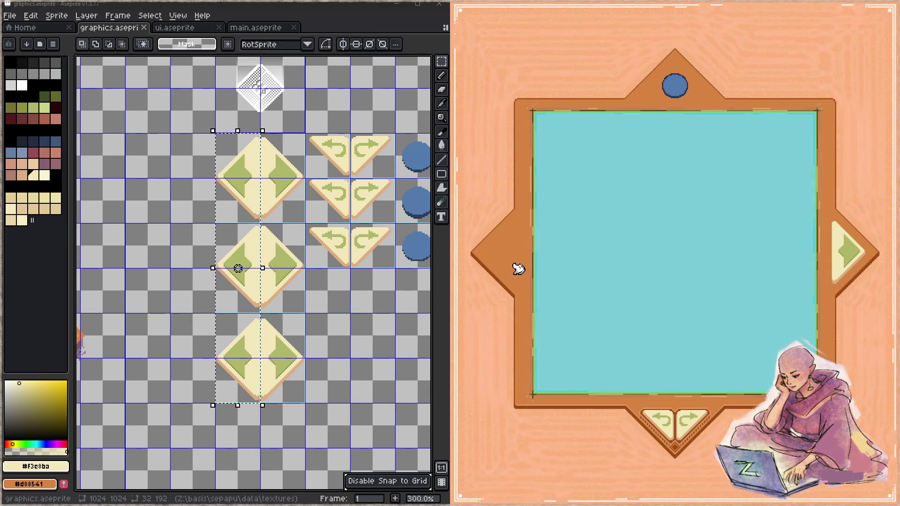
pyautogui.click(845, 265)
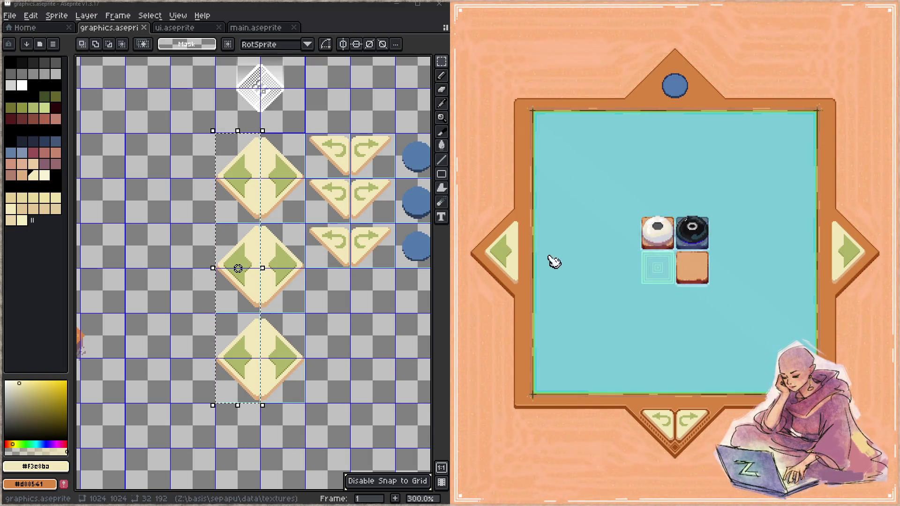
pyautogui.click(514, 249)
pyautogui.click(833, 267)
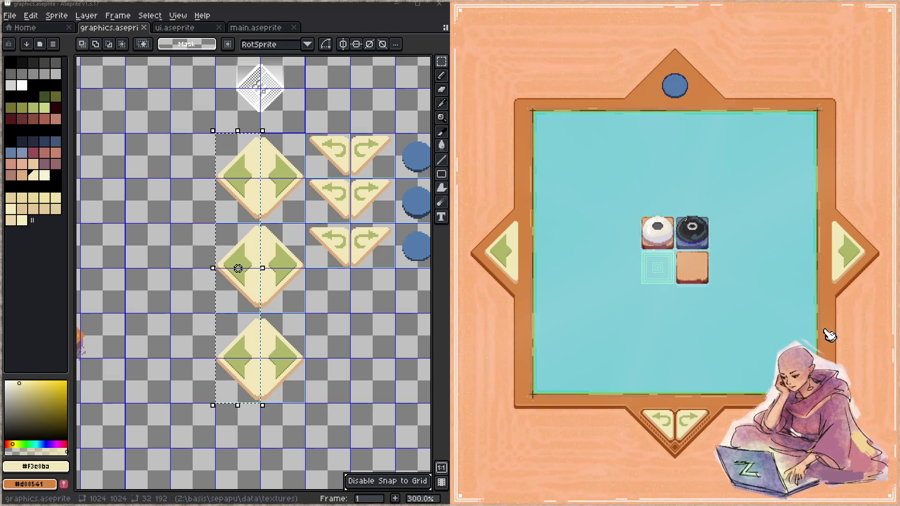
pyautogui.click(305, 211)
pyautogui.hotkey('ctrl', 's')
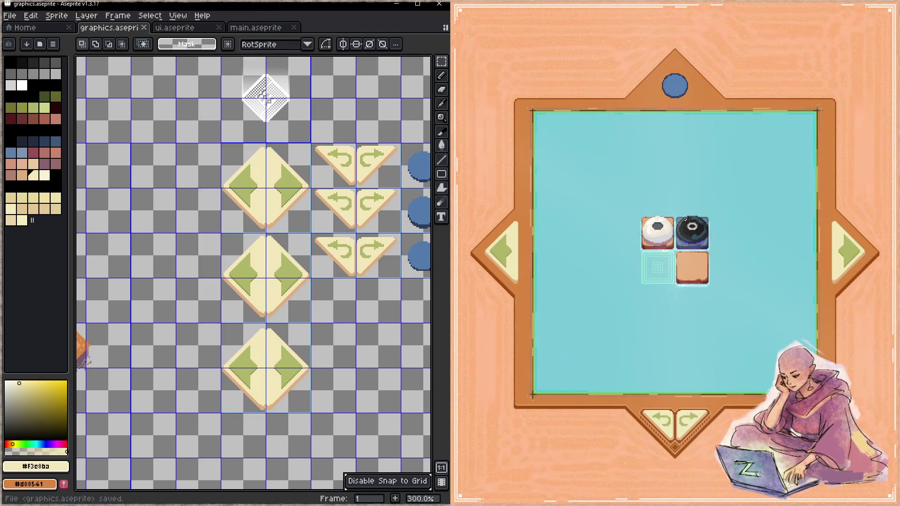
# - Navigate the canvas to the board frame sprite
pyautogui.press('z')
pyautogui.scroll(-3, 265, 283)
pyautogui.moveTo(265, 283); pyautogui.dragTo(321, 224)
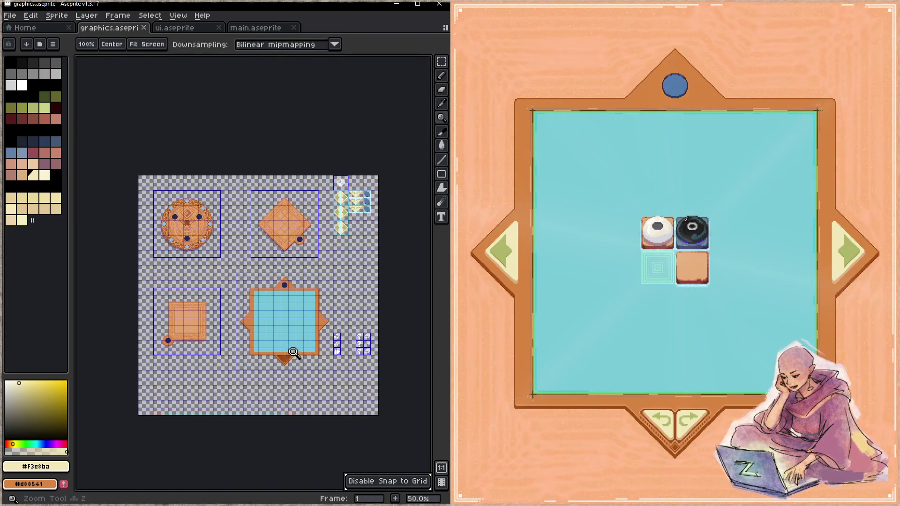
pyautogui.scroll(2, 293, 355)
pyautogui.moveTo(319, 337); pyautogui.dragTo(308, 257)
# - Enable vertical symmetry, choose dark brown #9f4c14, and zoom into the frame's right side point
pyautogui.press('b')
pyautogui.click(238, 44)
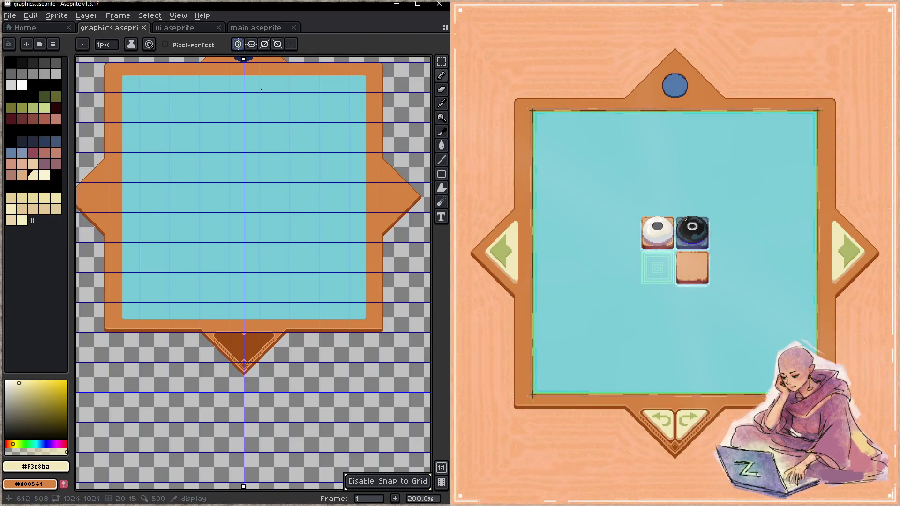
pyautogui.keyDown('alt'); pyautogui.click(251, 341); pyautogui.keyUp('alt')
pyautogui.press('z')
pyautogui.scroll(3, 328, 267)
pyautogui.hscroll(3, 328, 267)
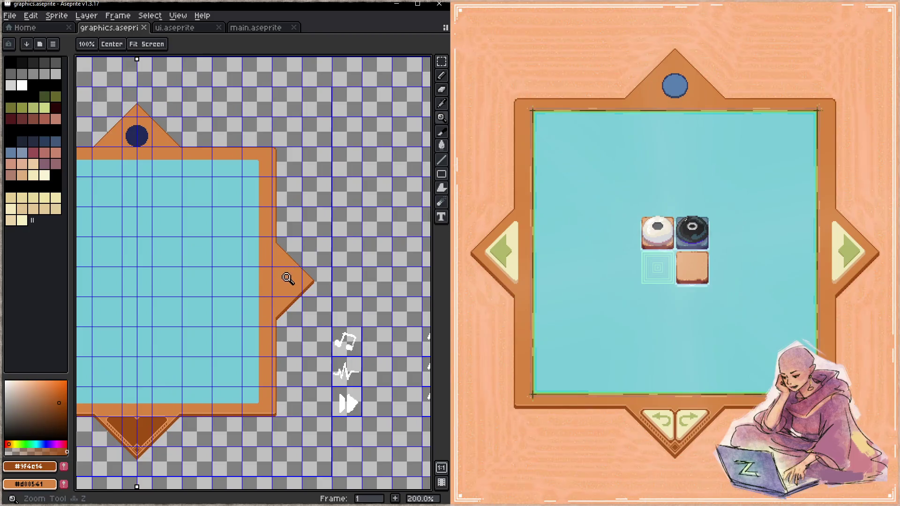
pyautogui.click(288, 277)
pyautogui.click(309, 283)
pyautogui.press('b')
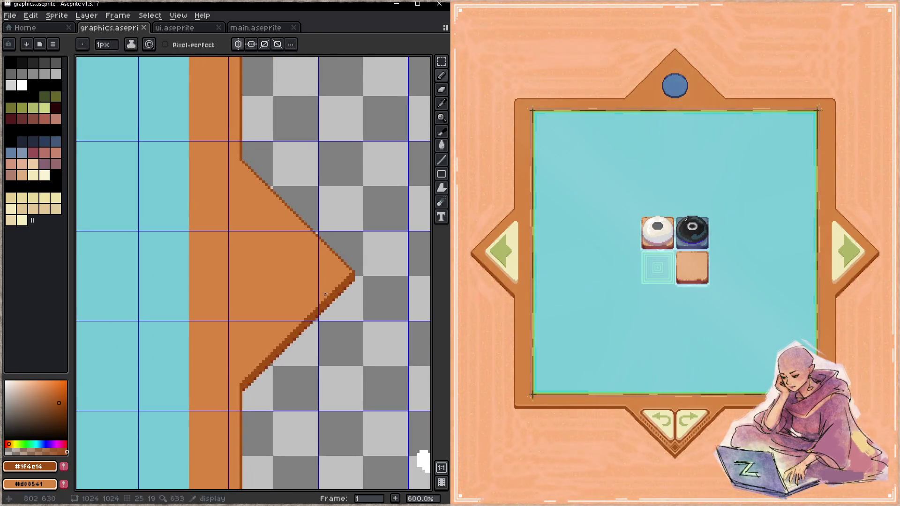
# - Draw a dark brown mark and 45° line inside the side point, saving
pyautogui.moveTo(232, 345); pyautogui.dragTo(243, 347)
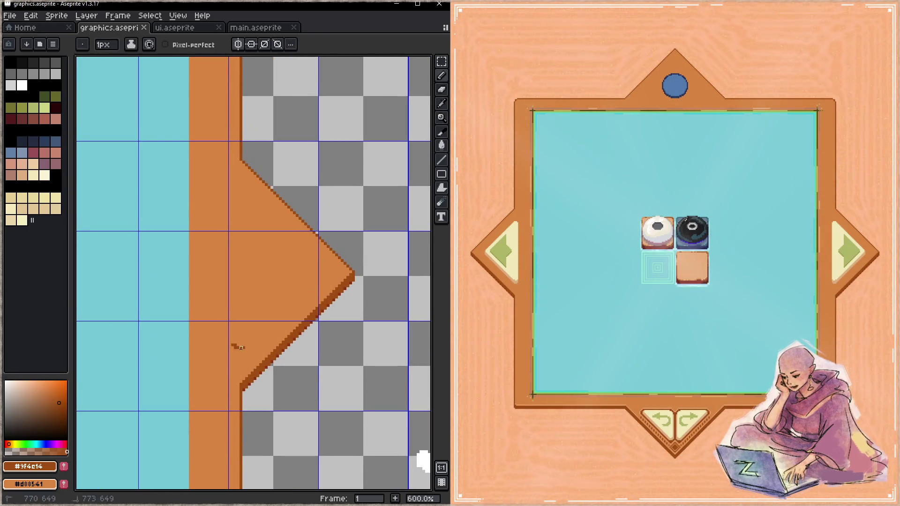
pyautogui.hotkey('ctrl', 's')
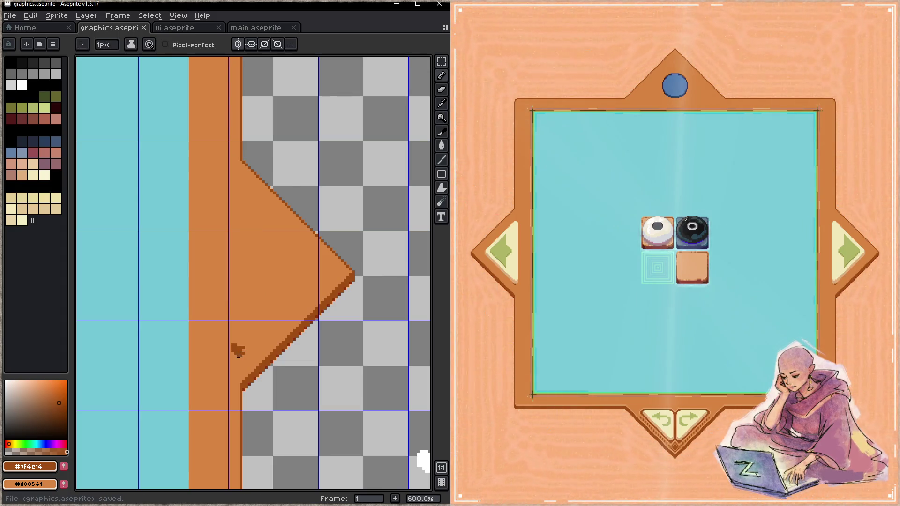
pyautogui.keyDown('shift'); pyautogui.click(314, 295); pyautogui.keyUp('shift')
pyautogui.keyDown('shift'); pyautogui.click(321, 292); pyautogui.keyUp('shift')
pyautogui.press('z')
pyautogui.hotkey('ctrl', 's')
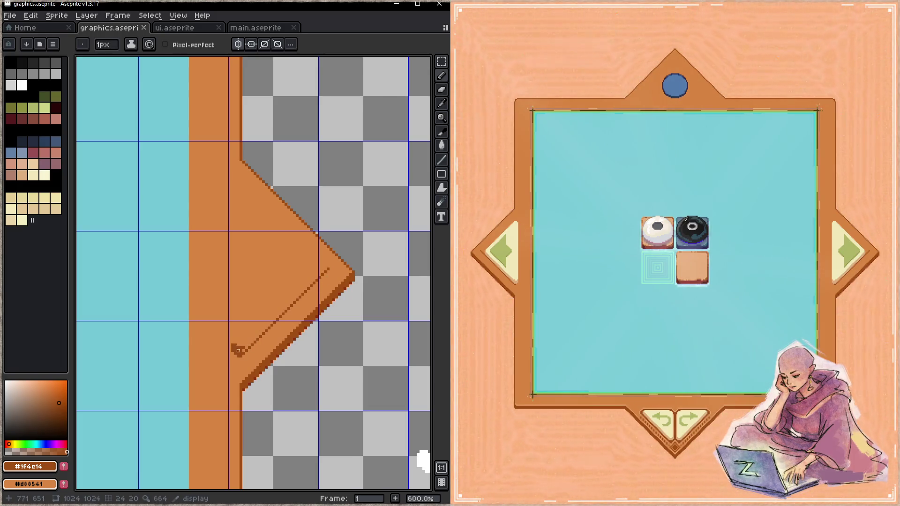
pyautogui.keyDown('alt'); pyautogui.click(235, 346); pyautogui.keyUp('alt')
pyautogui.click(232, 353)
pyautogui.click(230, 351)
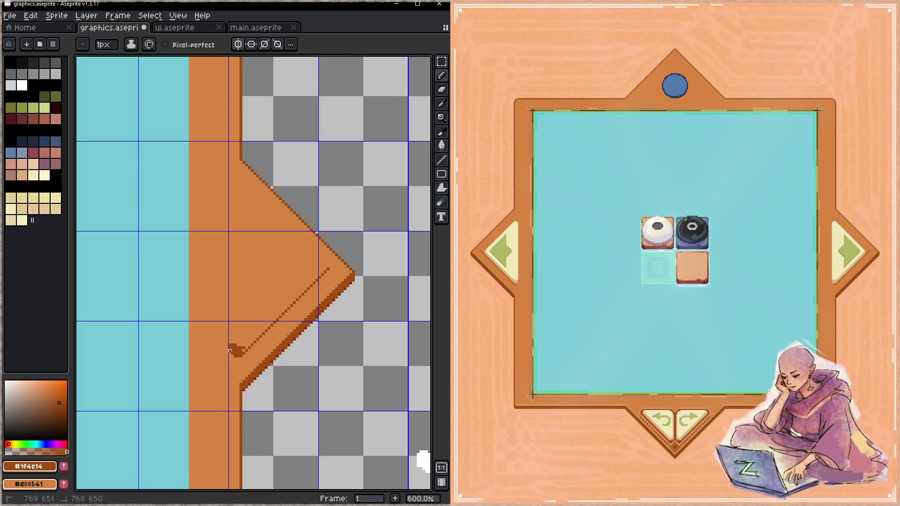
pyautogui.hotkey('ctrl', 's')
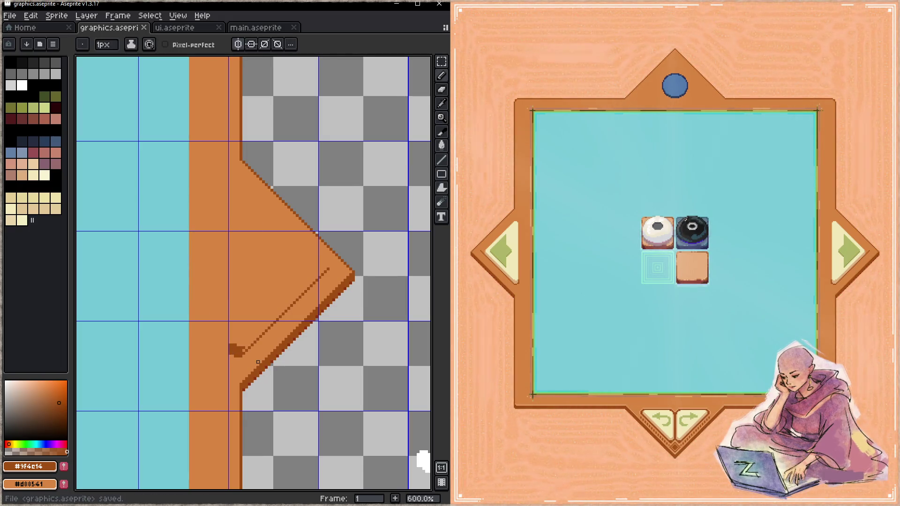
# - Clean the mark's edge in orange and draw a vertical dark line with a diagonal top
pyautogui.keyDown('alt'); pyautogui.click(234, 358); pyautogui.keyUp('alt')
pyautogui.click(230, 354)
pyautogui.keyDown('alt'); pyautogui.click(233, 347); pyautogui.keyUp('alt')
pyautogui.moveTo(229, 345); pyautogui.dragTo(229, 173)
pyautogui.hotkey('ctrl', 's')
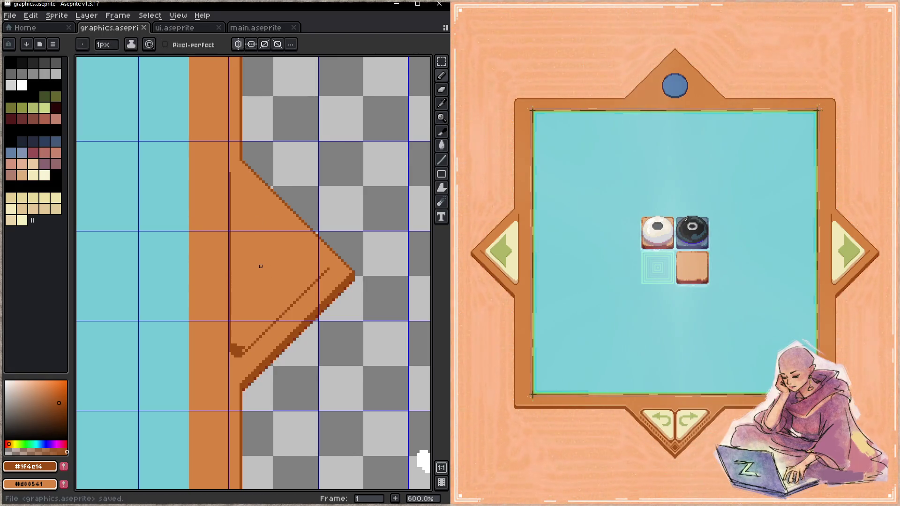
pyautogui.click(234, 186)
pyautogui.click(226, 193)
pyautogui.hotkey('ctrl', 's')
pyautogui.moveTo(231, 192); pyautogui.dragTo(237, 183)
pyautogui.hotkey('ctrl', 's')
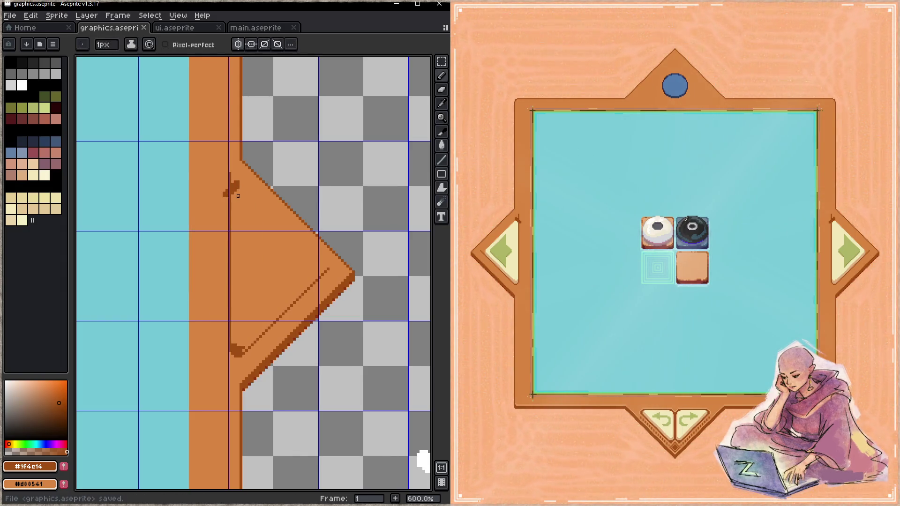
# - Cover stray dark pixels with orange #d88541 and close the triangle's diagonal edge to the tip
pyautogui.keyDown('alt'); pyautogui.click(227, 195); pyautogui.keyUp('alt')
pyautogui.moveTo(227, 195)
pyautogui.mouseDown()
pyautogui.moveTo(235, 182)
pyautogui.moveTo(226, 205)
pyautogui.mouseUp()
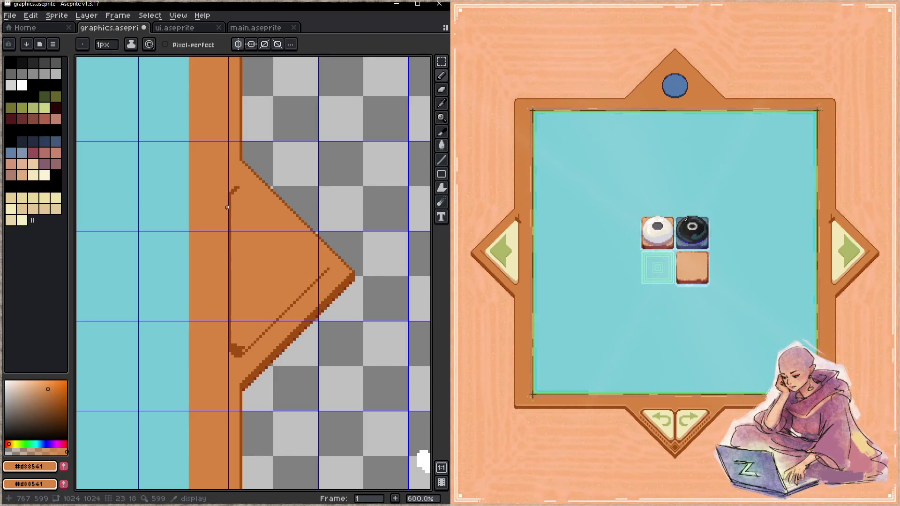
pyautogui.keyDown('alt'); pyautogui.click(233, 203); pyautogui.keyUp('alt')
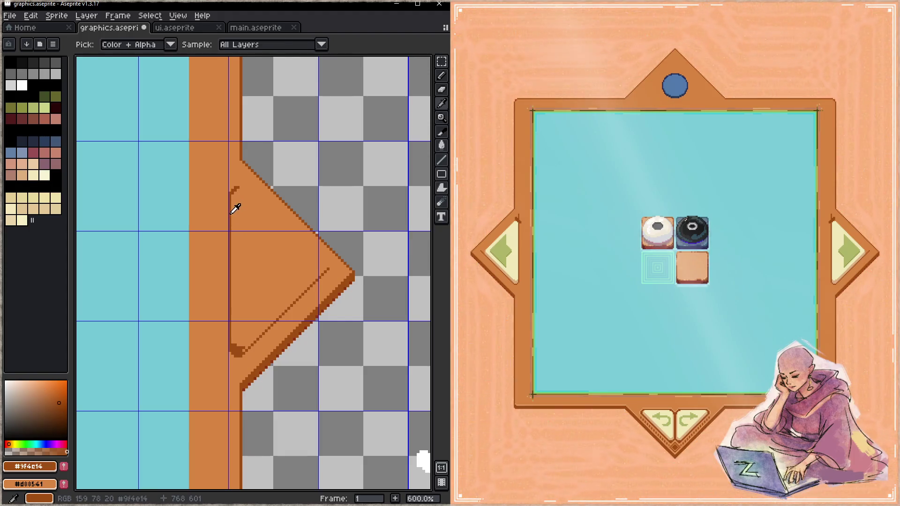
pyautogui.hotkey('ctrl', 's')
pyautogui.click(238, 190)
pyautogui.keyDown('shift'); pyautogui.click(328, 271); pyautogui.keyUp('shift')
pyautogui.hotkey('ctrl', 's')
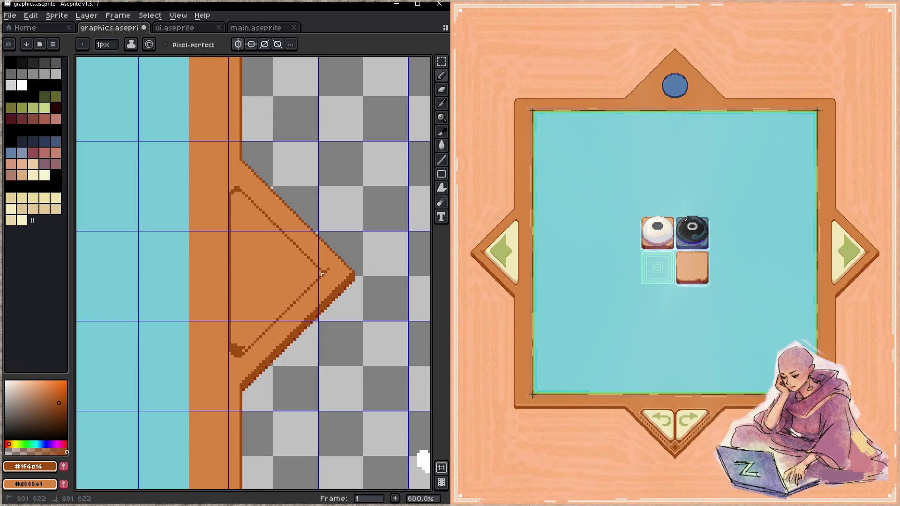
# - Fill the triangle's interior with dark brown #9f4c14 and save the sheet
pyautogui.keyDown('alt'); pyautogui.click(323, 277); pyautogui.keyUp('alt')
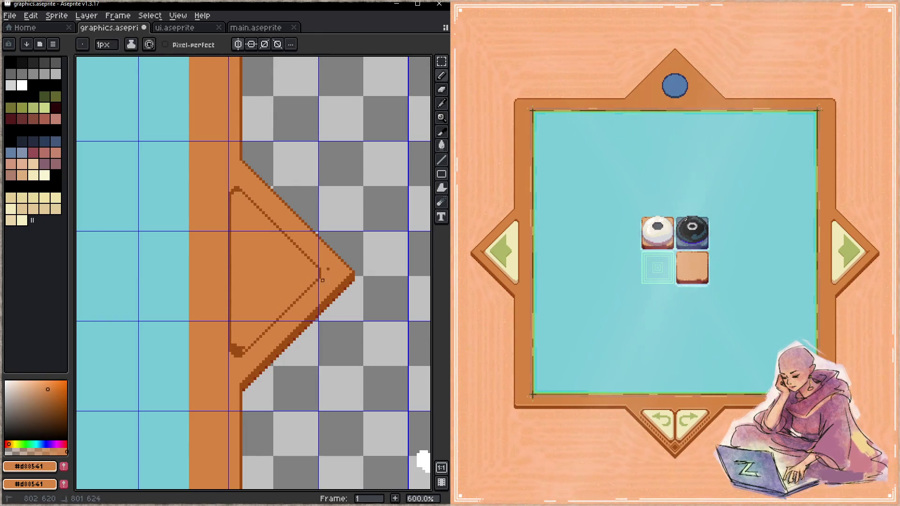
pyautogui.keyDown('alt'); pyautogui.click(320, 288); pyautogui.keyUp('alt')
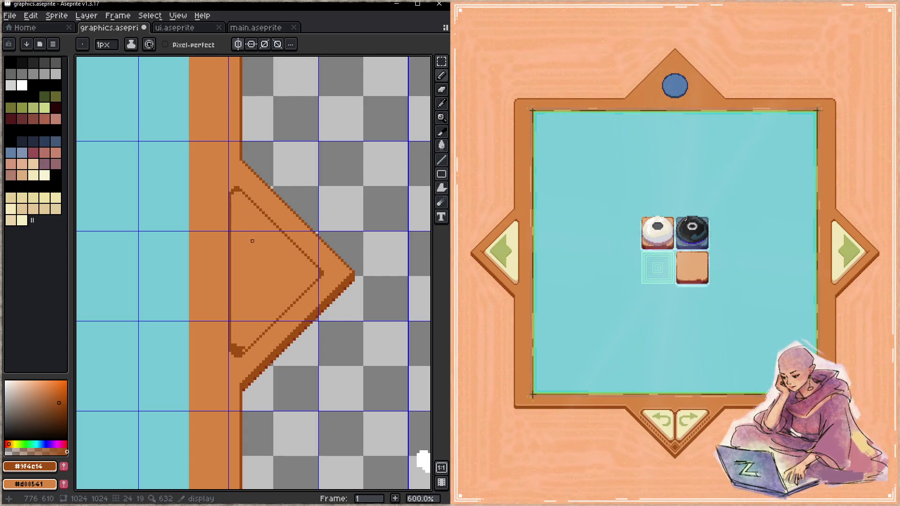
pyautogui.press('g')
pyautogui.click(286, 289)
pyautogui.press('b')
pyautogui.hotkey('ctrl', 's')
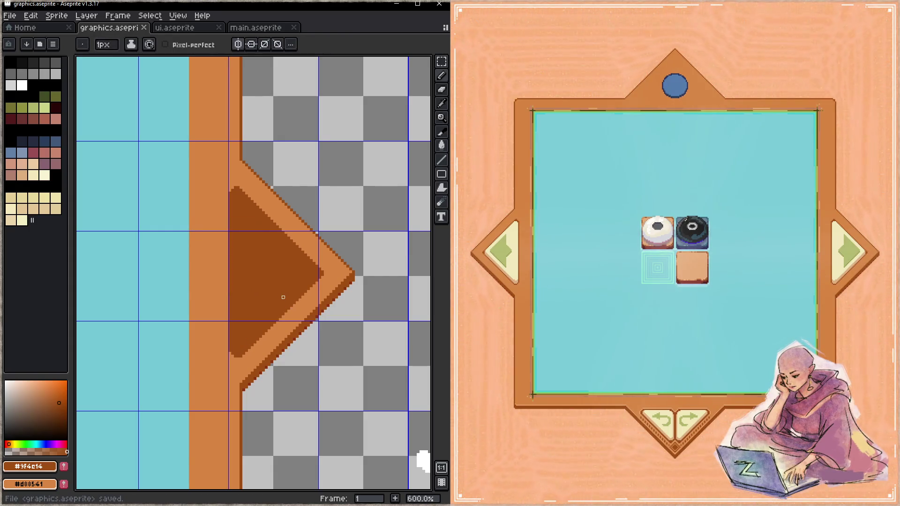
pyautogui.keyDown('alt'); pyautogui.click(336, 263); pyautogui.keyUp('alt')
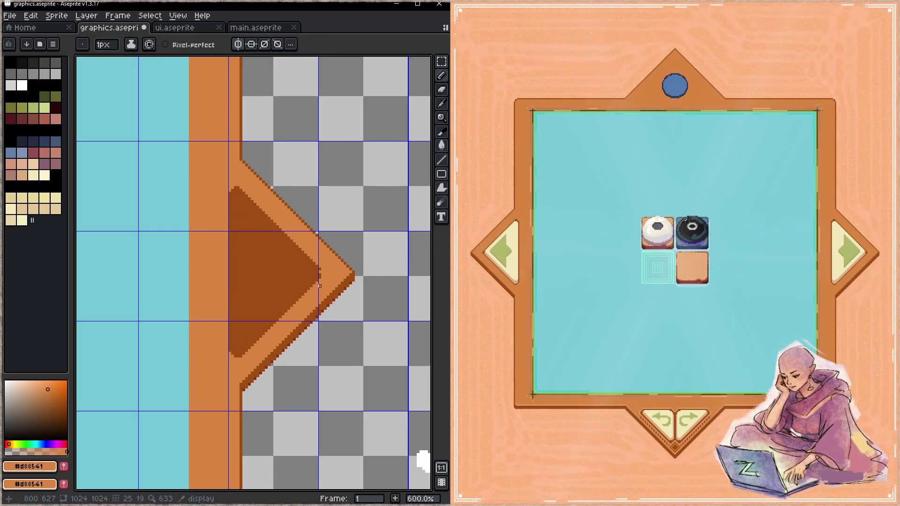
# - Paint the triangle's top-left corner pixel #d88541, then undo that change and save
pyautogui.keyDown('alt'); pyautogui.click(317, 275); pyautogui.keyUp('alt')
pyautogui.hotkey('ctrl', 's')
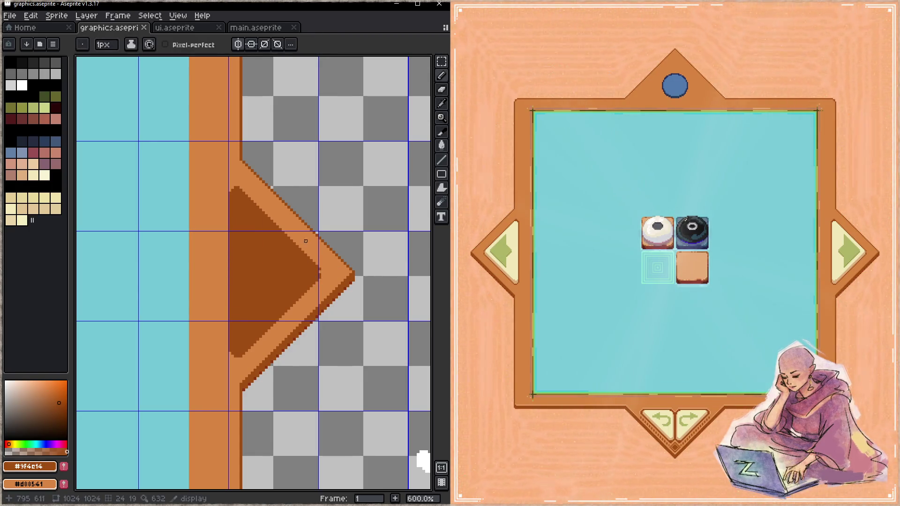
pyautogui.keyDown('alt'); pyautogui.click(232, 185); pyautogui.keyUp('alt')
pyautogui.click(230, 187)
pyautogui.hotkey('ctrl', 's')
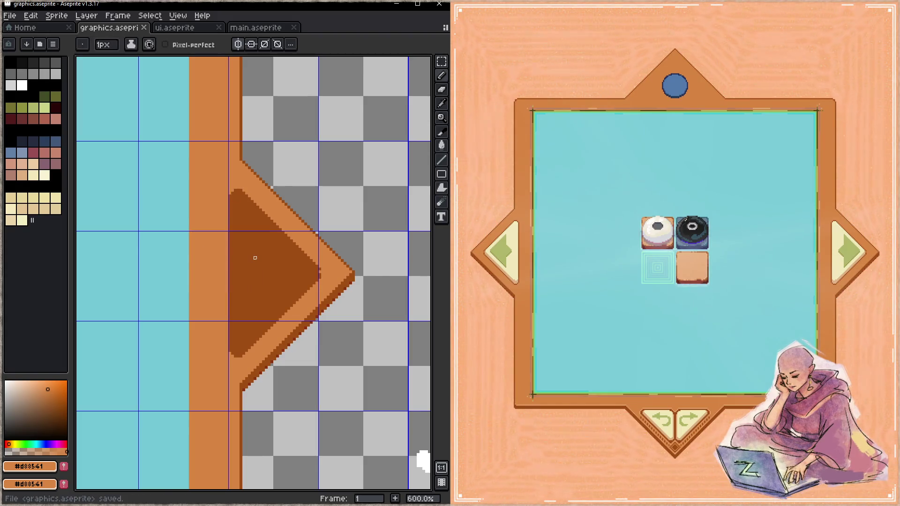
pyautogui.hotkey('ctrl', 'z')
pyautogui.press('z')
pyautogui.hotkey('ctrl', 's')
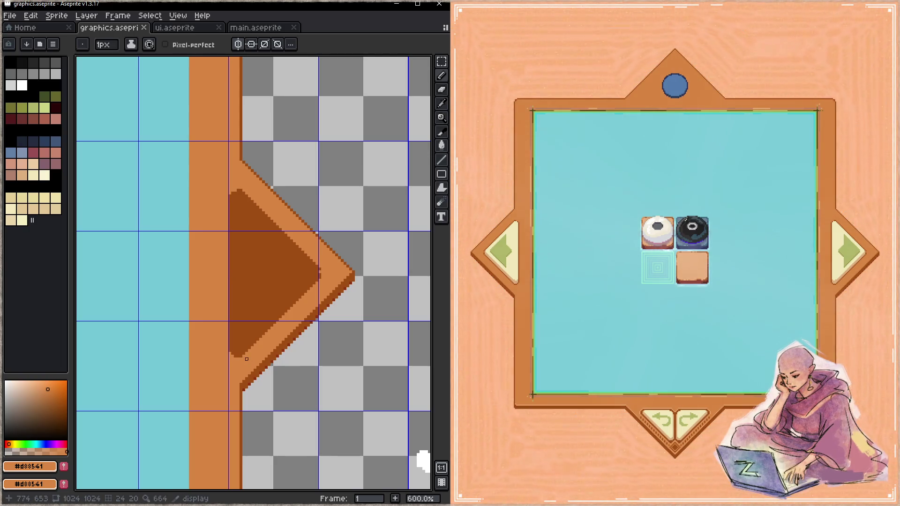
# - Draw a #9f4c14 diagonal along the triangle's lower edge, adding dark pixels at its bottom-left tip
pyautogui.keyDown('alt'); pyautogui.click(247, 357); pyautogui.keyUp('alt')
pyautogui.keyDown('shift'); pyautogui.click(319, 288); pyautogui.keyUp('shift')
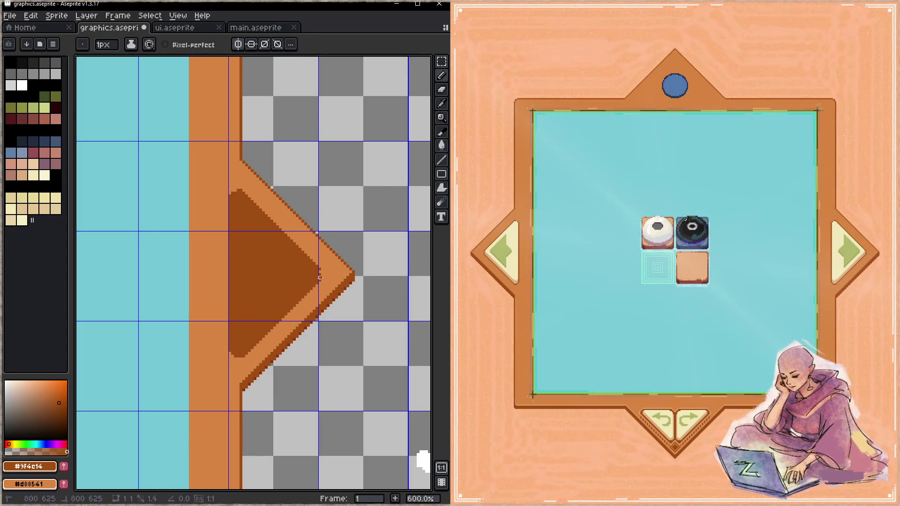
pyautogui.hotkey('ctrl', 's')
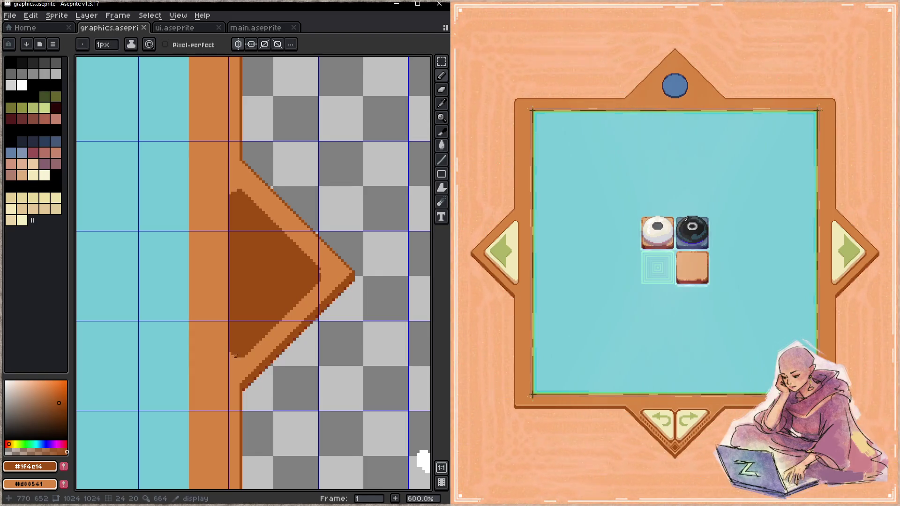
pyautogui.click(233, 356)
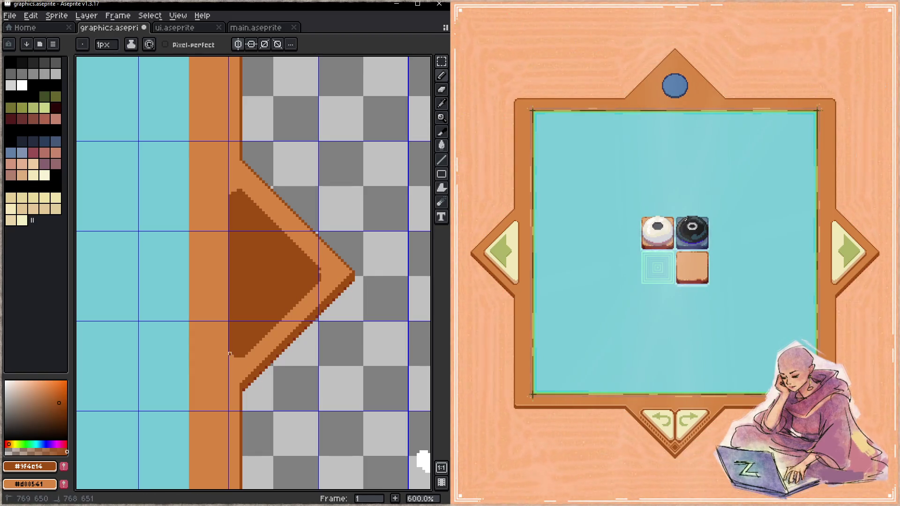
pyautogui.hotkey('ctrl', 's')
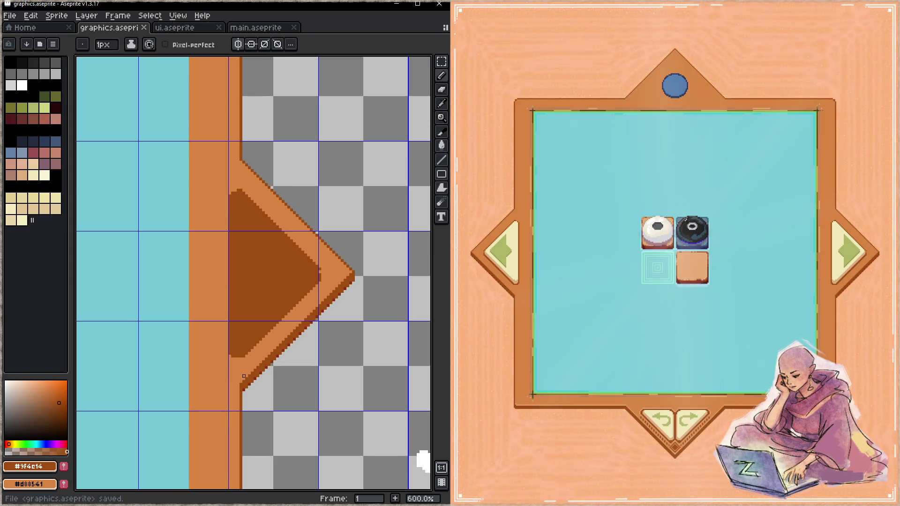
pyautogui.click(240, 360)
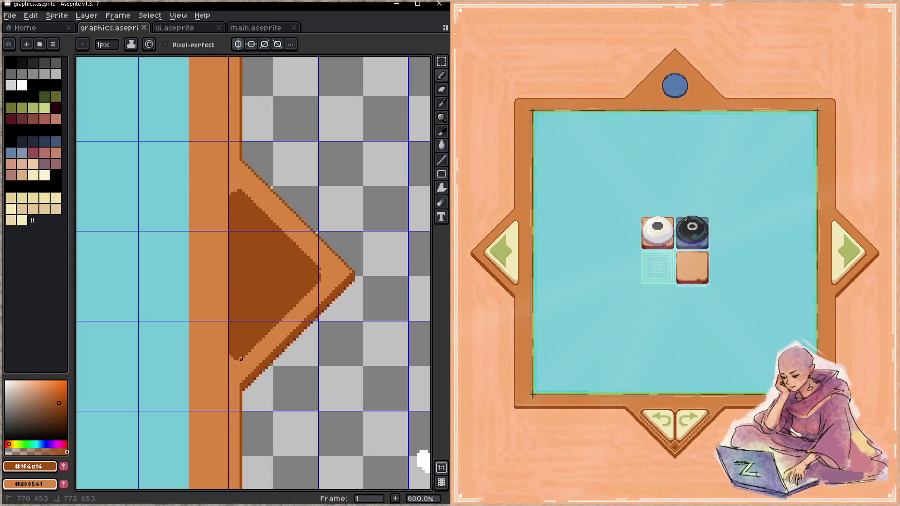
# - Retouch the dark bottom-left corner pixels in #d88541 and save graphics.aseprite
pyautogui.keyDown('alt'); pyautogui.click(244, 364); pyautogui.keyUp('alt')
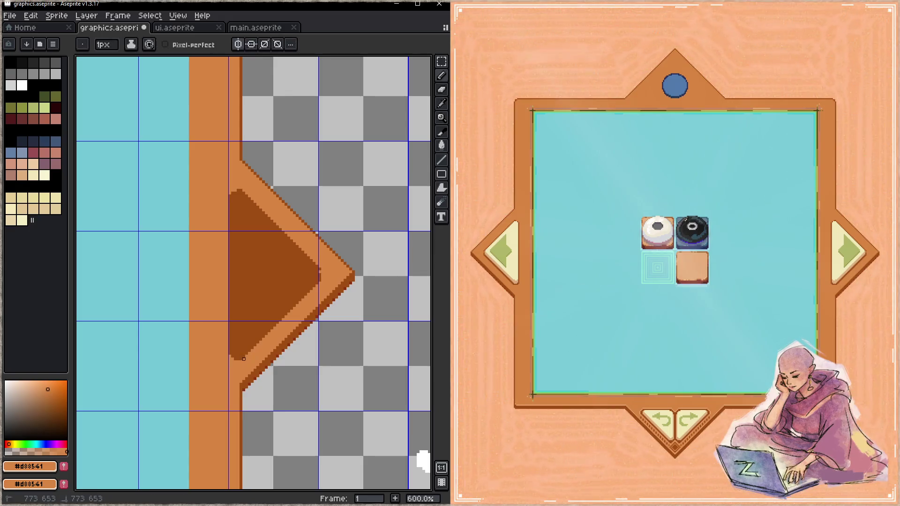
pyautogui.hotkey('ctrl', 's')
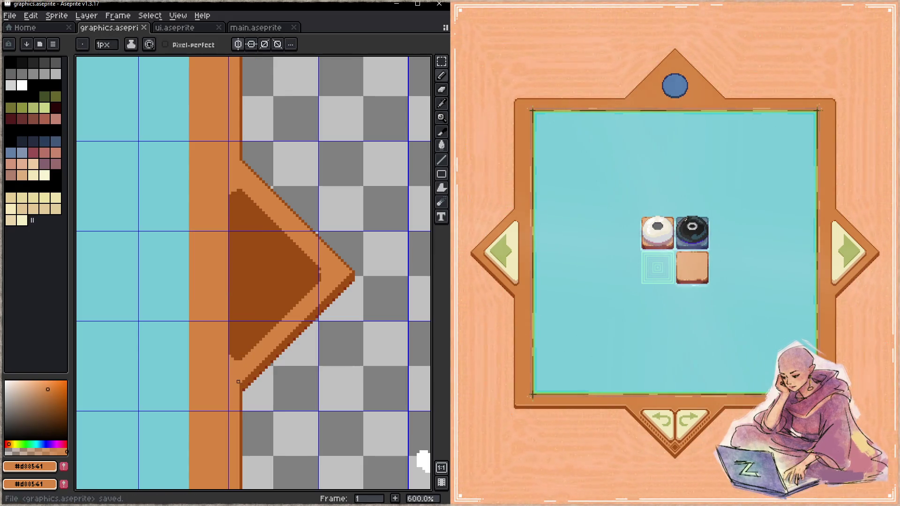
pyautogui.click(247, 355)
pyautogui.hotkey('ctrl', 's')
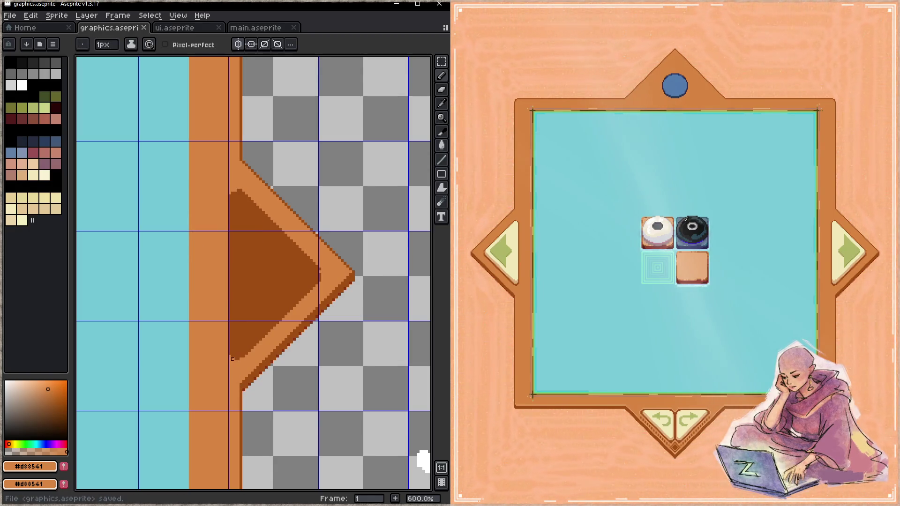
pyautogui.click(230, 367)
pyautogui.hotkey('ctrl', 's')
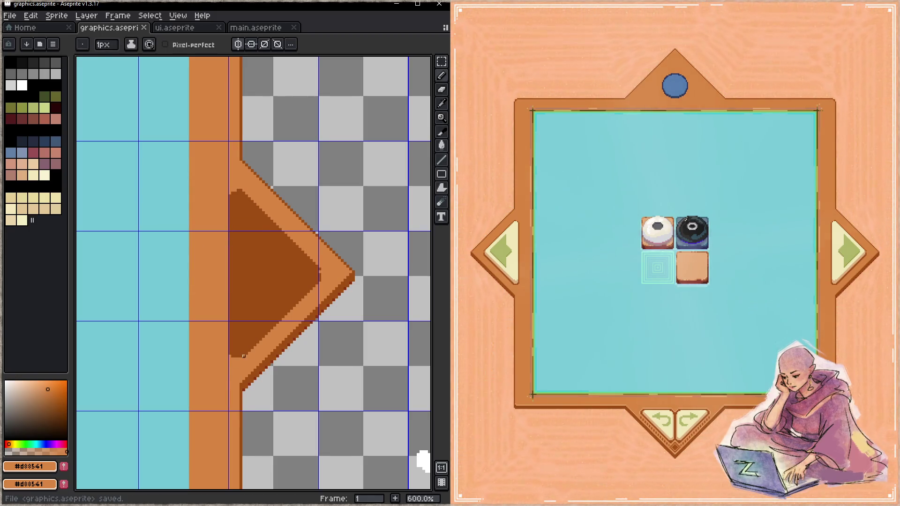
pyautogui.hotkey('ctrl', 's')
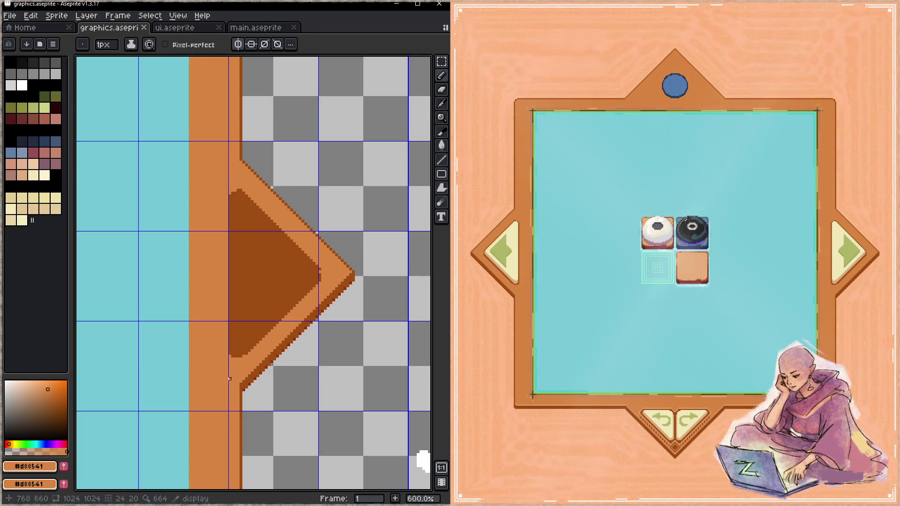
pyautogui.click(783, 331)
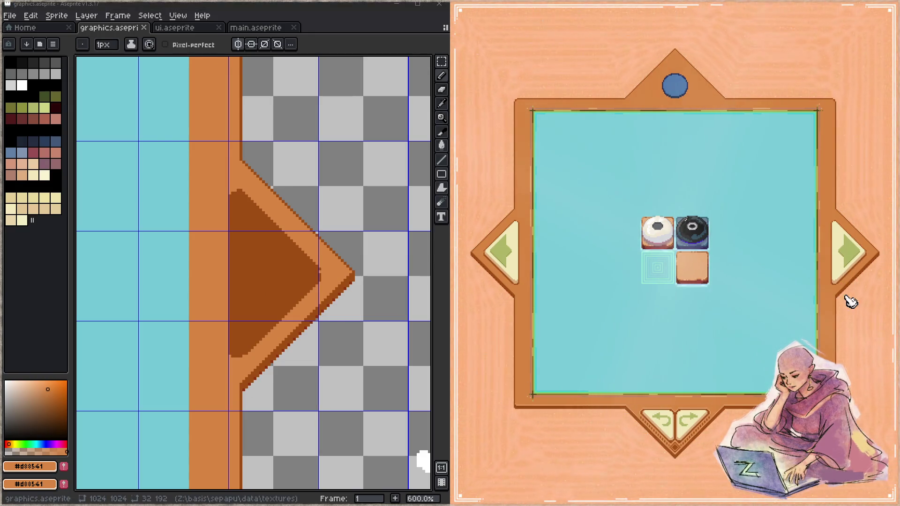
# - Flip the game forward and back a level, then resave the sprite sheet in Aseprite
pyautogui.click(848, 274)
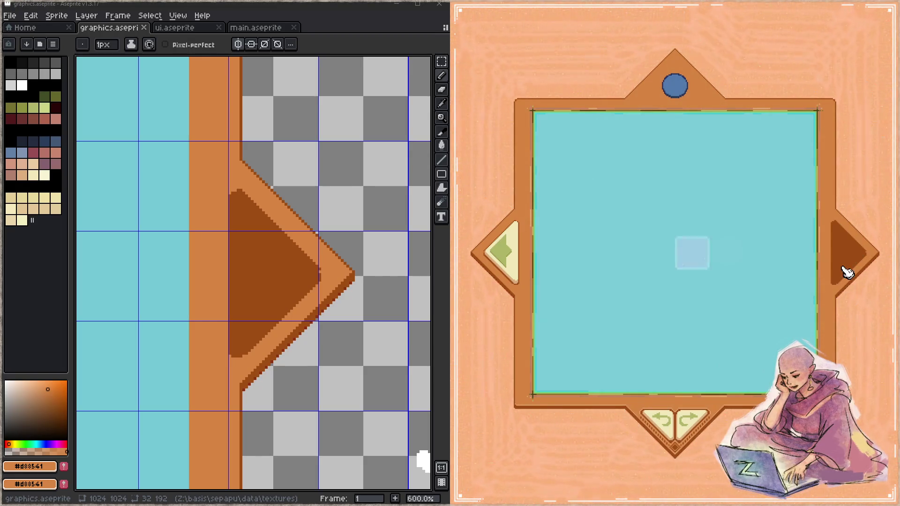
pyautogui.click(508, 252)
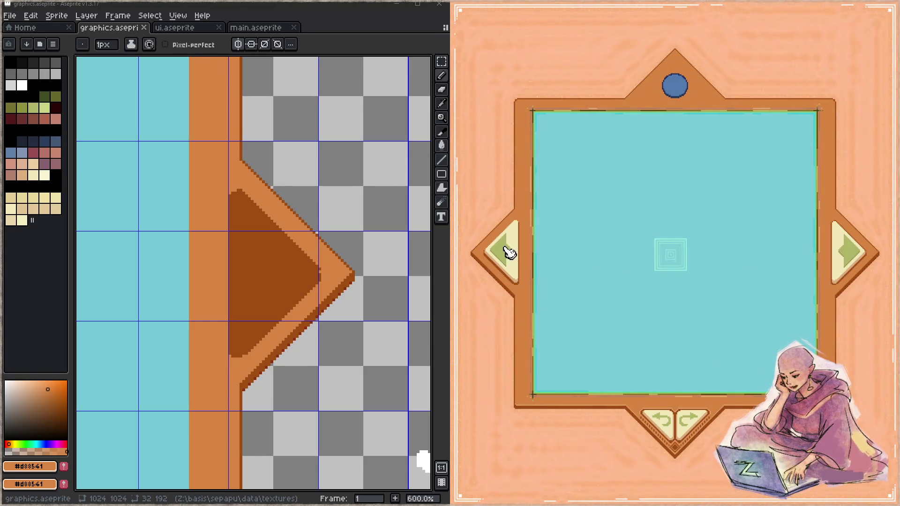
pyautogui.click(508, 252)
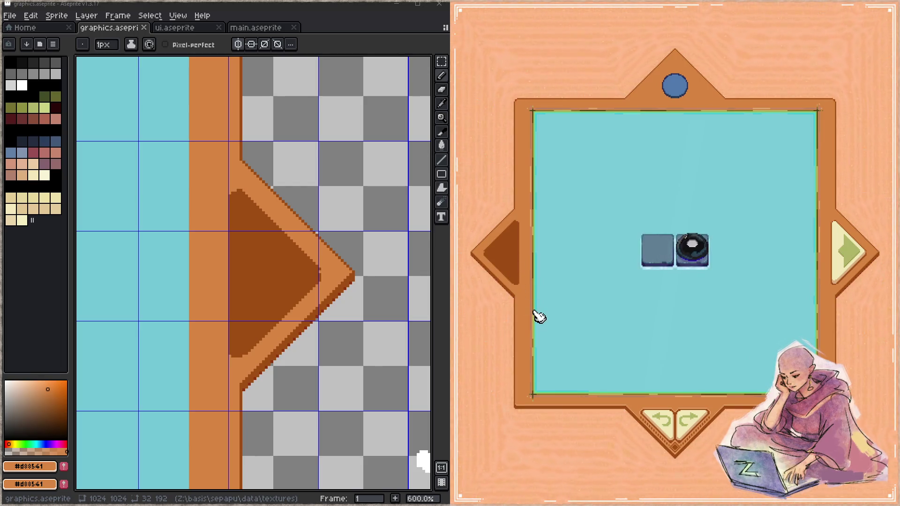
pyautogui.keyDown('alt'); pyautogui.click(228, 350); pyautogui.keyUp('alt')
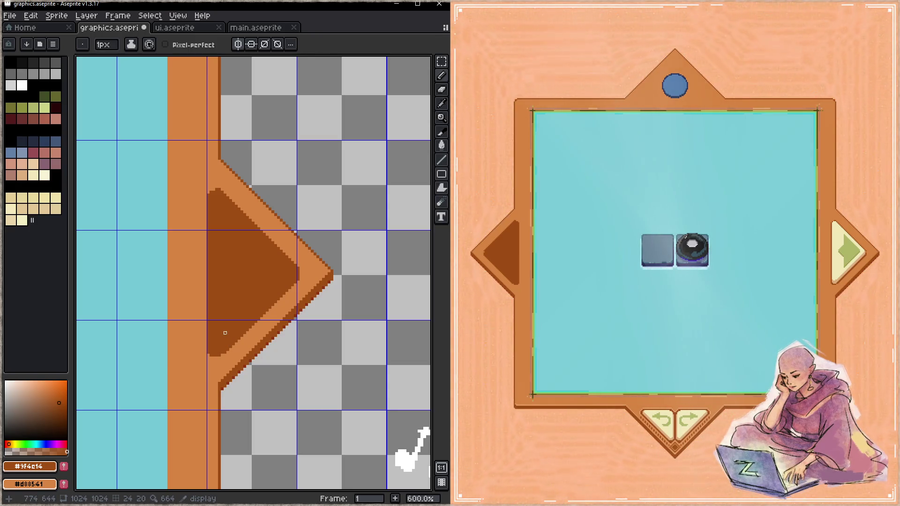
pyautogui.hotkey('ctrl', 's')
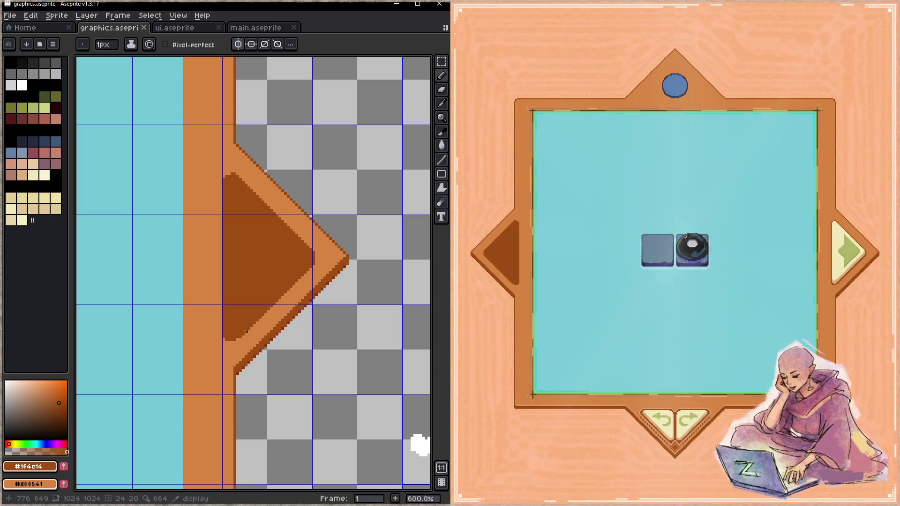
# - Cycle the game between next and previous levels to preview the updated board frame
pyautogui.click(542, 267)
pyautogui.click(838, 254)
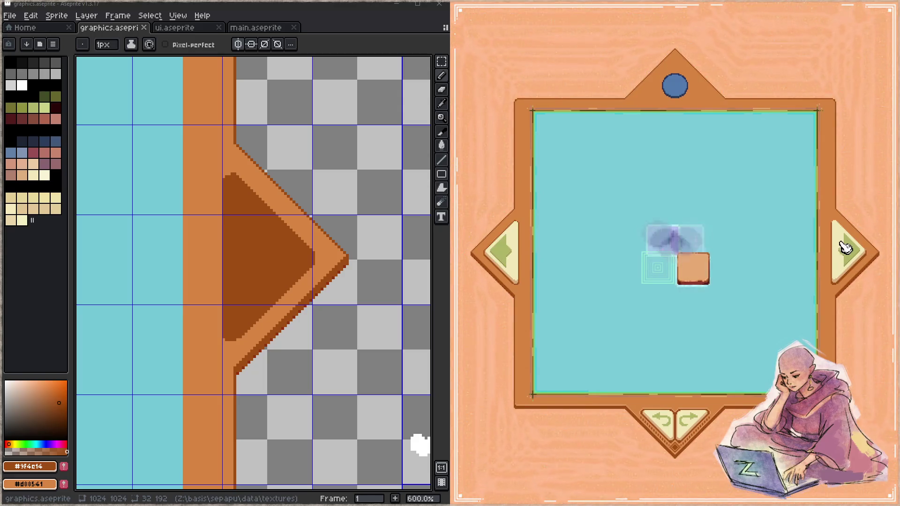
pyautogui.click(501, 261)
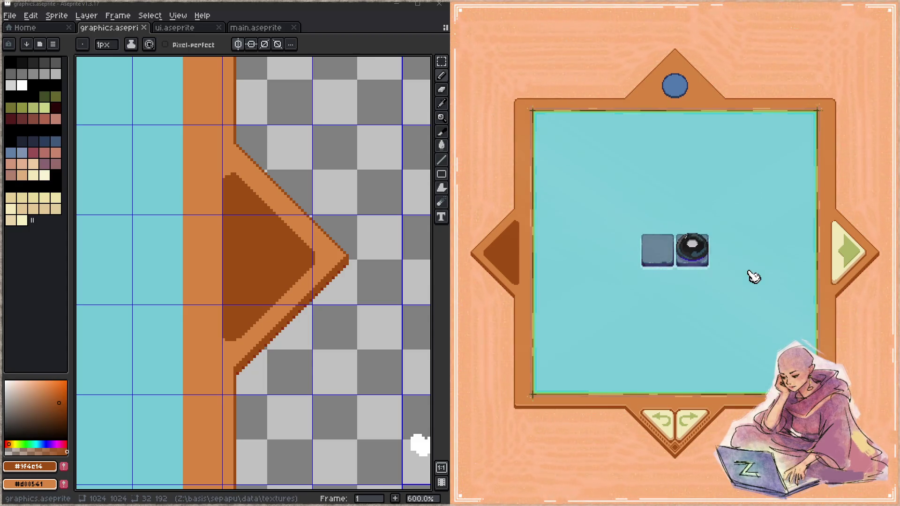
pyautogui.click(842, 256)
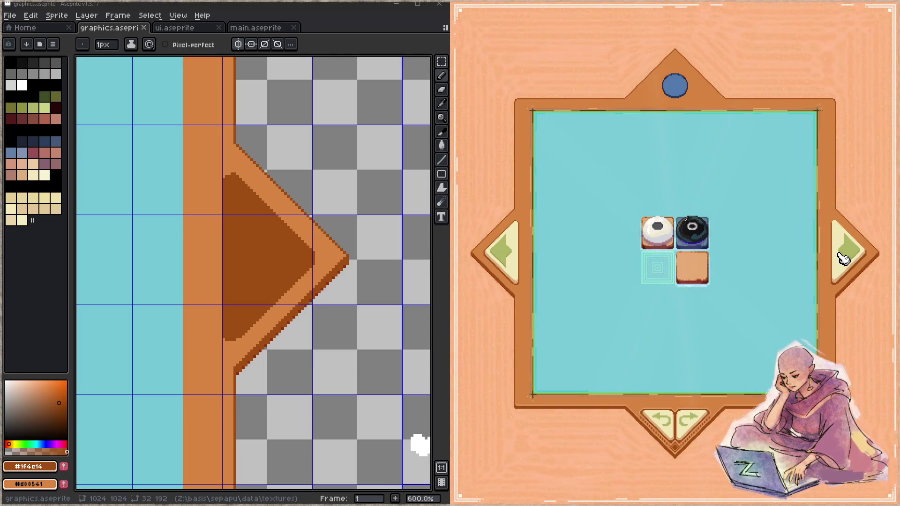
pyautogui.click(515, 272)
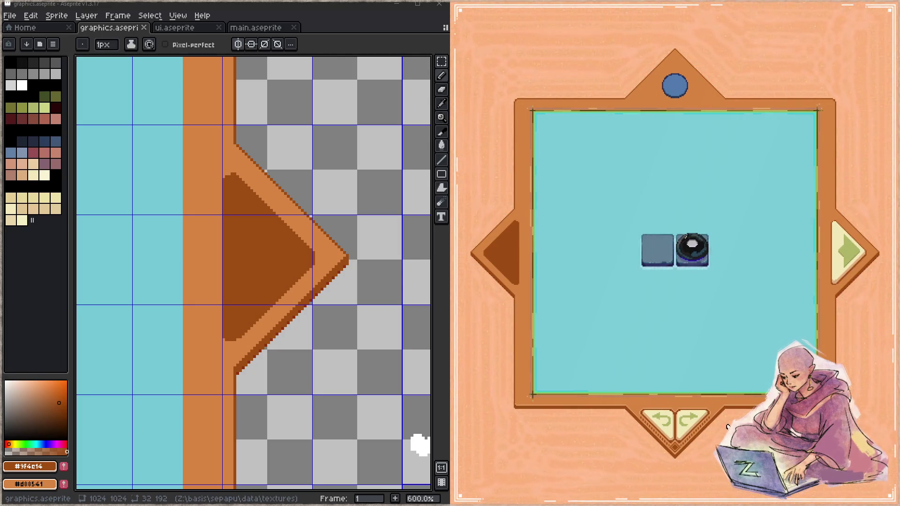
# - Test the game's undo and redo buttons on a move, stepping one level forward and back
pyautogui.click(690, 427)
pyautogui.click(684, 424)
pyautogui.click(675, 426)
pyautogui.click(670, 427)
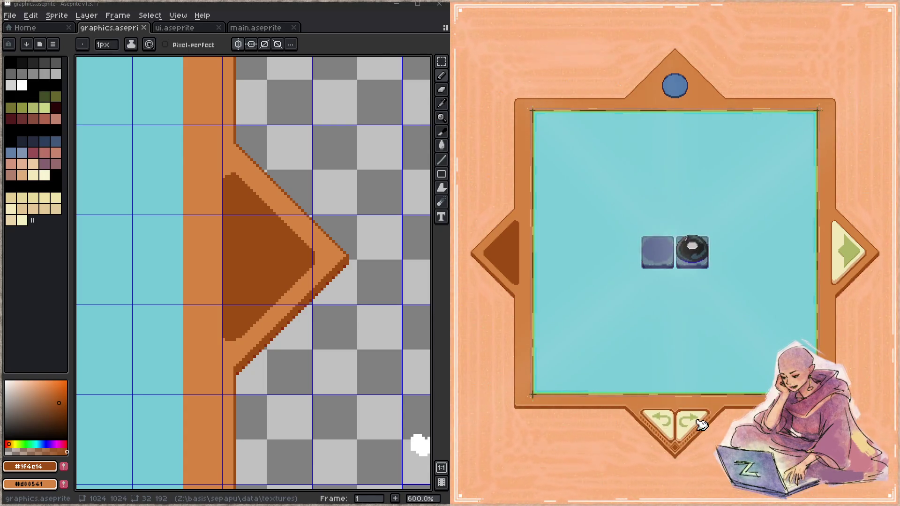
pyautogui.click(844, 274)
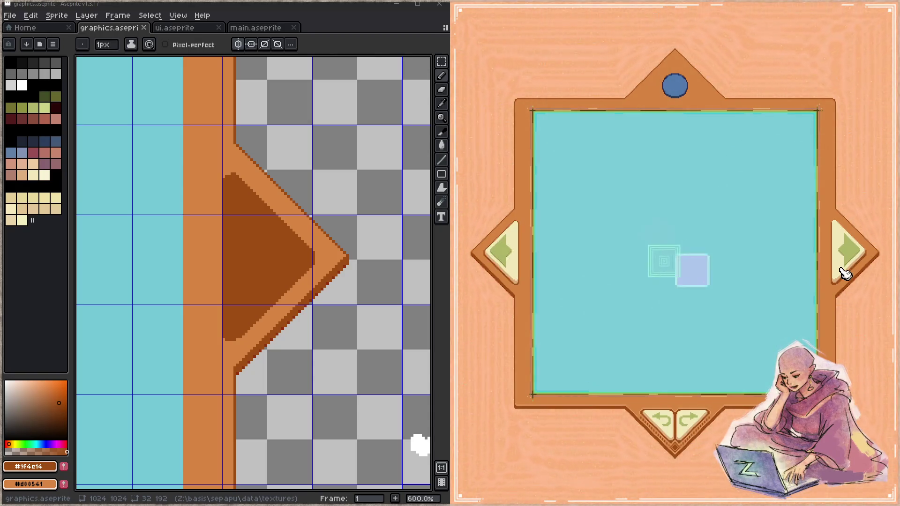
pyautogui.click(518, 277)
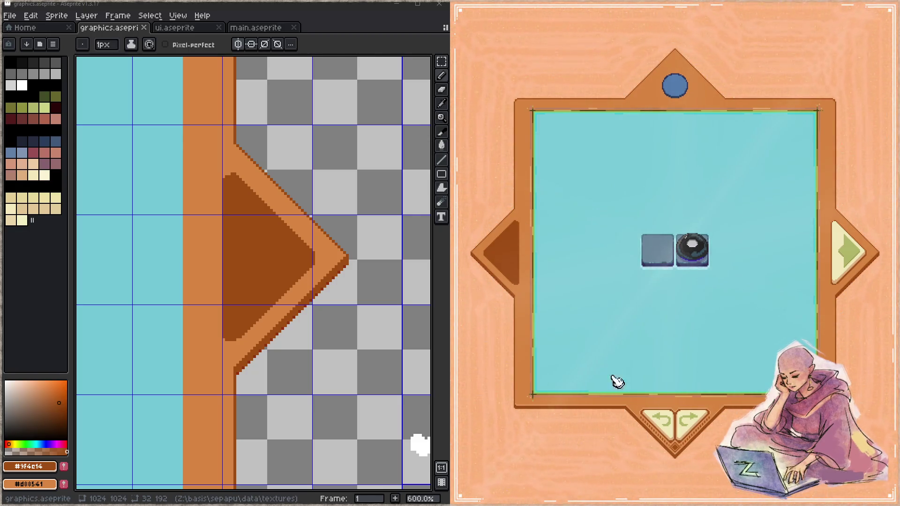
pyautogui.click(662, 418)
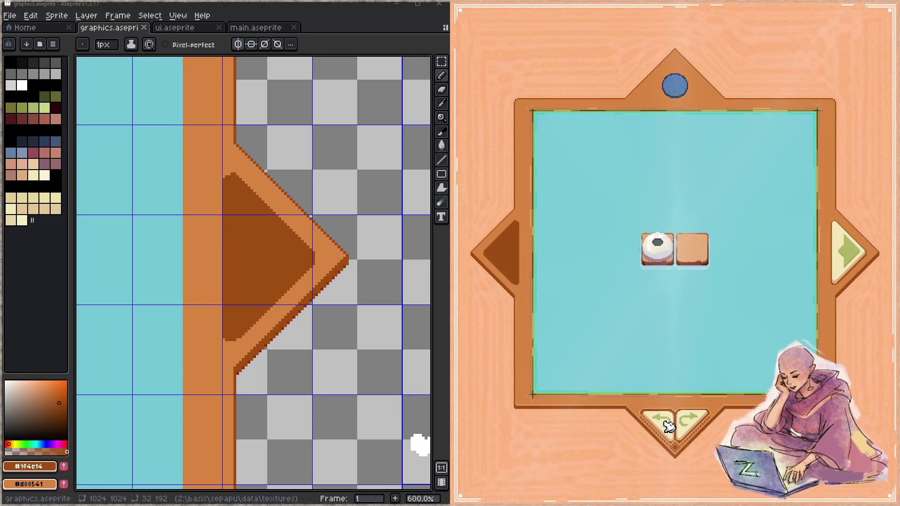
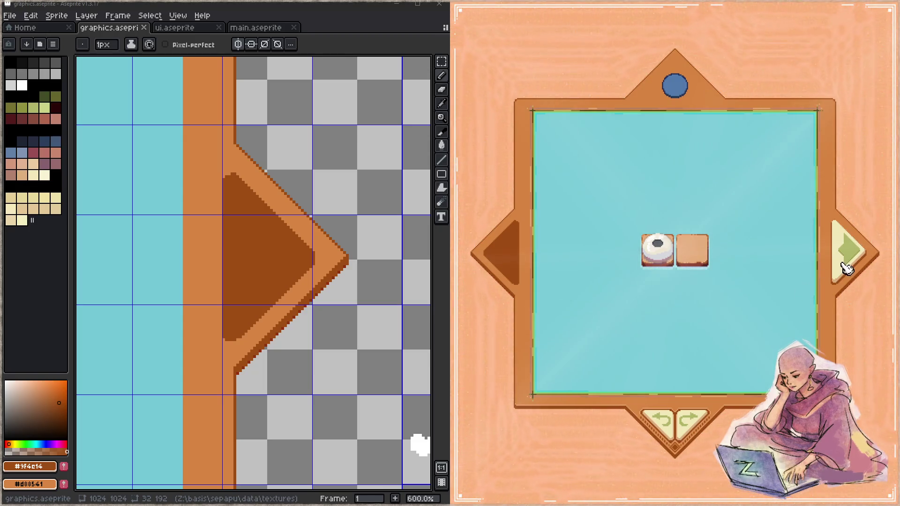
# - Test the undo, next-level and previous-level buttons on the game board
pyautogui.click(668, 429)
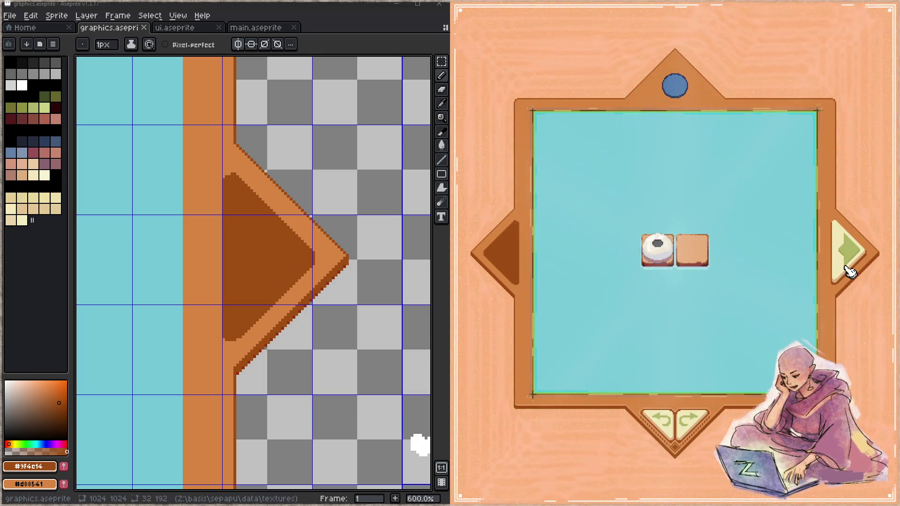
pyautogui.click(849, 271)
pyautogui.click(506, 259)
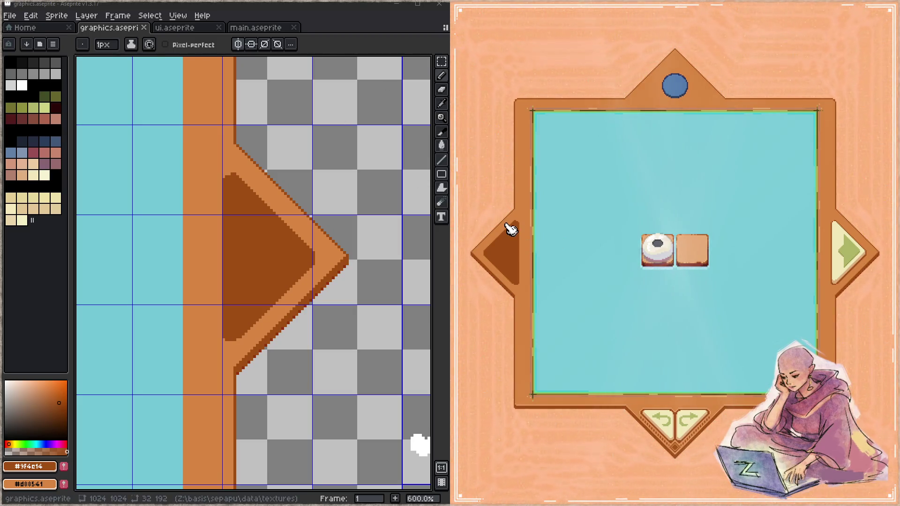
# - In sepapu.c, set show_prev and show_next to true and comment out their old level conditions
pyautogui.hotkey('alt', 'Tab')
pyautogui.scroll(-4, 215, 264)
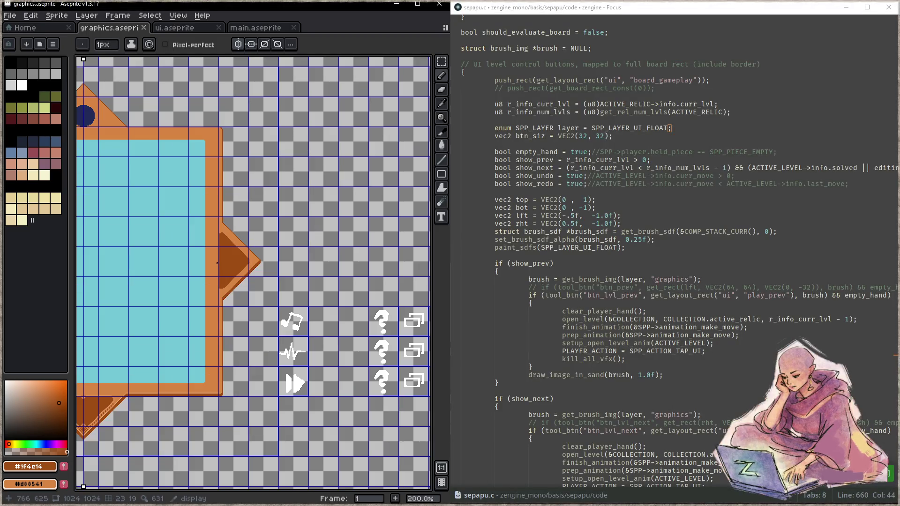
pyautogui.click(660, 280)
pyautogui.scroll(-3, 653, 280)
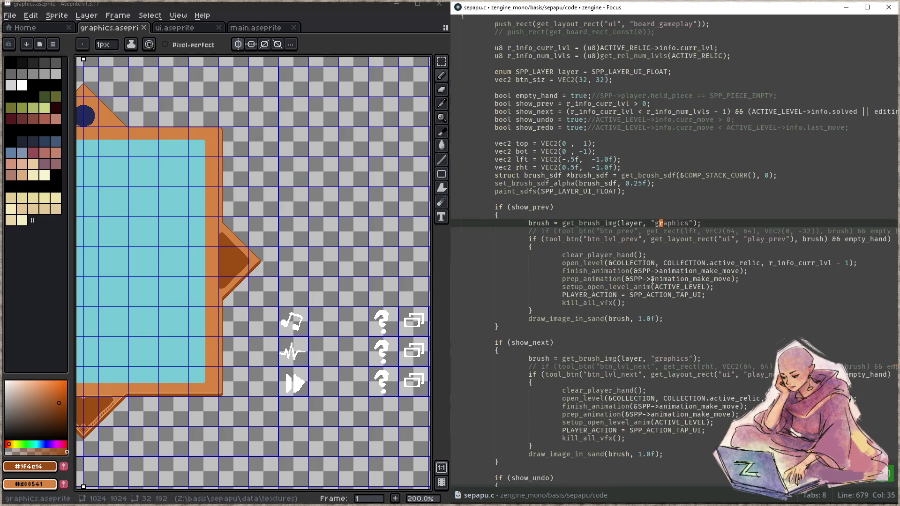
pyautogui.scroll(3, 645, 280)
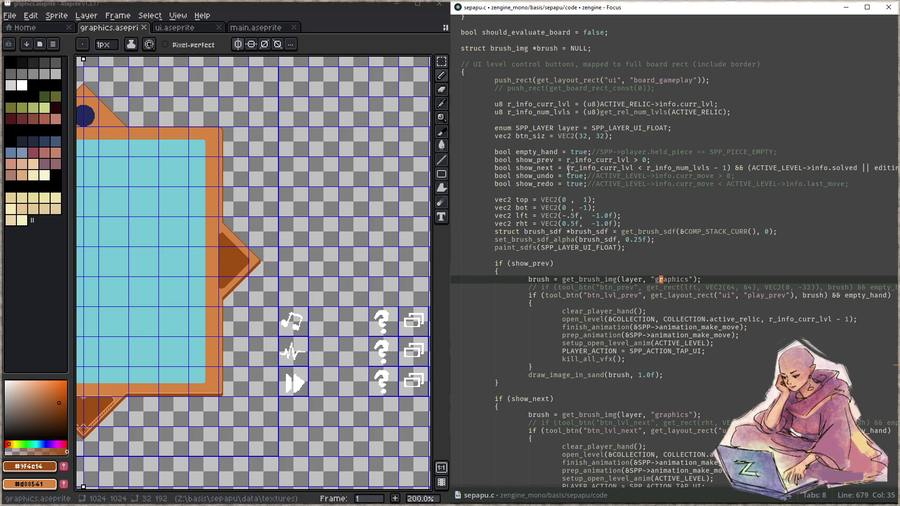
pyautogui.click(571, 168)
pyautogui.press('Left')
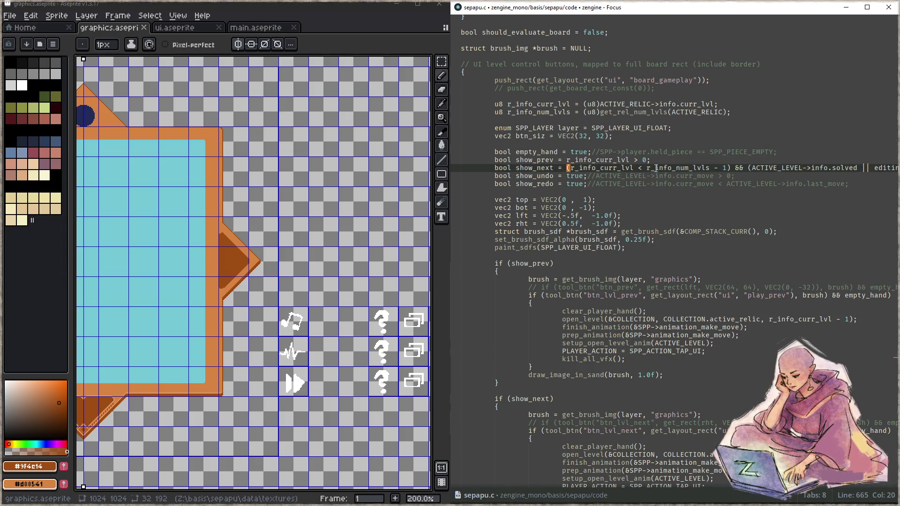
pyautogui.press('Up')
pyautogui.write('trues;')
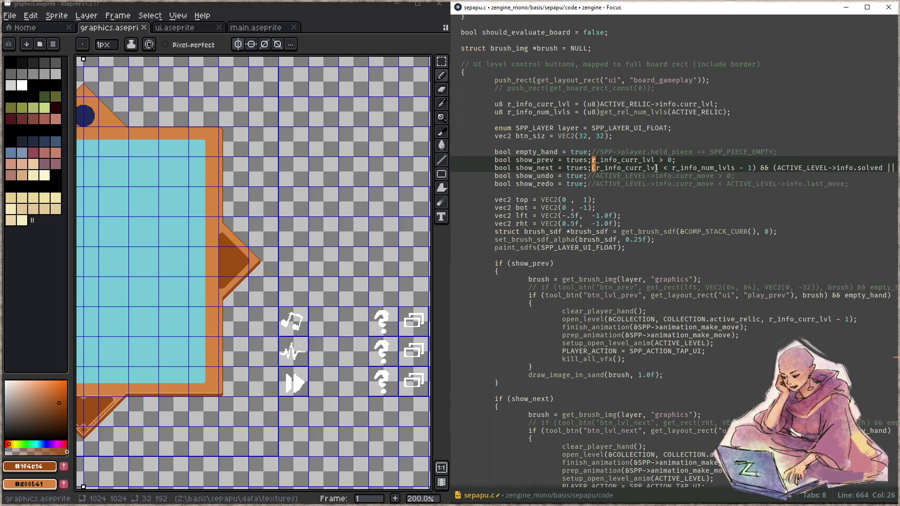
pyautogui.press('End')
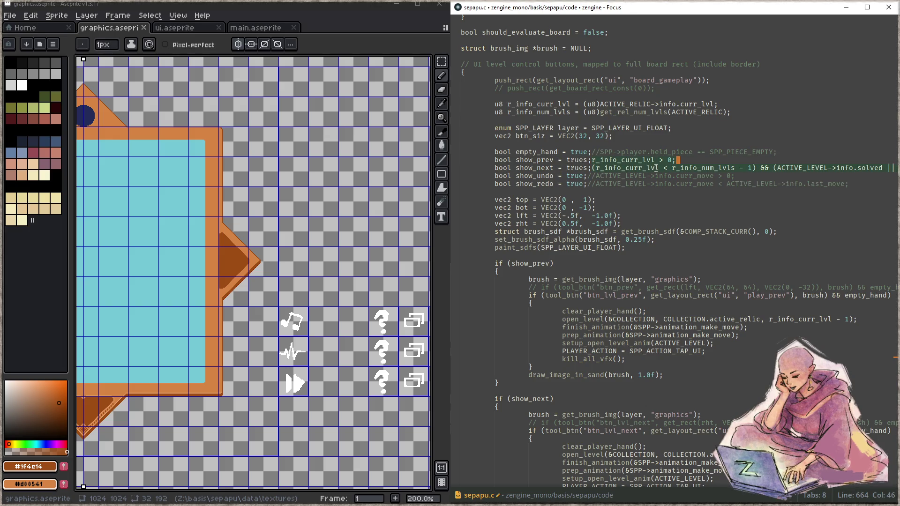
pyautogui.press('Left')
pyautogui.write('//')
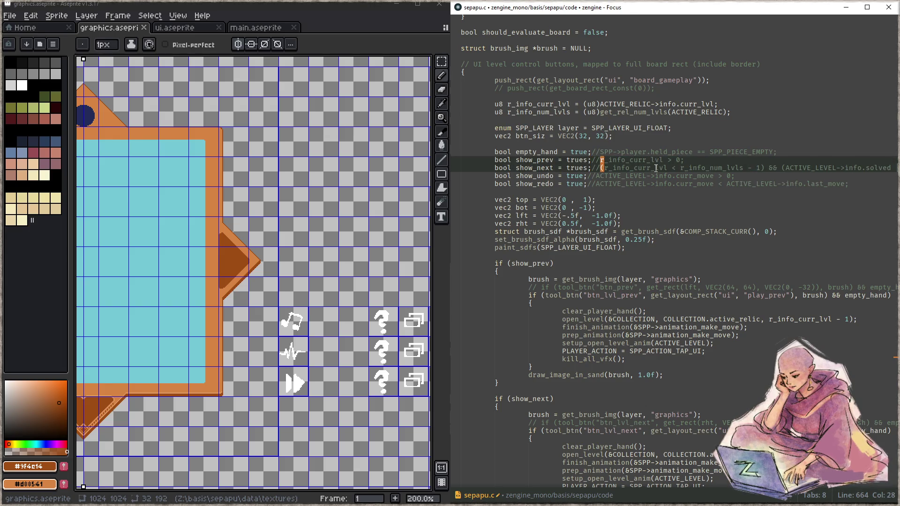
# - Scroll through sepapu.c to review the previous, next, undo and redo button handlers
pyautogui.scroll(-2, 655, 167)
pyautogui.scroll(-2, 633, 231)
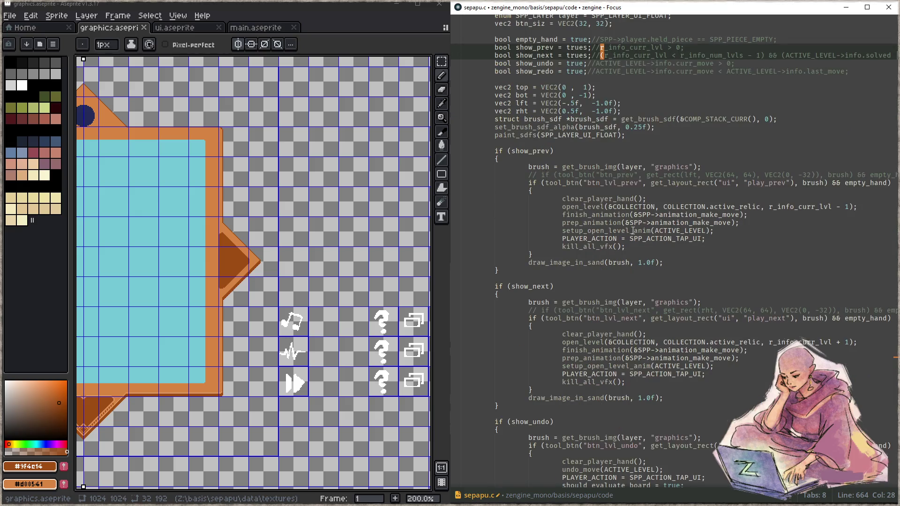
pyautogui.scroll(-2, 561, 232)
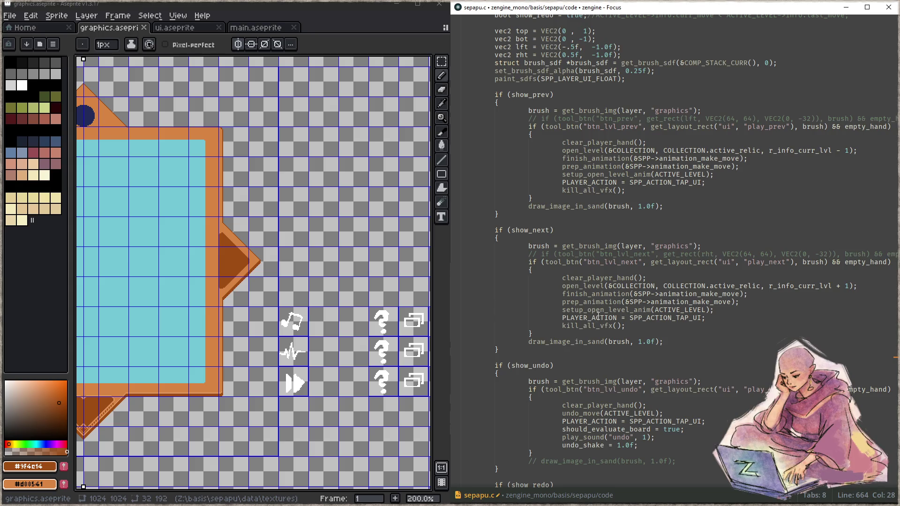
pyautogui.scroll(-2, 600, 311)
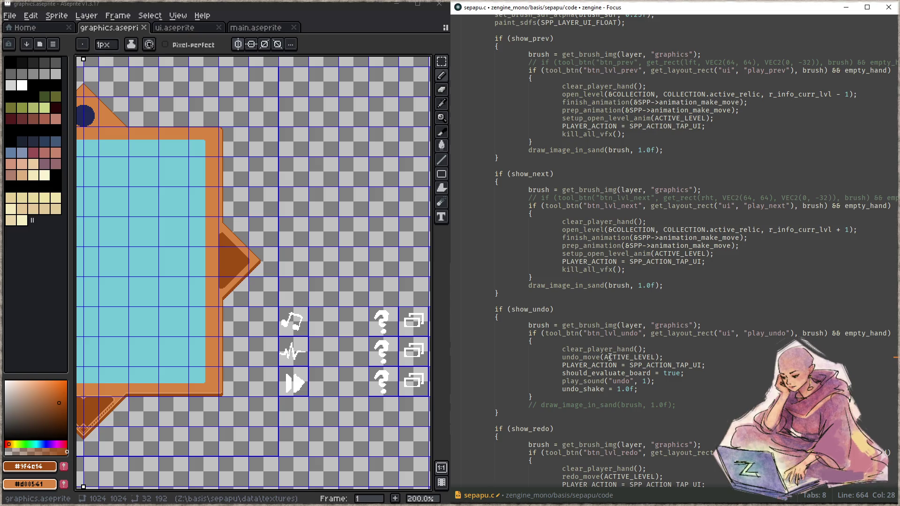
pyautogui.scroll(2, 609, 357)
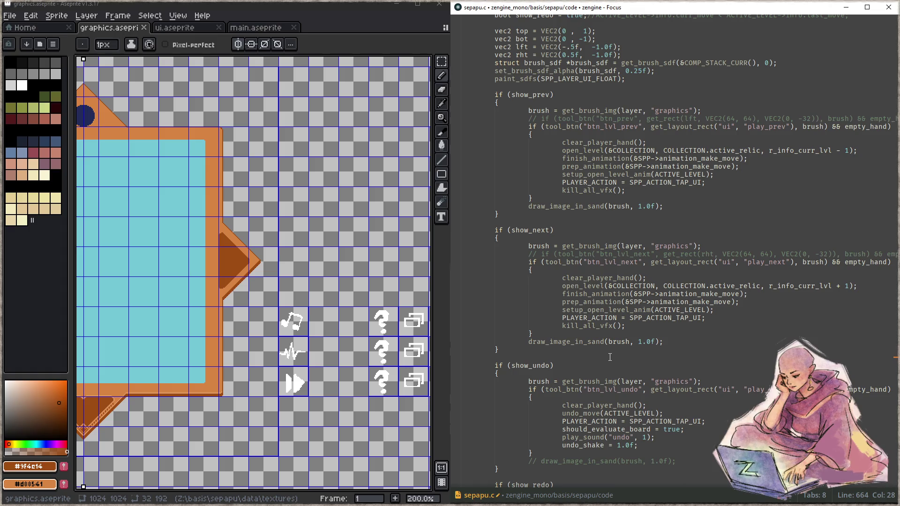
pyautogui.scroll(2, 610, 357)
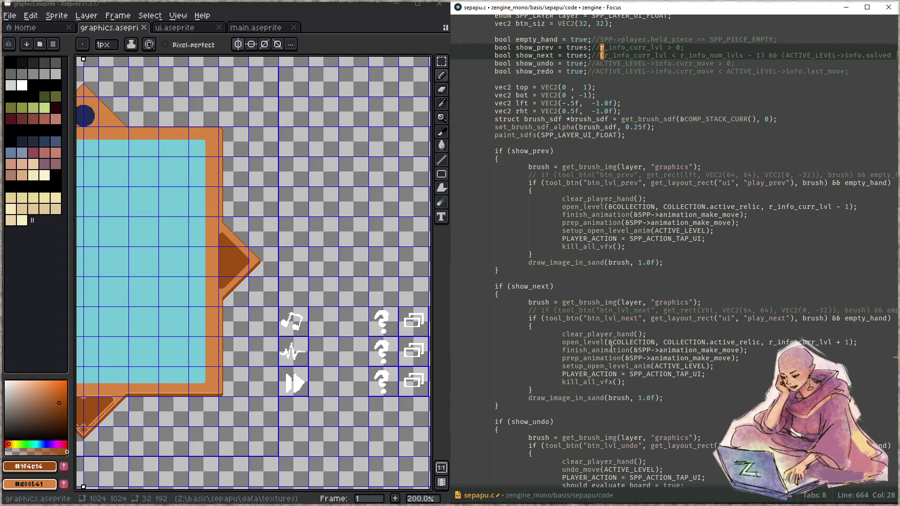
# - Add an if (r_info_curr_lvl > 0) block after clear_player_hand in the previous-level handler
pyautogui.click(657, 199)
pyautogui.press('Return')
pyautogui.write('if (')
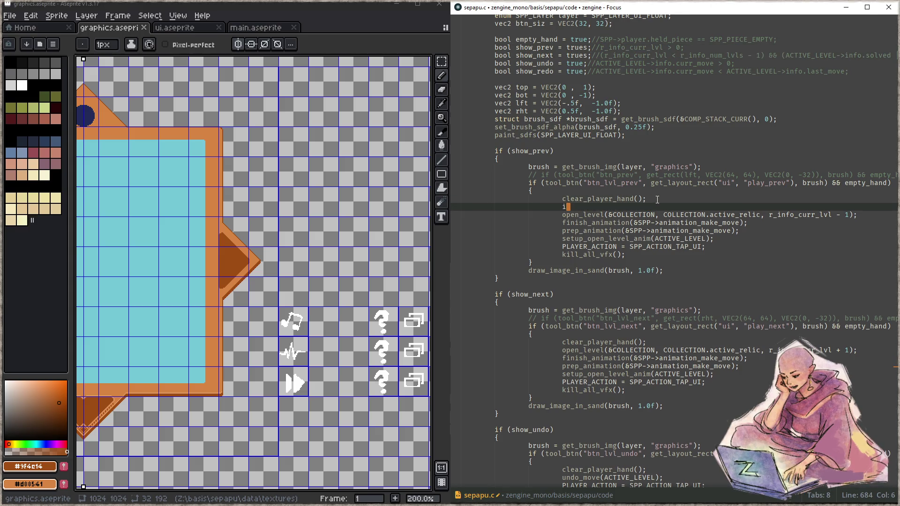
pyautogui.hotkey('ctrl', 'v')
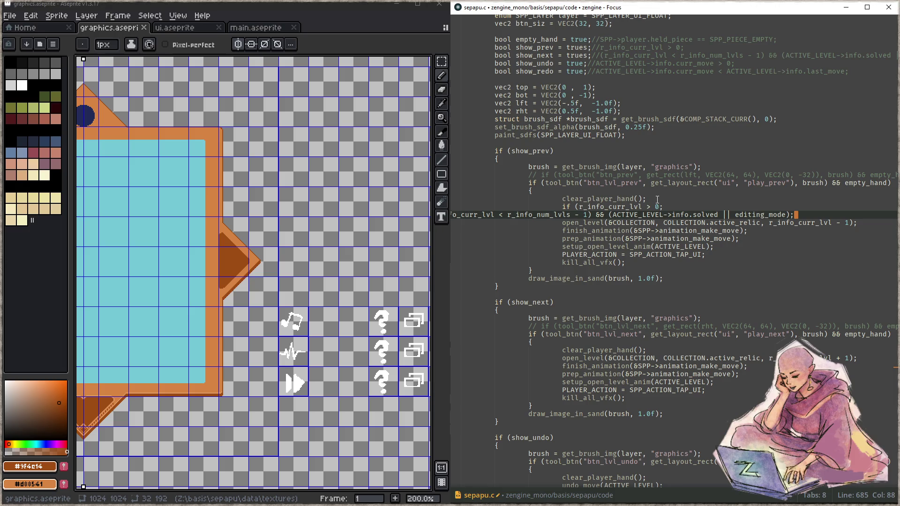
pyautogui.hotkey('ctrl', 'z')
pyautogui.press('BackSpace')
pyautogui.write(')')
pyautogui.press('Return')
pyautogui.write('{')
pyautogui.press('Return')
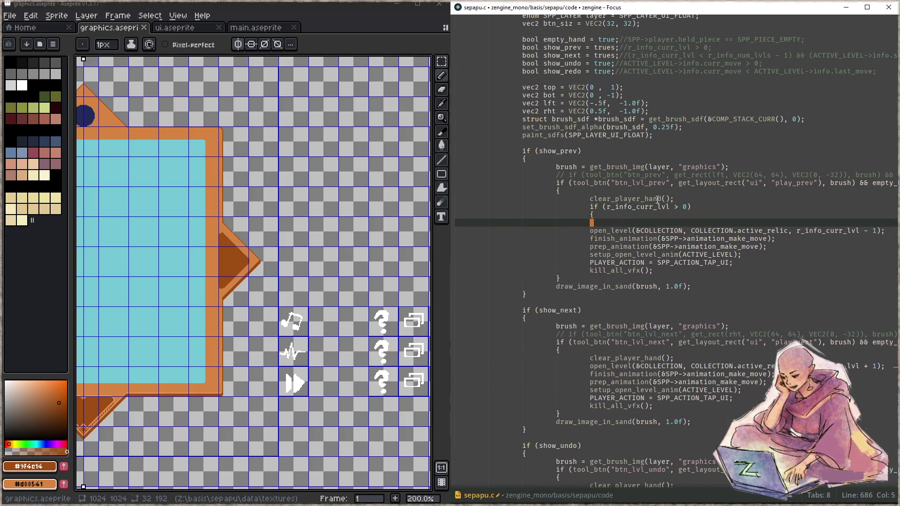
pyautogui.press('Return')
pyautogui.write('}')
# - Move the open_level through kill_all_vfx lines inside that if block and indent them
pyautogui.press('Down')
pyautogui.press('Down')
pyautogui.press('Down')
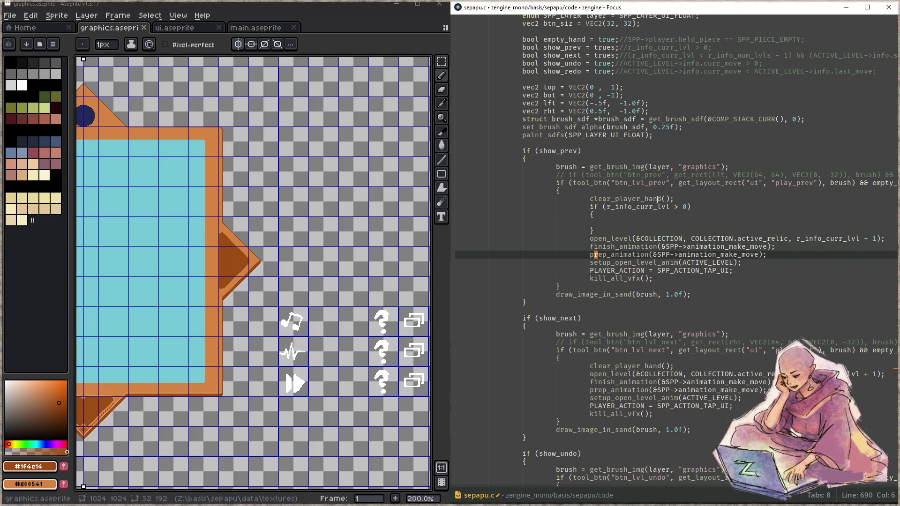
pyautogui.press('End')
pyautogui.hotkey('shift', 'Up')
pyautogui.hotkey('shift', 'Up')
pyautogui.hotkey('shift', 'Up')
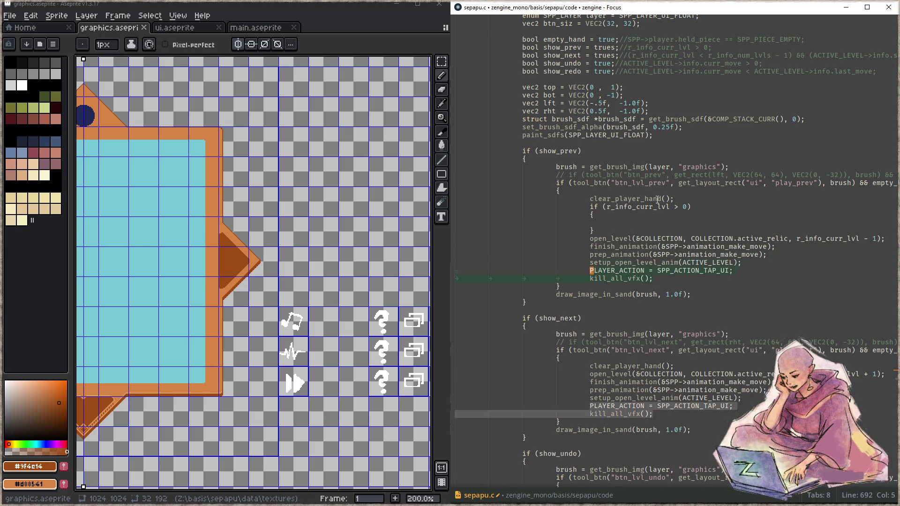
pyautogui.hotkey('shift', 'Home')
pyautogui.hotkey('alt', 'shift', 'Up')
pyautogui.hotkey('alt', 'shift', 'Up')
pyautogui.press('Tab')
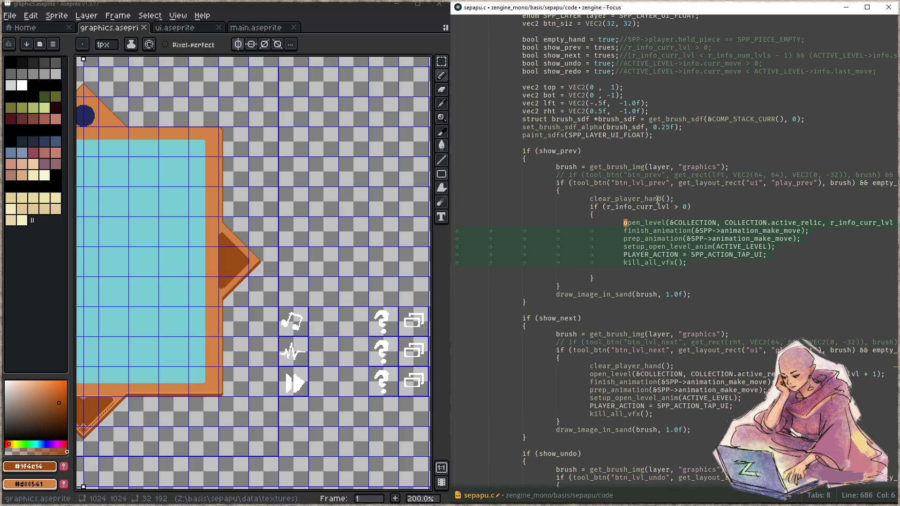
pyautogui.press('Down')
pyautogui.press('BackSpace')
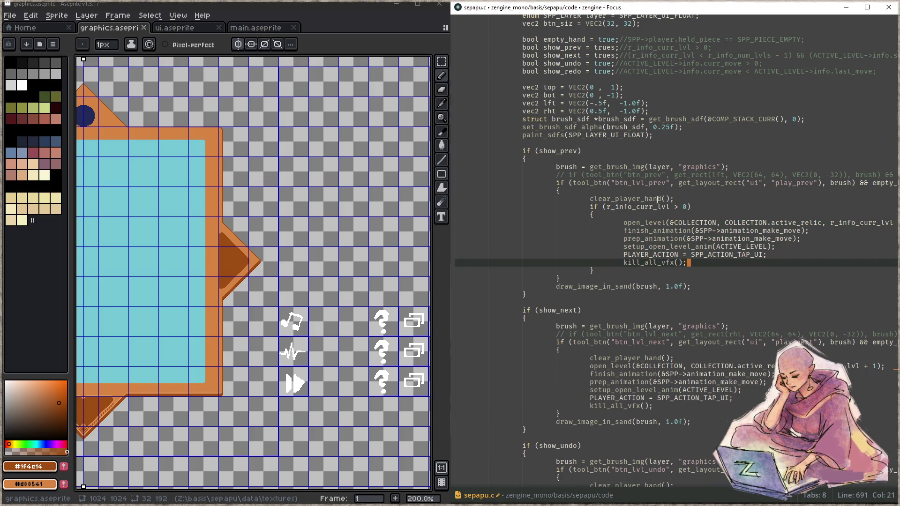
# - Add an if block with the pasted next-level condition to the next-level handler
pyautogui.scroll(-3, 673, 281)
pyautogui.click(674, 297)
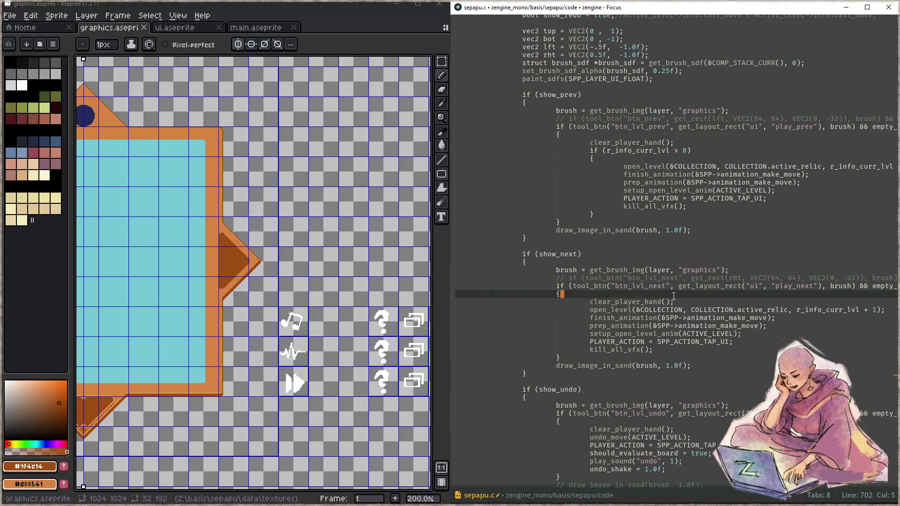
pyautogui.press('Return')
pyautogui.press('Tab')
pyautogui.write('if (')
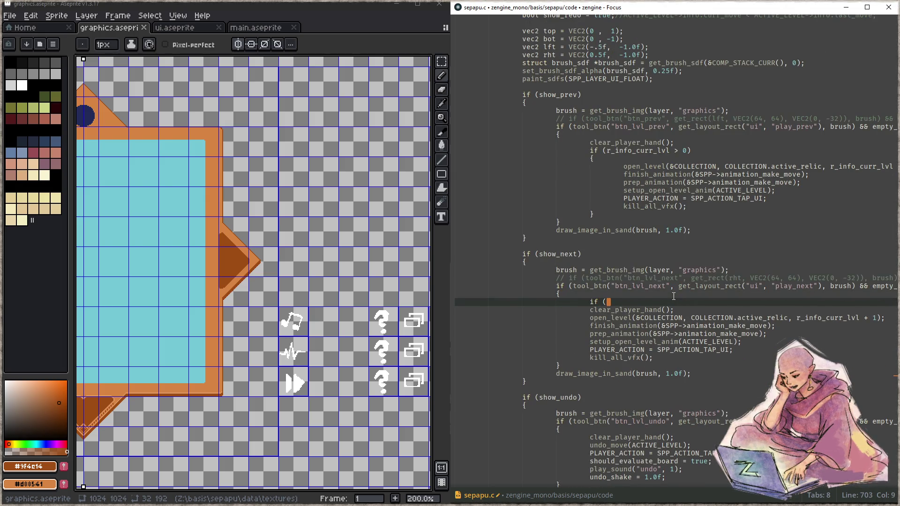
pyautogui.write('(r_info_curr_lvl < r_info_num_lvls - 1) && (ACTIVE_LEVEL->info.solved || editing_mode);')
pyautogui.press('BackSpace')
pyautogui.write(')')
pyautogui.press('Return')
pyautogui.write('{')
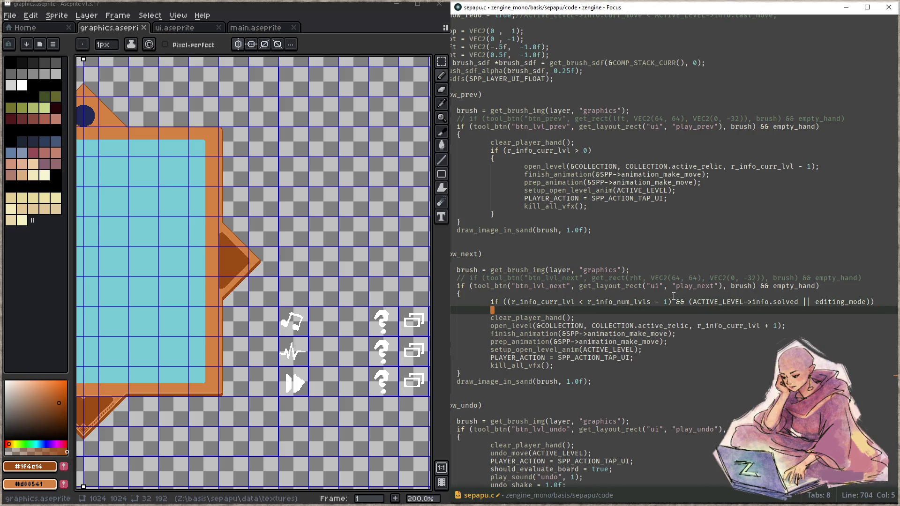
pyautogui.press('Return')
pyautogui.press('Return')
pyautogui.write('}')
# - Keep clear_player_hand above the if, move the next-level opening lines inside it, and indent them
pyautogui.press('Down')
pyautogui.press('Home')
pyautogui.hotkey('shift', 'End')
pyautogui.hotkey('shift', 'Down')
pyautogui.hotkey('shift', 'Down')
pyautogui.hotkey('shift', 'Down')
pyautogui.hotkey('shift', 'Down')
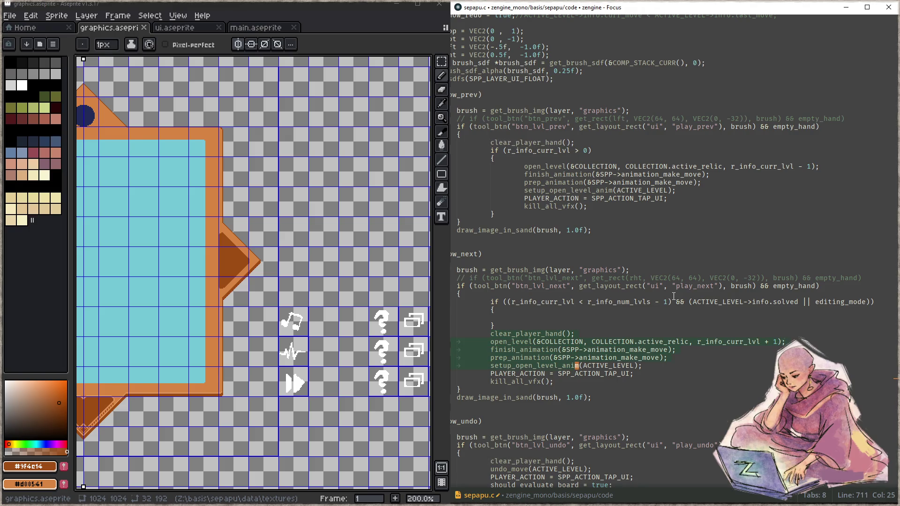
pyautogui.hotkey('shift', 'Down')
pyautogui.hotkey('shift', 'Down')
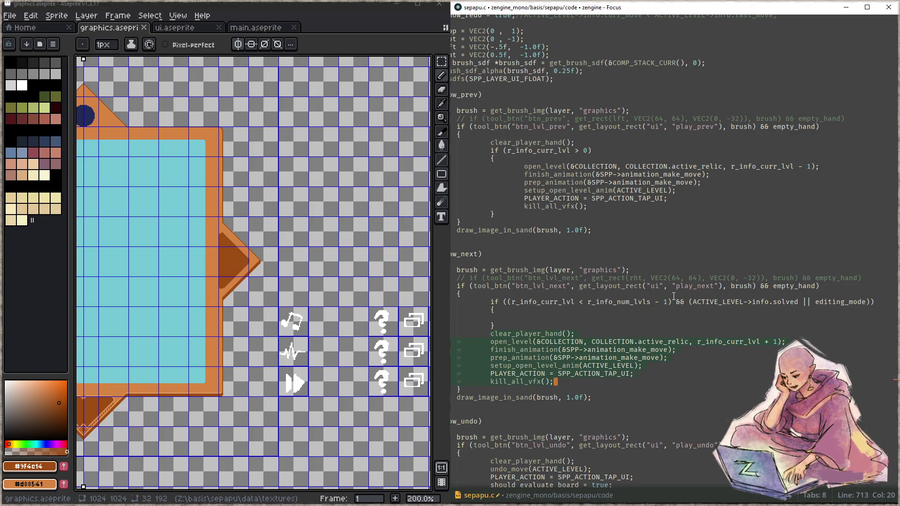
pyautogui.hotkey('alt', 'shift', 'Up')
pyautogui.hotkey('alt', 'shift', 'Up')
pyautogui.press('Escape')
pyautogui.hotkey('alt', 'shift', 'Up')
pyautogui.hotkey('alt', 'shift', 'Up')
pyautogui.press('Down')
pyautogui.press('Down')
pyautogui.press('Down')
pyautogui.hotkey('shift', 'Down')
pyautogui.hotkey('shift', 'Down')
pyautogui.hotkey('shift', 'Down')
pyautogui.hotkey('shift', 'Down')
pyautogui.hotkey('shift', 'Down')
pyautogui.hotkey('shift', 'End')
pyautogui.press('Tab')
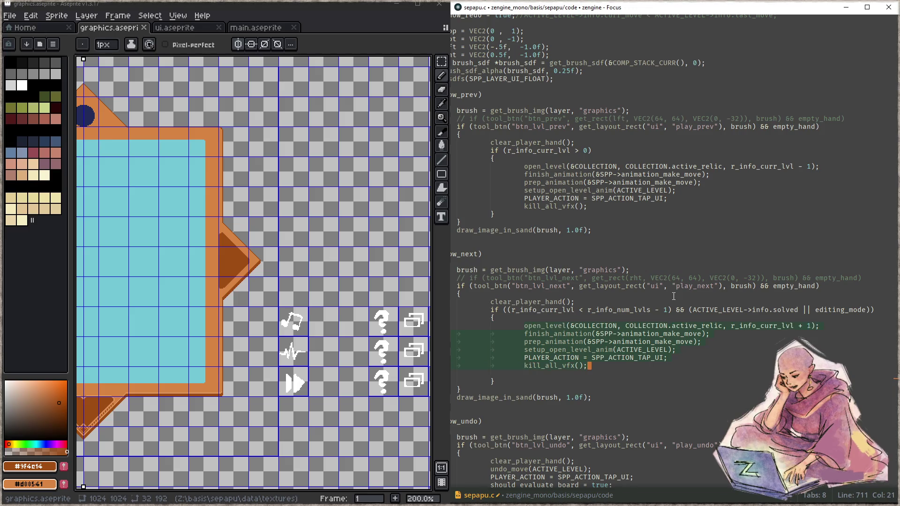
pyautogui.press('Down')
pyautogui.press('Delete')
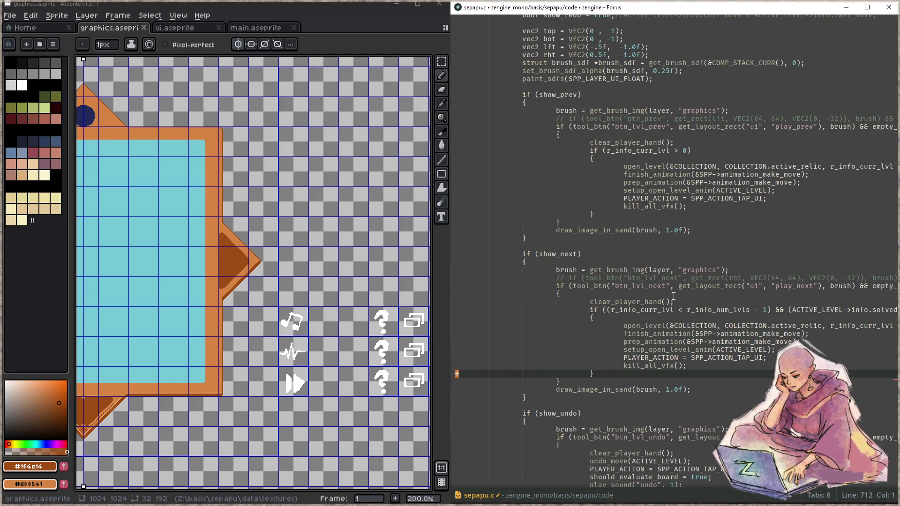
pyautogui.scroll(10, 674, 297)
# - Declare 'static f32 change_level_shake = 0.0f;' below the redo_shake declaration
pyautogui.click(627, 145)
pyautogui.scroll(2, 613, 182)
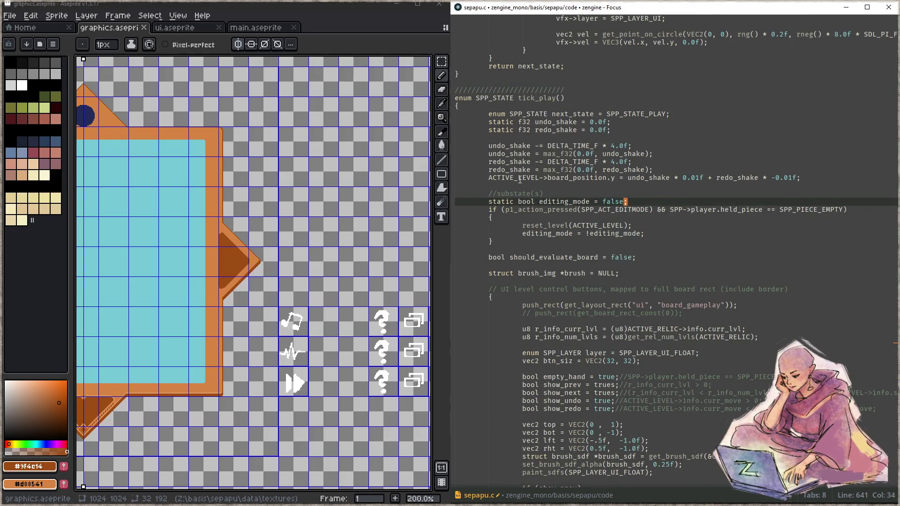
pyautogui.click(623, 132)
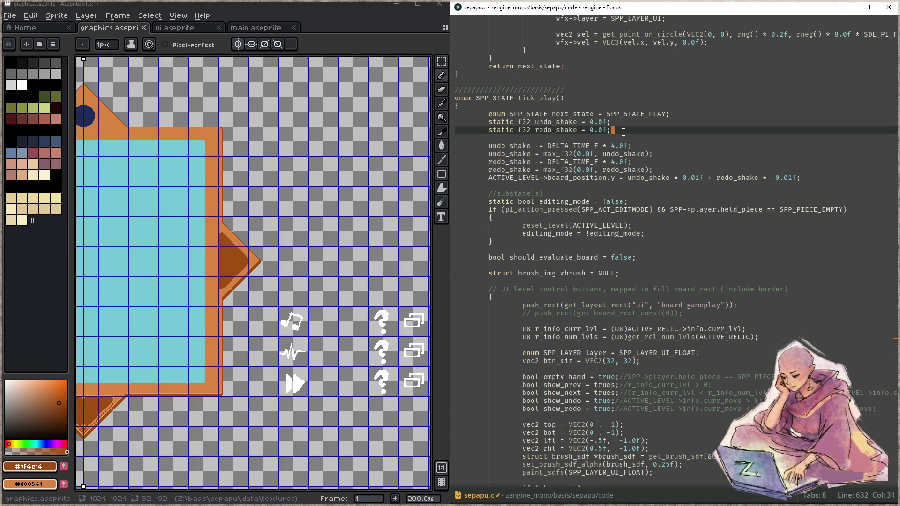
pyautogui.press('Return')
pyautogui.write('static f32 ')
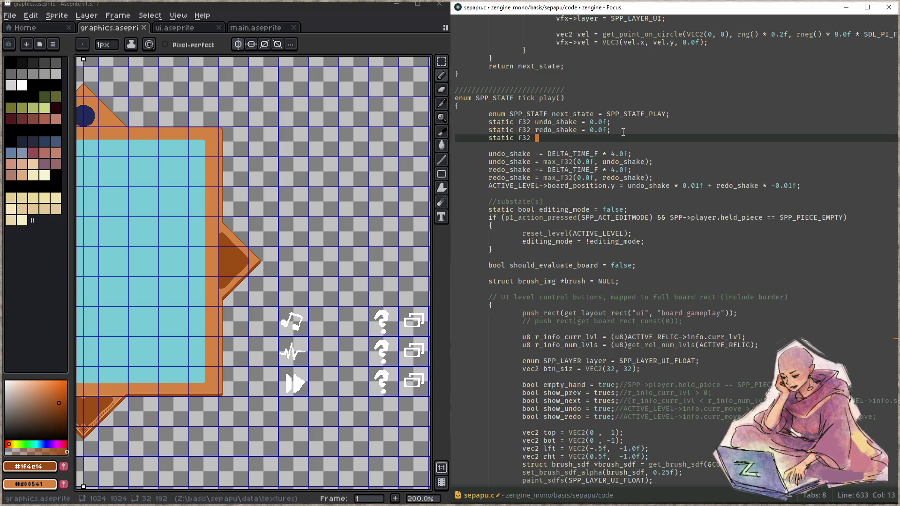
pyautogui.write('change_')
pyautogui.write('level')
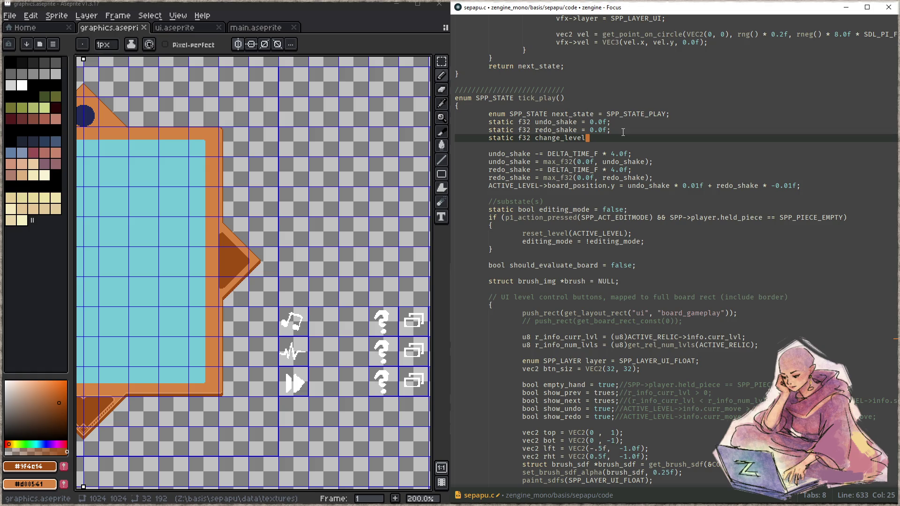
pyautogui.write(' = 0.0f')
pyautogui.write('l')
pyautogui.press('BackSpace')
pyautogui.write(';')
pyautogui.press('Left')
pyautogui.press('Left')
pyautogui.press('Left')
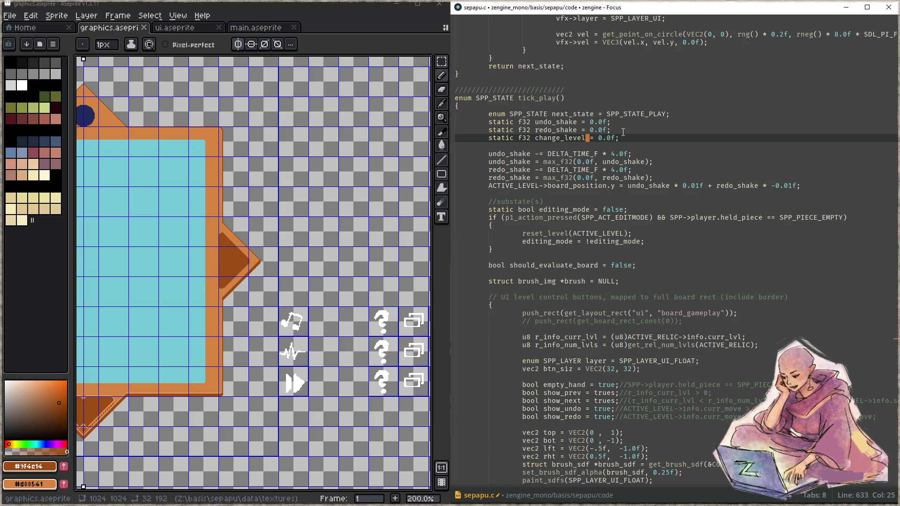
pyautogui.write('_shake')
# - Duplicate the board shake offset line so it uses change_level_shake instead of redo_shake
pyautogui.hotkey('ctrl', 'd')
pyautogui.press('Down')
pyautogui.press('Down')
pyautogui.press('Down')
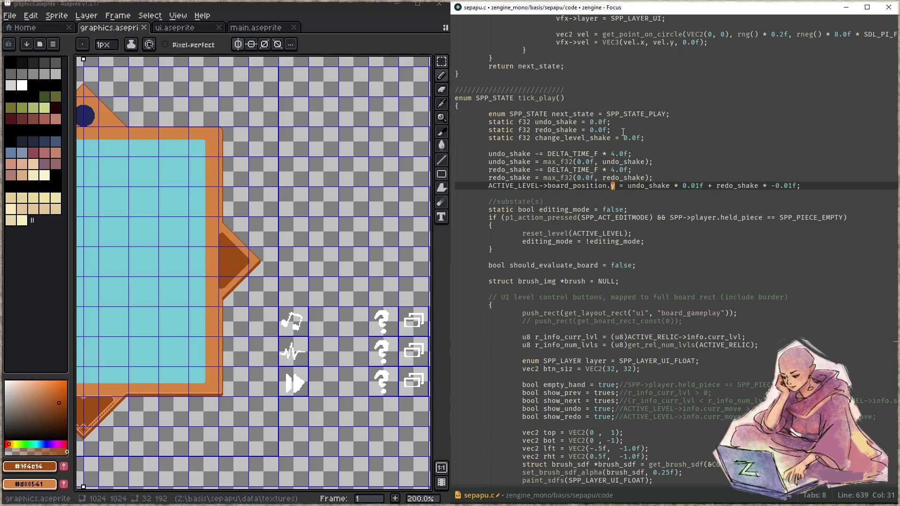
pyautogui.hotkey('ctrl', 'shift', 'd')
pyautogui.hotkey('ctrl', 'Right')
pyautogui.hotkey('ctrl', 'Right')
pyautogui.hotkey('ctrl', 'Right')
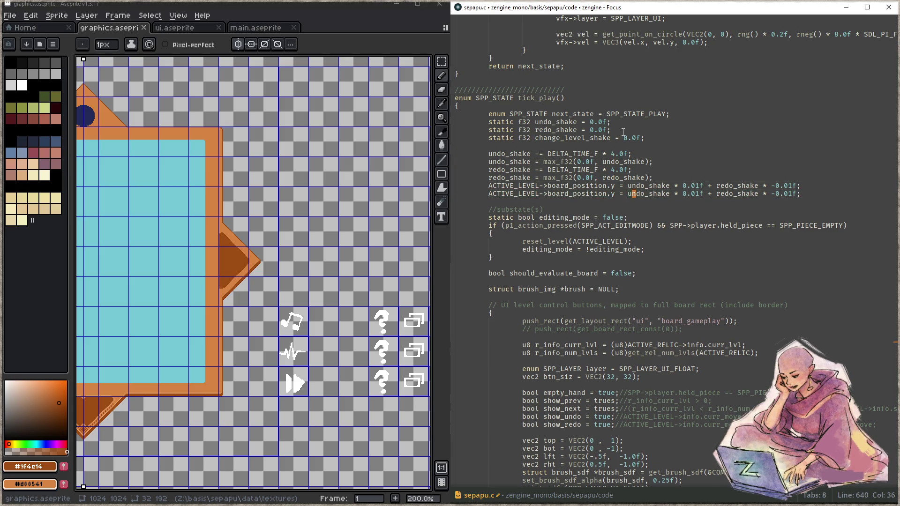
pyautogui.write('change_level_shake')
pyautogui.hotkey('ctrl', 'Right')
pyautogui.hotkey('ctrl', 'Right')
pyautogui.hotkey('ctrl', 'Right')
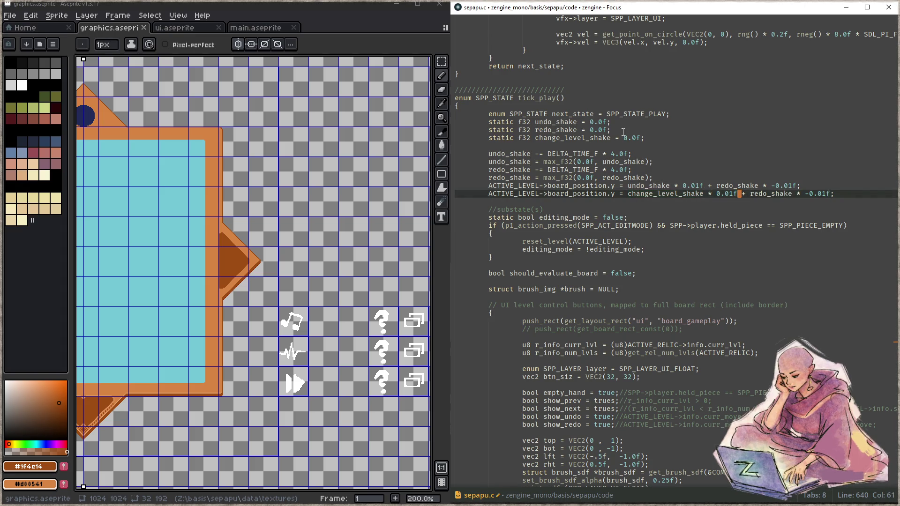
pyautogui.hotkey('ctrl', 'shift', 'Right')
pyautogui.hotkey('ctrl', 'shift', 'Right')
pyautogui.hotkey('ctrl', 'shift', 'Right')
pyautogui.press('BackSpace')
pyautogui.press('BackSpace')
# - Rename the variable to next_level_shake and add a matching prev_level_shake declaration
pyautogui.press('Up')
pyautogui.press('Up')
pyautogui.press('Up')
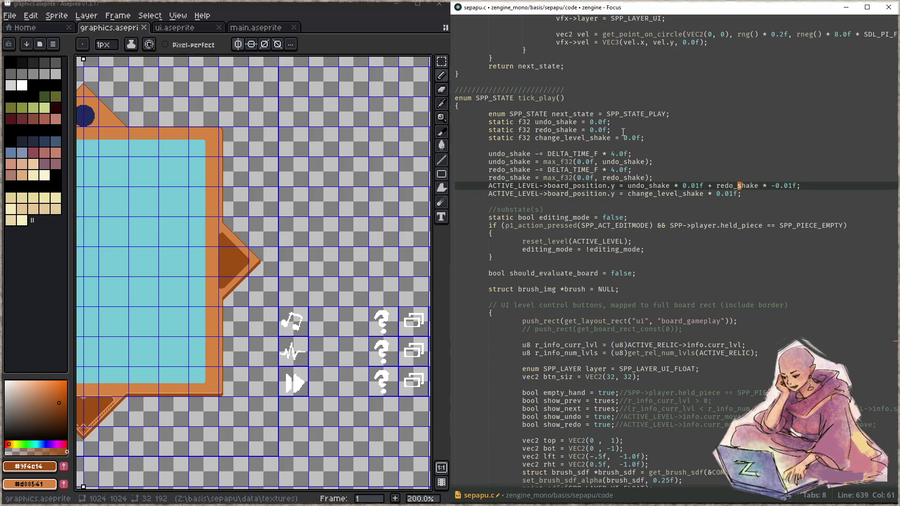
pyautogui.hotkey('ctrl', 'Left')
pyautogui.hotkey('ctrl', 'Left')
pyautogui.hotkey('ctrl', 'Left')
pyautogui.hotkey('ctrl', 'd')
pyautogui.hotkey('ctrl', 'd')
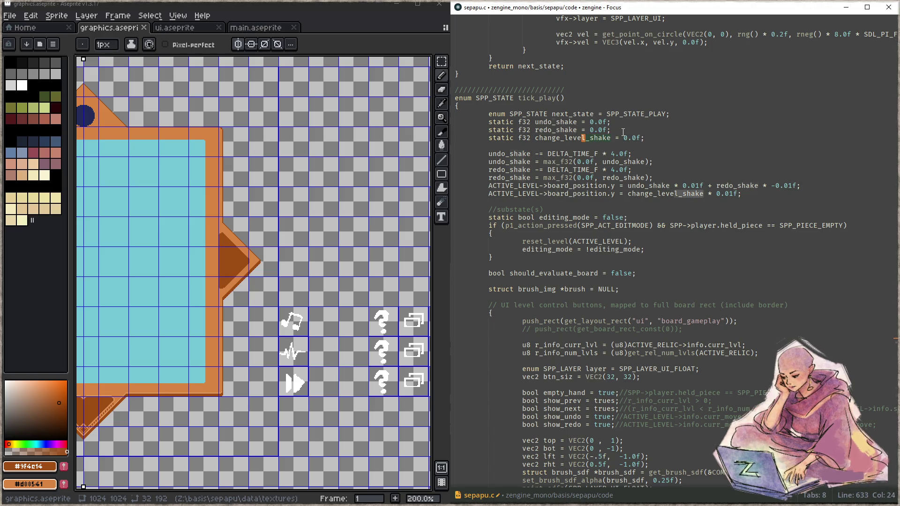
pyautogui.write('next_level')
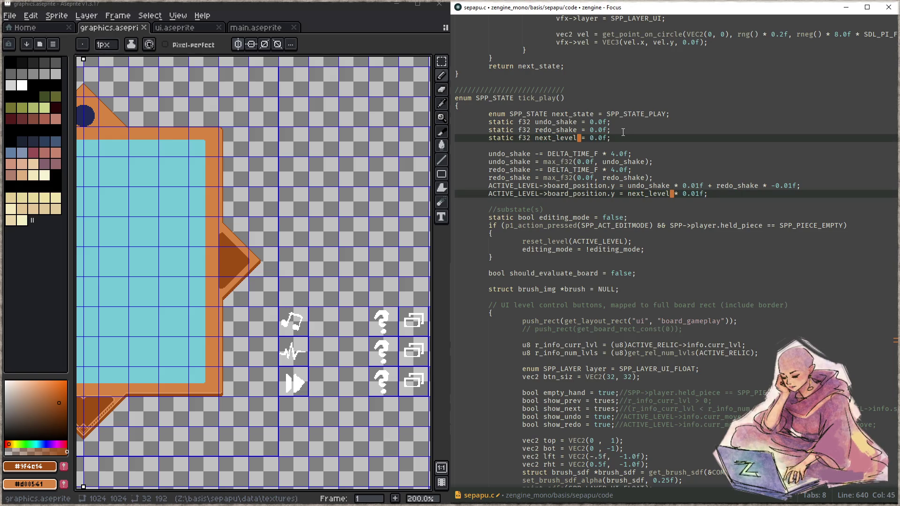
pyautogui.write('_shake')
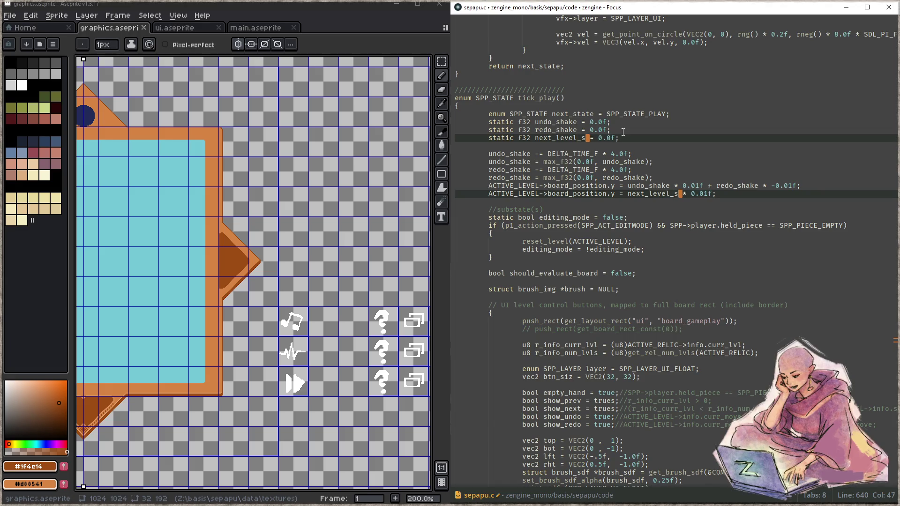
pyautogui.press('Escape')
pyautogui.hotkey('ctrl', 'shift', 'd')
pyautogui.press('Left')
pyautogui.press('Left')
pyautogui.press('Left')
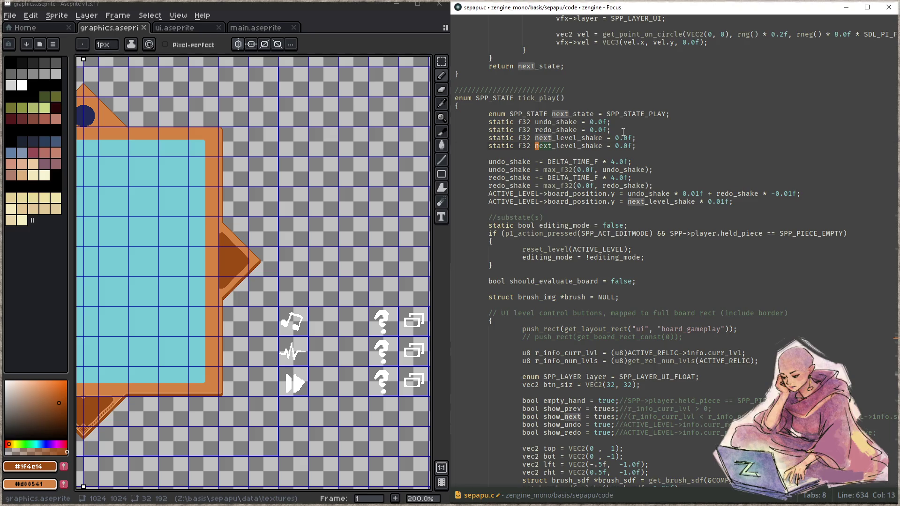
pyautogui.press('Delete')
pyautogui.press('Delete')
pyautogui.press('Delete')
pyautogui.write('prev')
# - Append '+ prev_level_shake * 0.01f' to the new offset line and save
pyautogui.press('Down')
pyautogui.press('Down')
pyautogui.press('Down')
pyautogui.press('Down')
pyautogui.press('End')
pyautogui.press('Left')
pyautogui.write('+ prev_level_shake')
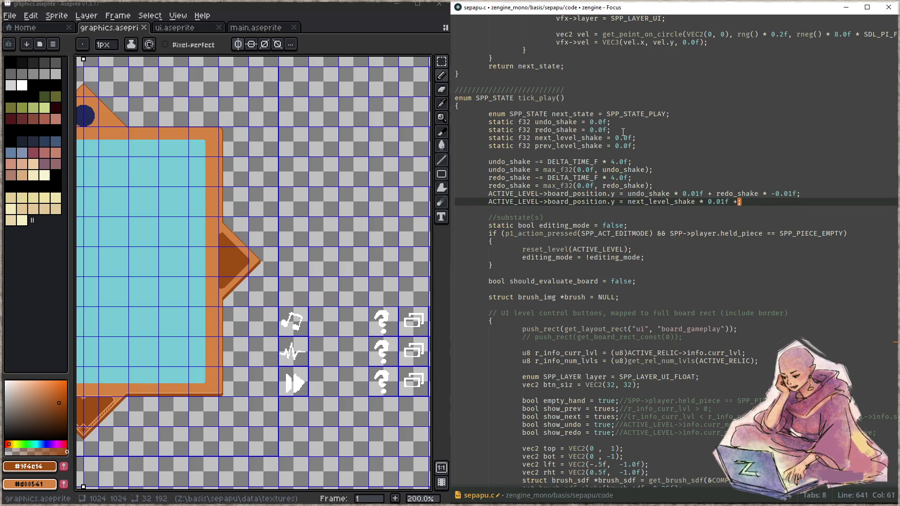
pyautogui.write(' * 0.')
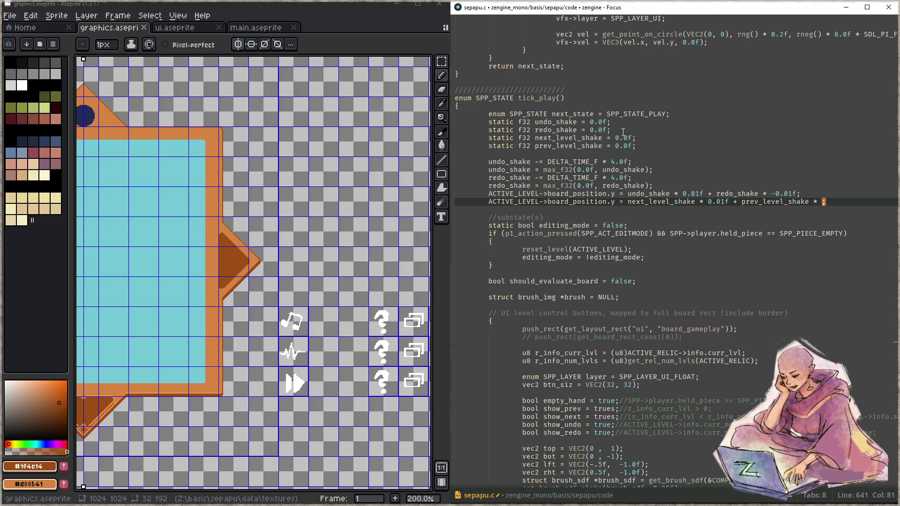
pyautogui.write('01f')
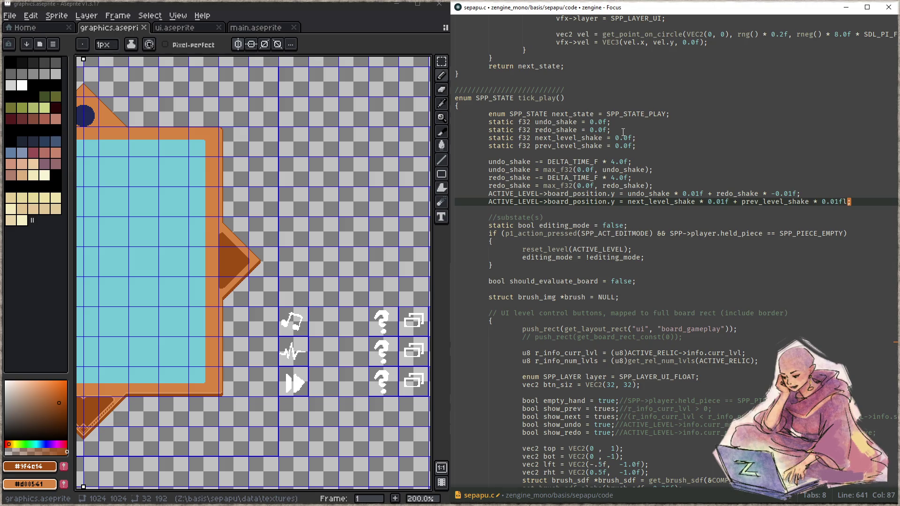
pyautogui.hotkey('ctrl', 's')
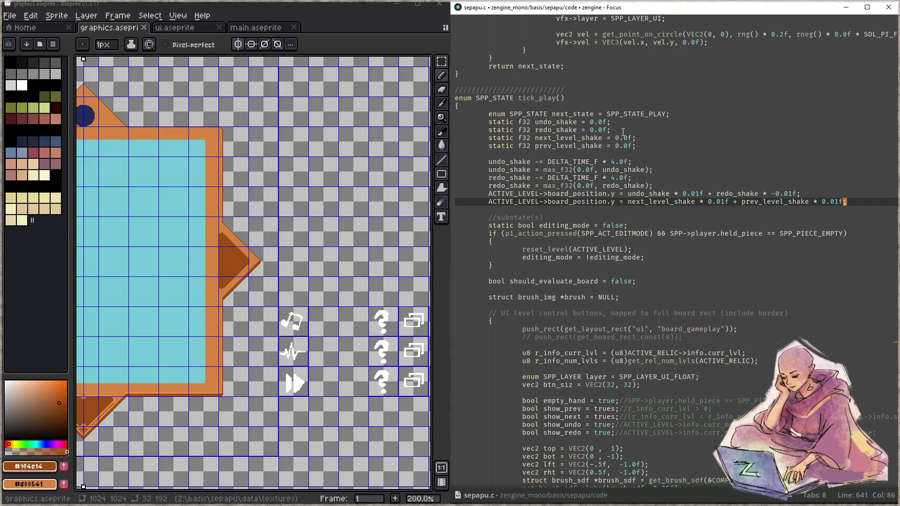
# - Paste copies of the two level-shake declarations below the decay code
pyautogui.press('Up')
pyautogui.press('Up')
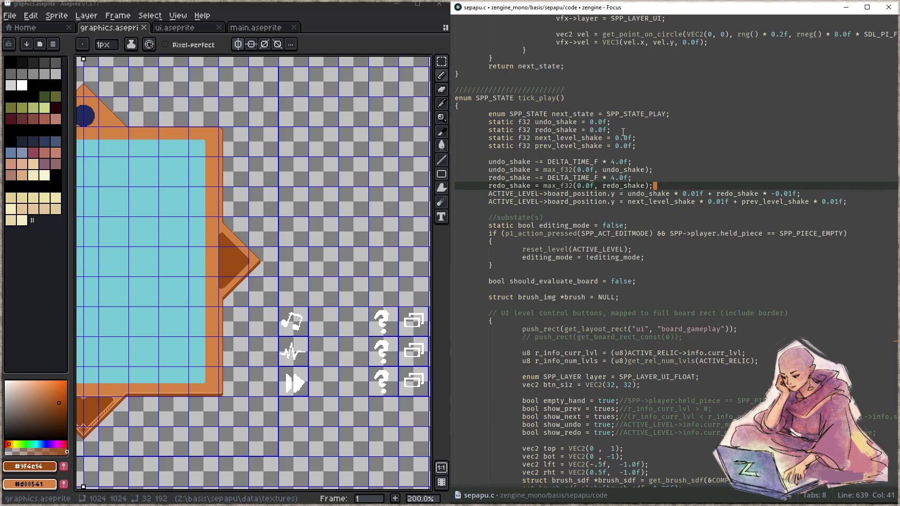
pyautogui.press('Return')
pyautogui.press('Up')
pyautogui.press('Up')
pyautogui.press('Up')
pyautogui.press('Down')
pyautogui.press('Down')
pyautogui.press('Down')
pyautogui.press('End')
pyautogui.press('Left')
pyautogui.press('Left')
pyautogui.press('Left')
pyautogui.press('Down')
pyautogui.press('Down')
pyautogui.press('End')
pyautogui.hotkey('ctrl', 'v')
# - Replace both initial values with the time-decay expression so next and prev shakes decay
pyautogui.hotkey('ctrl', 'Left')
pyautogui.hotkey('ctrl', 'Left')
pyautogui.press('Up')
pyautogui.press('Up')
pyautogui.hotkey('ctrl', 'Left')
pyautogui.press('Up')
pyautogui.press('Down')
pyautogui.press('Down')
pyautogui.press('End')
pyautogui.hotkey('ctrl', 'Left')
pyautogui.hotkey('ctrl', 'Left')
pyautogui.hotkey('ctrl', 'Left')
pyautogui.hotkey('shift', 'End')
pyautogui.write('-= DELTA_TIME_F * 4.0f;')
pyautogui.press('Down')
pyautogui.hotkey('ctrl', 'Left')
pyautogui.hotkey('ctrl', 'Left')
pyautogui.hotkey('ctrl', 'Left')
pyautogui.hotkey('shift', 'End')
pyautogui.write('-= DELTA_TIME_F * 4.0f;')
# - Strip the 'static f32' prefix from both decay lines and move them under undo_shake
pyautogui.press('Home')
pyautogui.hotkey('ctrl', 'alt', 'Up')
pyautogui.press('Delete')
pyautogui.press('Delete')
pyautogui.press('Delete')
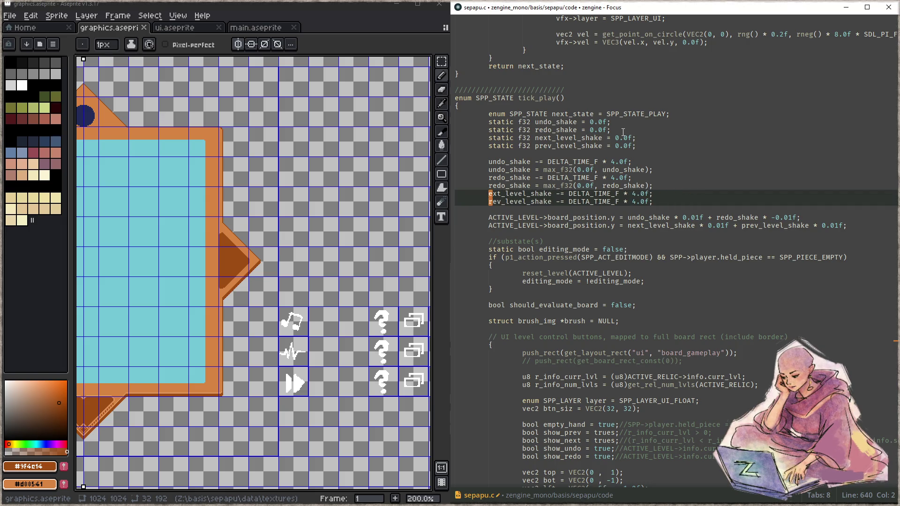
pyautogui.hotkey('ctrl', 'z')
pyautogui.press('Delete')
pyautogui.press('Delete')
pyautogui.press('Delete')
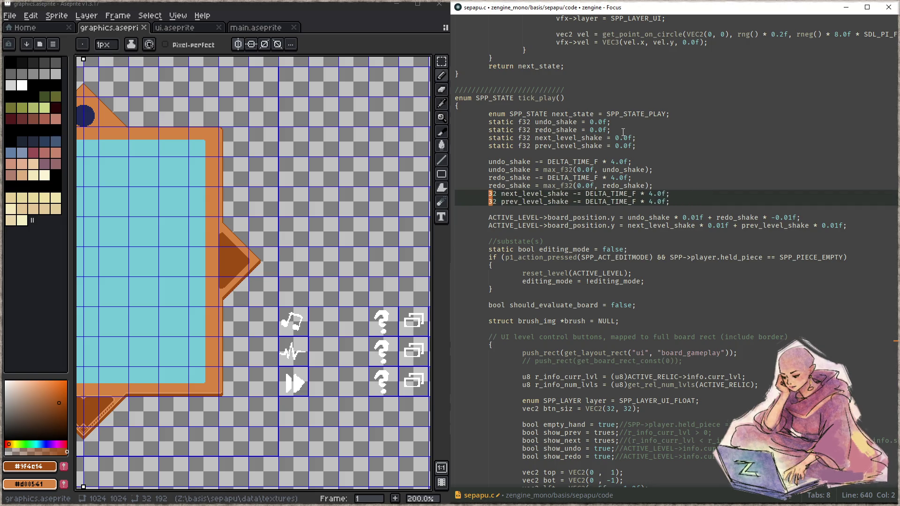
pyautogui.hotkey('alt', 'Up')
pyautogui.hotkey('alt', 'Up')
pyautogui.hotkey('alt', 'Up')
pyautogui.press('Escape')
pyautogui.press('Down')
pyautogui.press('Down')
pyautogui.hotkey('alt', 'Up')
pyautogui.press('Up')
# - Duplicate the two decay lines below the clamps and turn them into plain assignments
pyautogui.press('Down')
pyautogui.press('Down')
pyautogui.press('Down')
pyautogui.press('End')
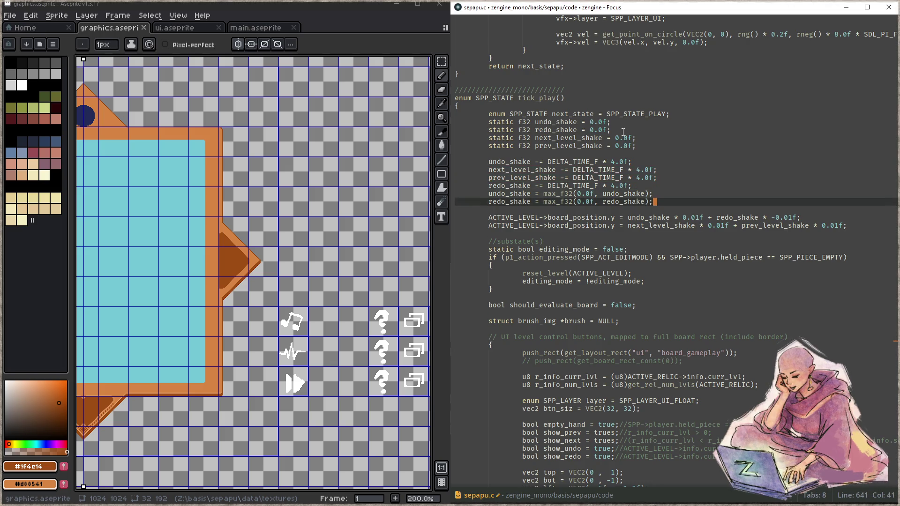
pyautogui.press('Return')
pyautogui.write('next_level_shake -= DELTA_TIME_F * 4.0f; \tprev_level_shake -= DELTA_TIME_F * 4.0f;')
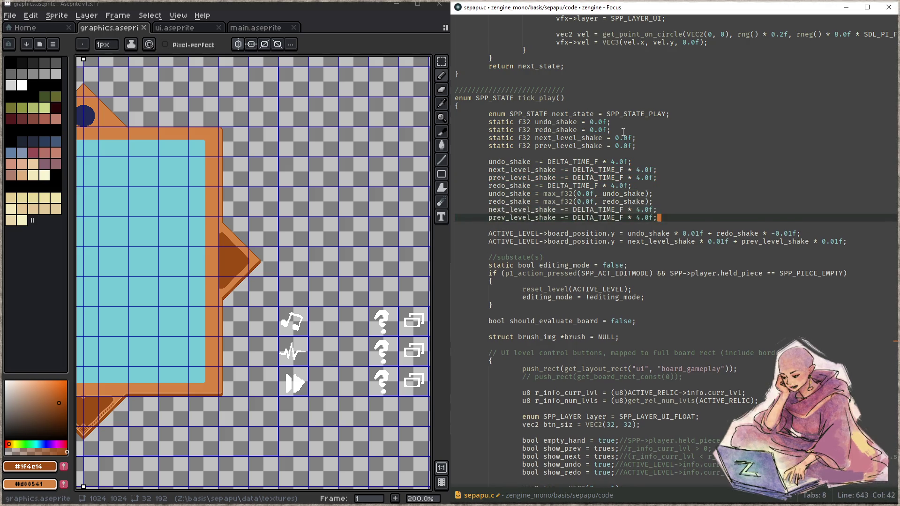
pyautogui.hotkey('ctrl', 'Left')
pyautogui.hotkey('ctrl', 'Left')
pyautogui.hotkey('ctrl', 'Left')
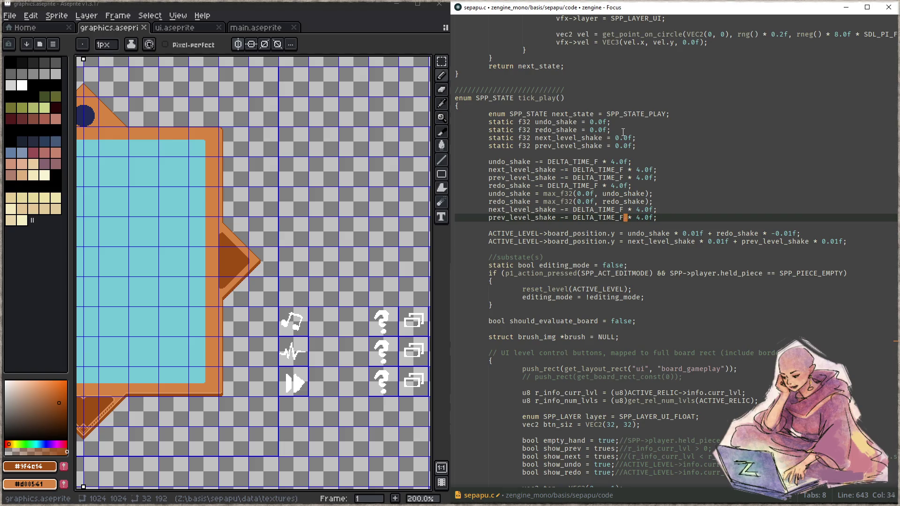
pyautogui.hotkey('ctrl', 'alt', 'Up')
pyautogui.press('Delete')
# - Replace the new lines' decay expressions with the max_f32 zero-clamping expressions
pyautogui.press('Up')
pyautogui.press('Up')
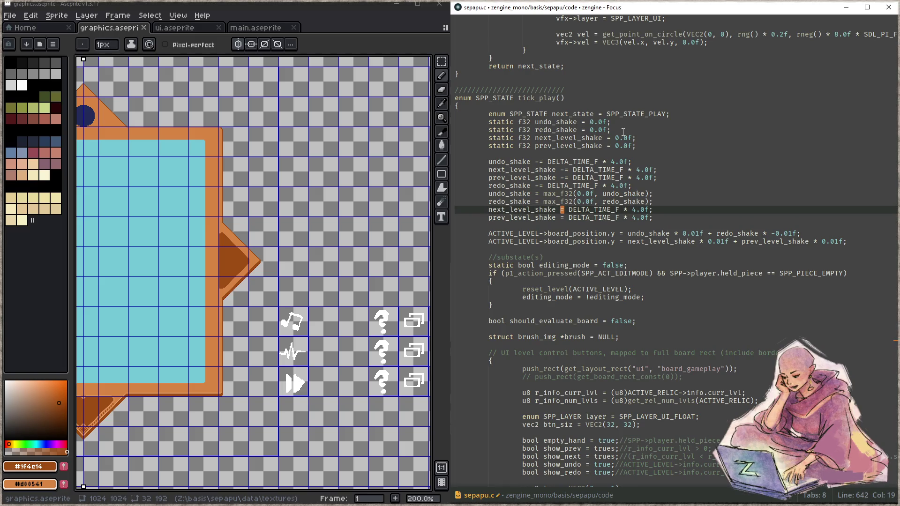
pyautogui.hotkey('ctrl', 'Left')
pyautogui.press('End')
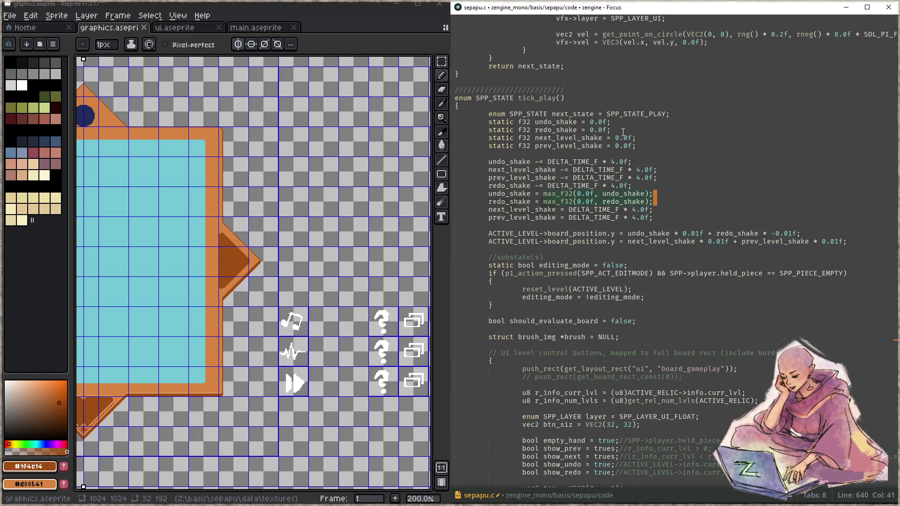
pyautogui.press('Down')
pyautogui.press('Down')
pyautogui.hotkey('ctrl', 'Left')
pyautogui.hotkey('ctrl', 'Left')
pyautogui.hotkey('ctrl', 'Left')
pyautogui.press('Left')
pyautogui.press('Left')
pyautogui.hotkey('shift', 'End')
pyautogui.write('max_f32(0.0f, undo_shake); max_f32(0.0f, redo_shake);')
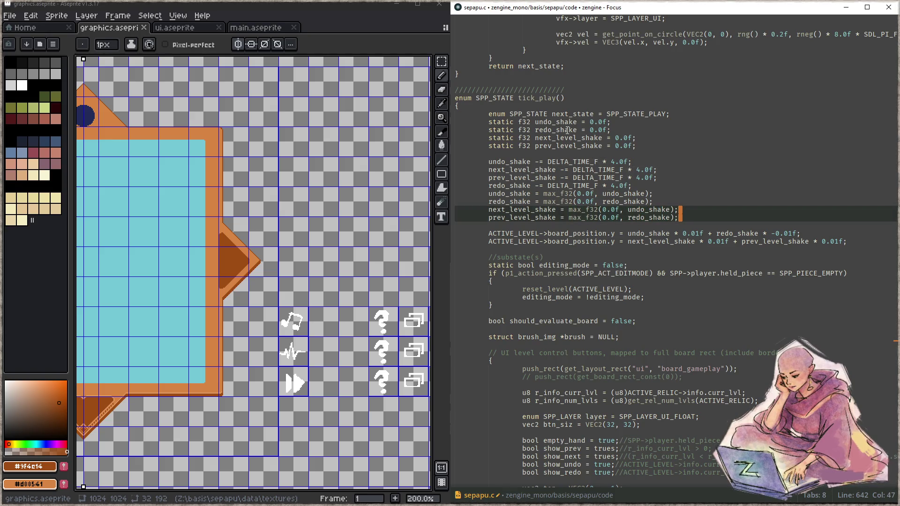
# - Make the two new clamps use next_level_shake and prev_level_shake respectively
pyautogui.doubleClick(539, 211)
pyautogui.hotkey('ctrl', 'c')
pyautogui.click(641, 209)
pyautogui.hotkey('ctrl', 'v')
pyautogui.click(657, 209)
pyautogui.hotkey('ctrl', 'v')
pyautogui.doubleClick(675, 209)
pyautogui.hotkey('ctrl', 'v')
pyautogui.doubleClick(522, 218)
pyautogui.hotkey('ctrl', 'c')
pyautogui.doubleClick(635, 218)
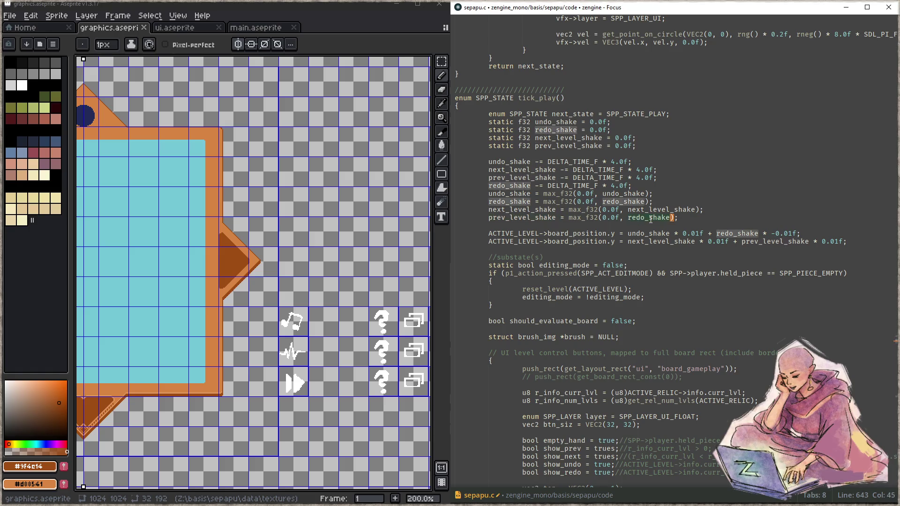
pyautogui.hotkey('ctrl', 'v')
pyautogui.click(730, 210)
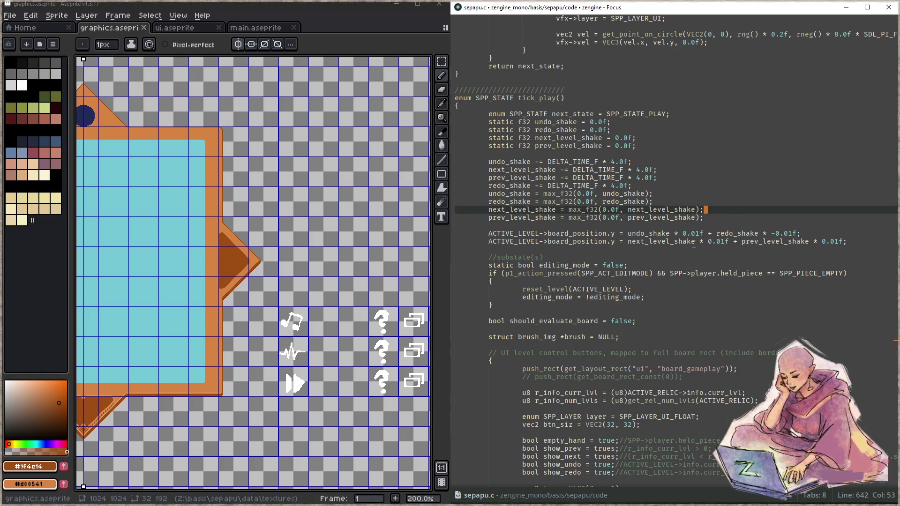
# - Apply the new offset to board_position.x, negate the prev_level_shake term, save and build
pyautogui.click(616, 242)
pyautogui.press('BackSpace')
pyautogui.write('x')
pyautogui.press('Right')
pyautogui.press('Right')
pyautogui.press('Right')
pyautogui.press('Right')
pyautogui.press('Right')
pyautogui.press('Right')
pyautogui.press('End')
pyautogui.press('Left')
pyautogui.press('Left')
pyautogui.press('Left')
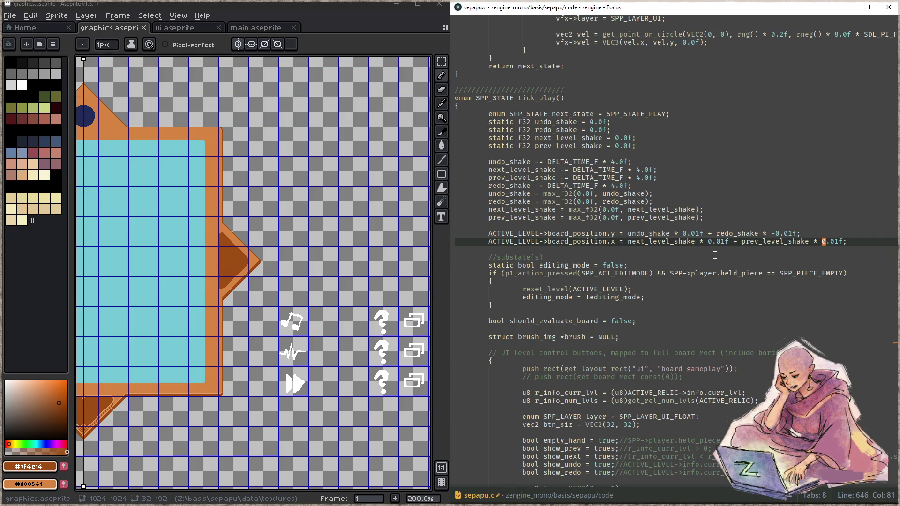
pyautogui.write('-')
pyautogui.hotkey('ctrl', 's')
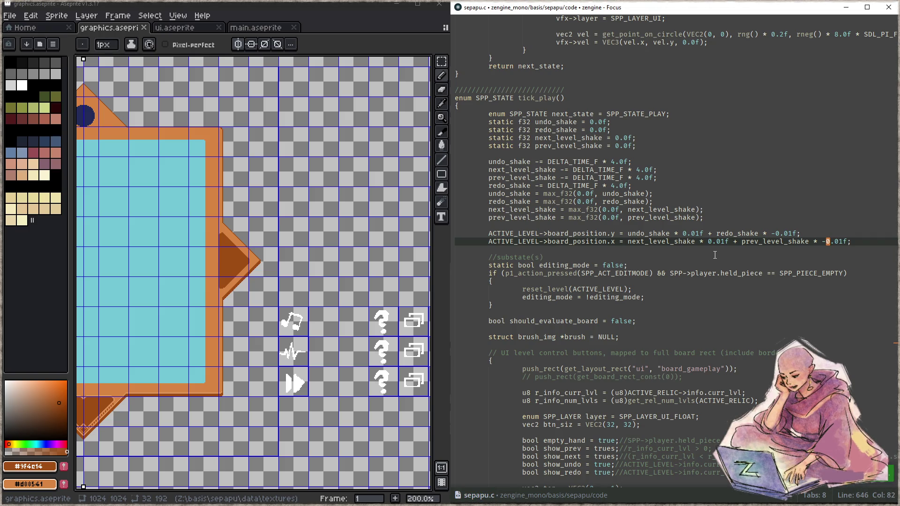
pyautogui.press('F5')
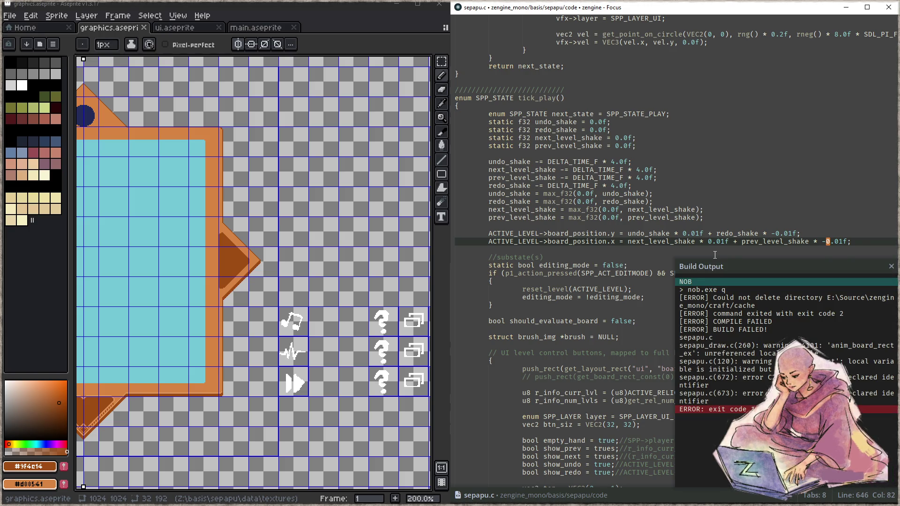
# - Fix the 'trues' typos reported by the build and rebuild
pyautogui.click(616, 449)
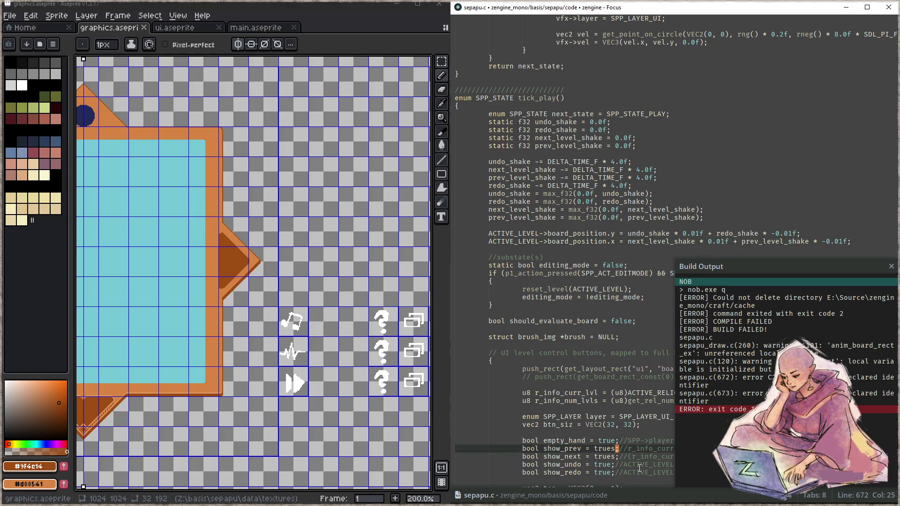
pyautogui.hotkey('ctrl', 'alt', 'Down')
pyautogui.press('BackSpace')
pyautogui.press('F5')
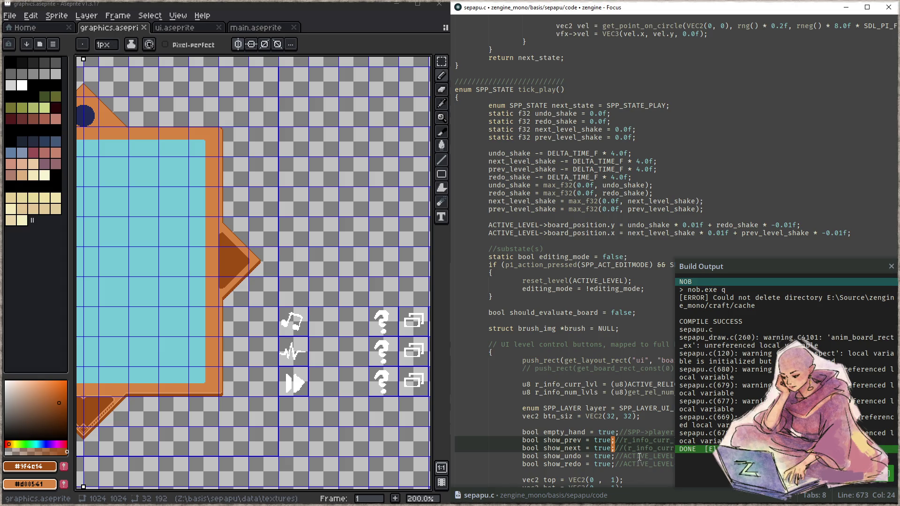
# - Add 'next_level_shake = 1.0f;' after the show_prev block
pyautogui.doubleClick(670, 233)
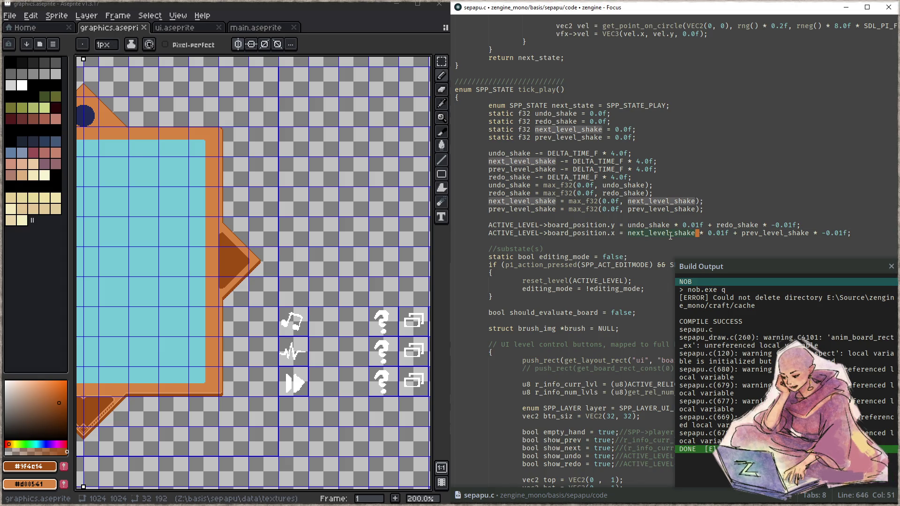
pyautogui.press('Escape')
pyautogui.scroll(-20, 621, 345)
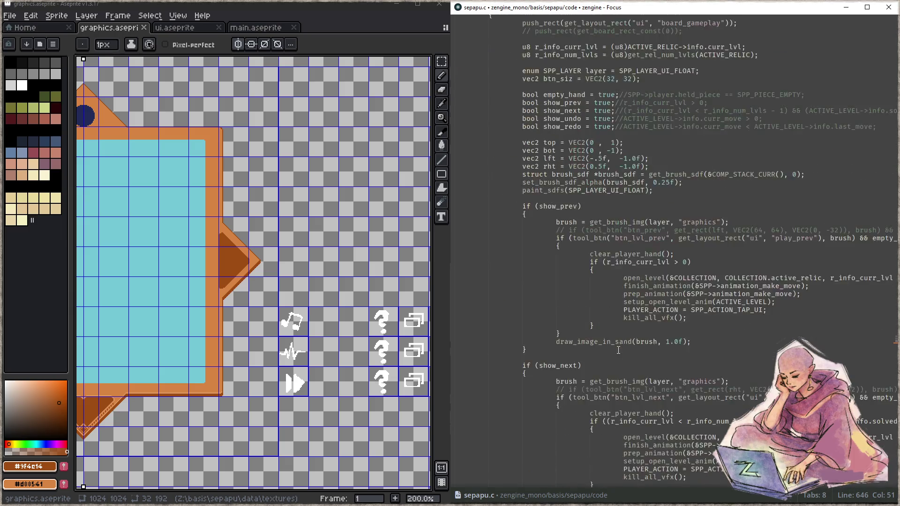
pyautogui.scroll(5, 618, 349)
pyautogui.click(741, 213)
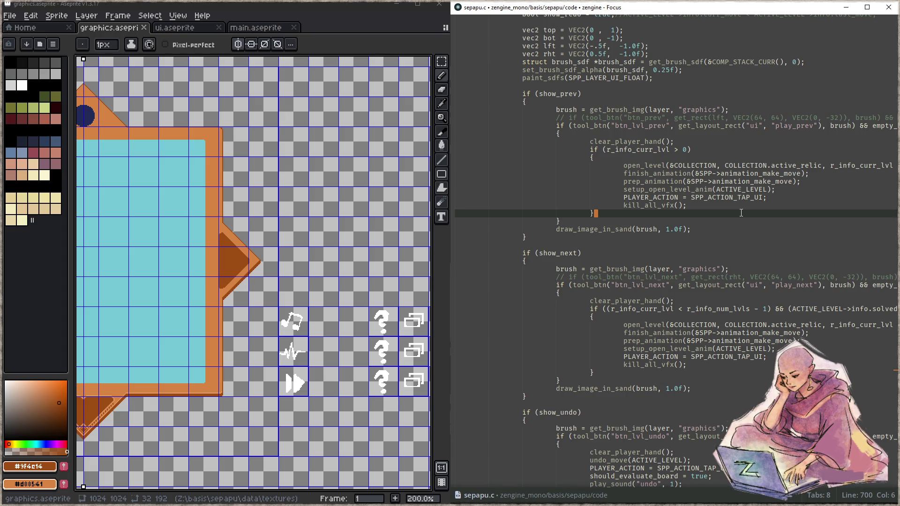
pyautogui.press('Return')
pyautogui.write('next_level_shake ')
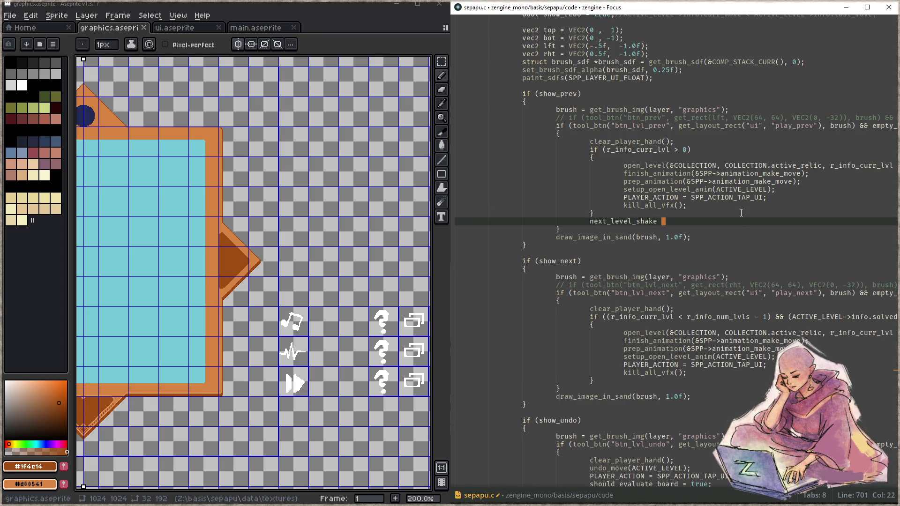
pyautogui.write('= 1.0f;')
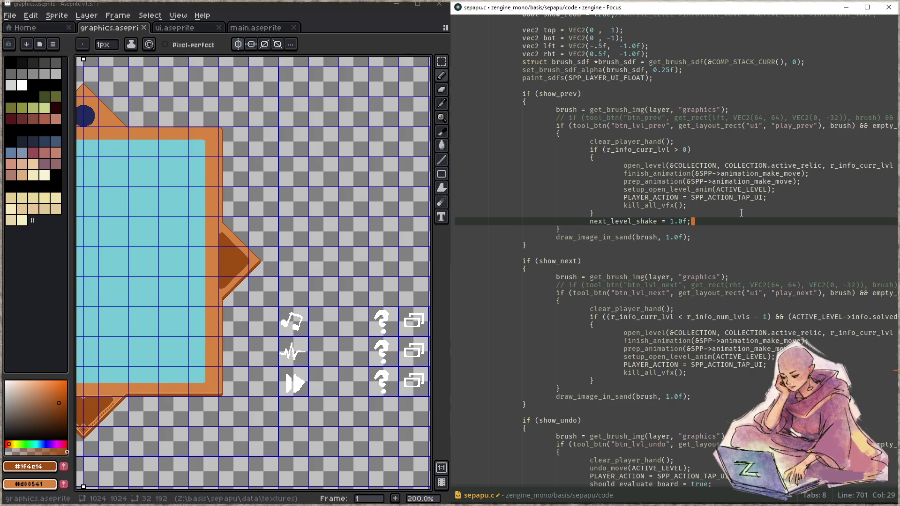
# - Add 'prev_level_shake = 1.0f;' in the next-level block and switch to the running game
pyautogui.press('Down')
pyautogui.press('Down')
pyautogui.press('Down')
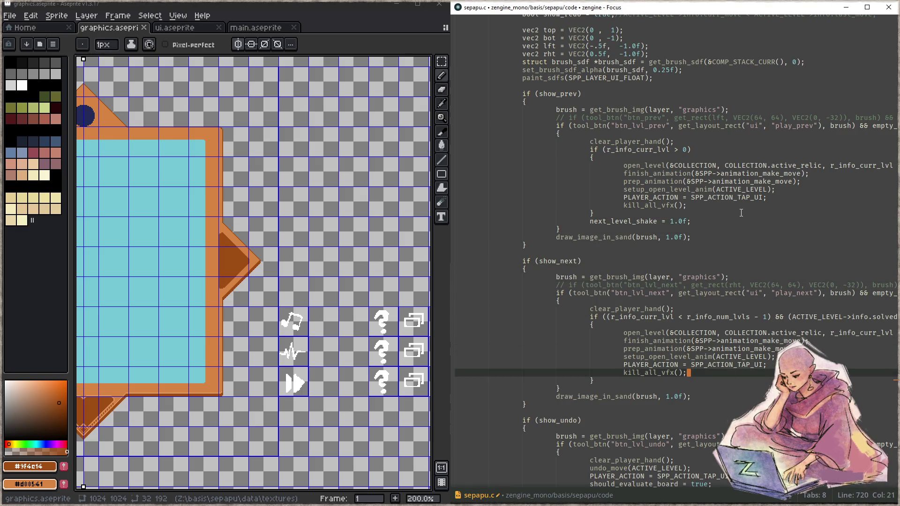
pyautogui.press('Down')
pyautogui.press('Return')
pyautogui.write('next_level_shake = 1.0f;')
pyautogui.hotkey('ctrl', 'Left')
pyautogui.hotkey('ctrl', 'Left')
pyautogui.hotkey('ctrl', 'Left')
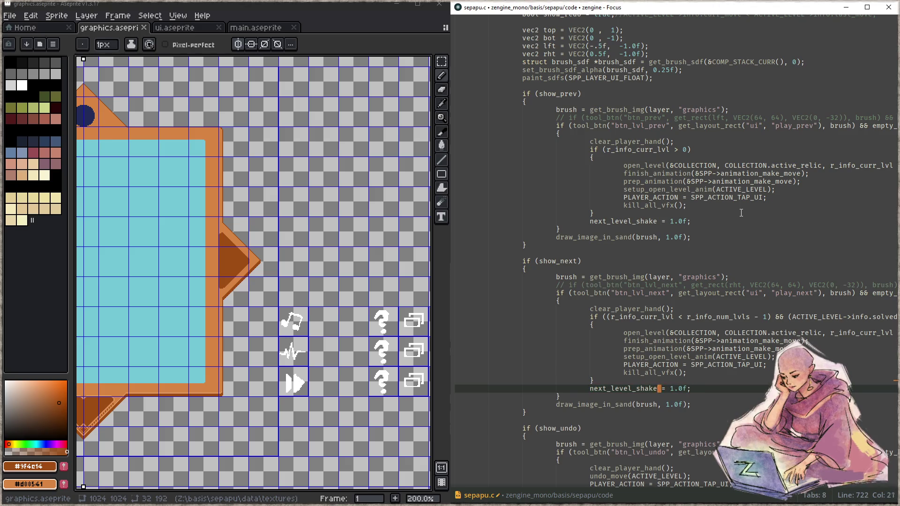
pyautogui.press('Home')
pyautogui.press('Home')
pyautogui.press('Home')
pyautogui.press('Delete')
pyautogui.press('Delete')
pyautogui.press('Delete')
pyautogui.press('Delete')
pyautogui.write('prev')
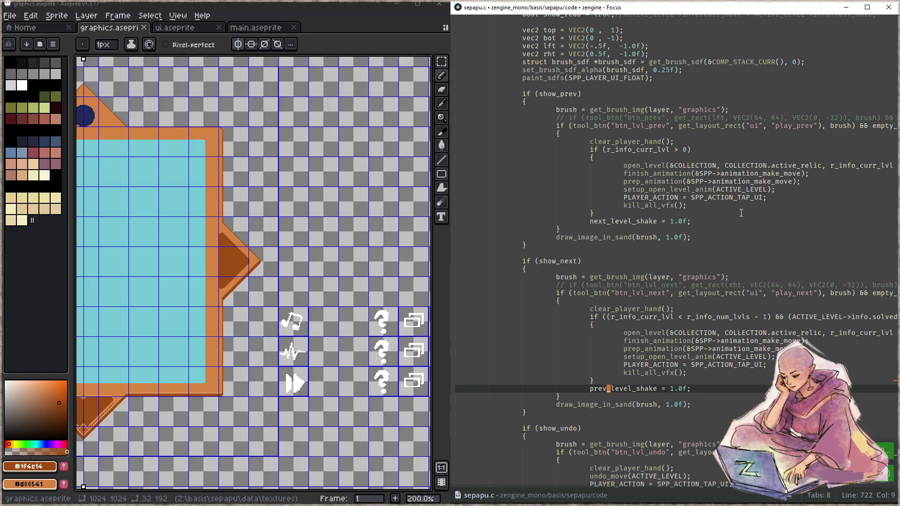
pyautogui.hotkey('alt', 'Tab')
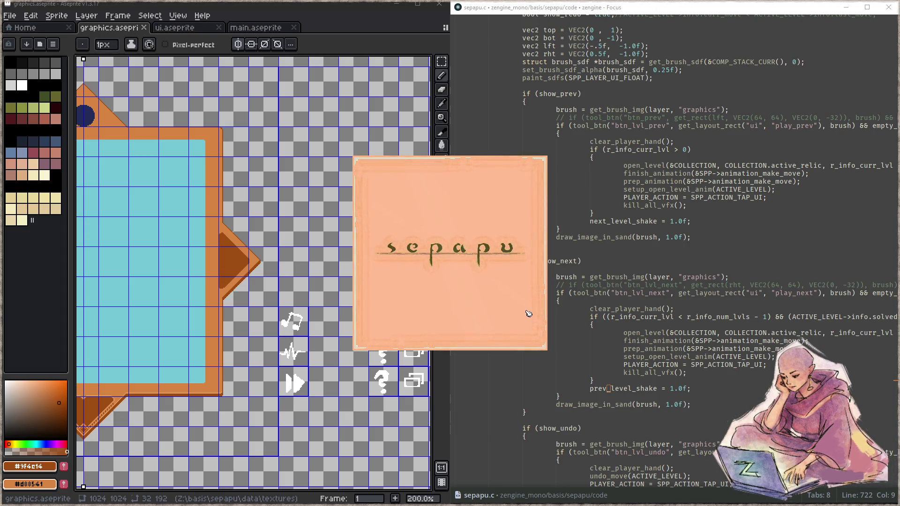
# - Open the puzzle board fullscreen and try redo, undo, next-level and previous-level arrows
pyautogui.click(450, 283)
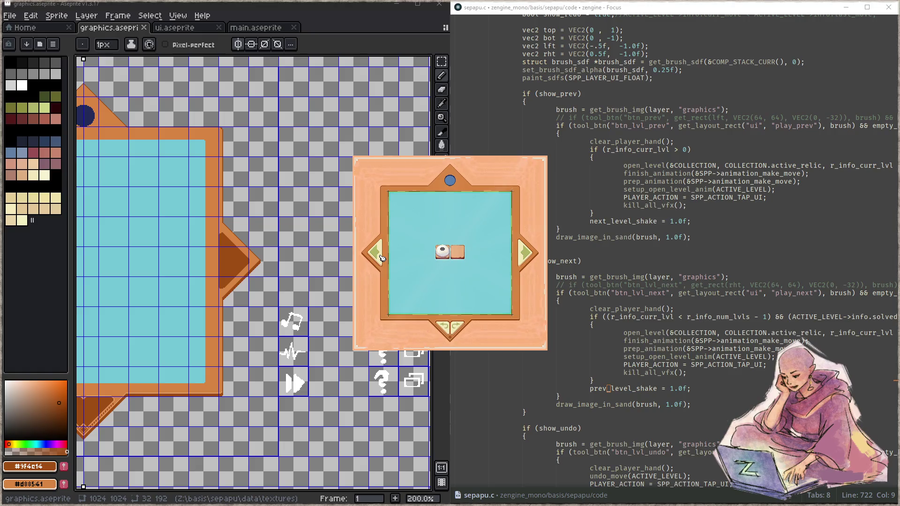
pyautogui.press('F11')
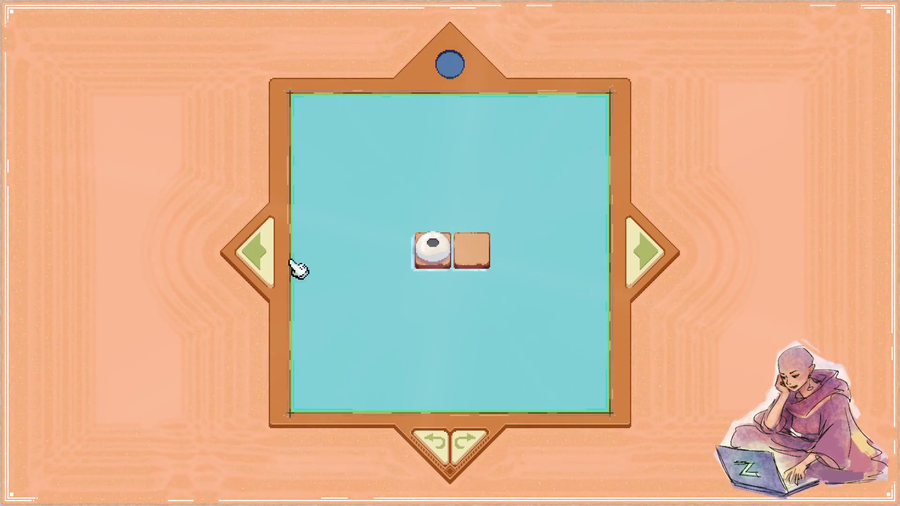
pyautogui.click(466, 447)
pyautogui.click(448, 447)
pyautogui.click(640, 266)
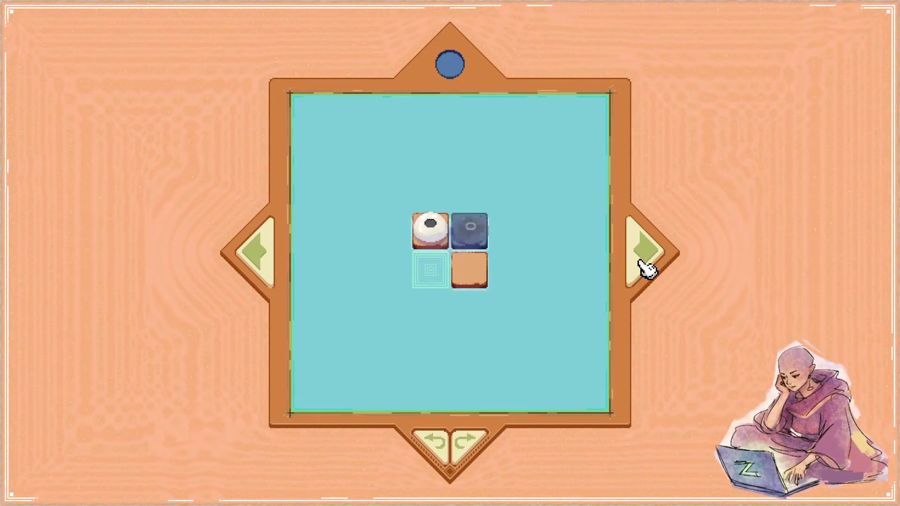
pyautogui.click(253, 274)
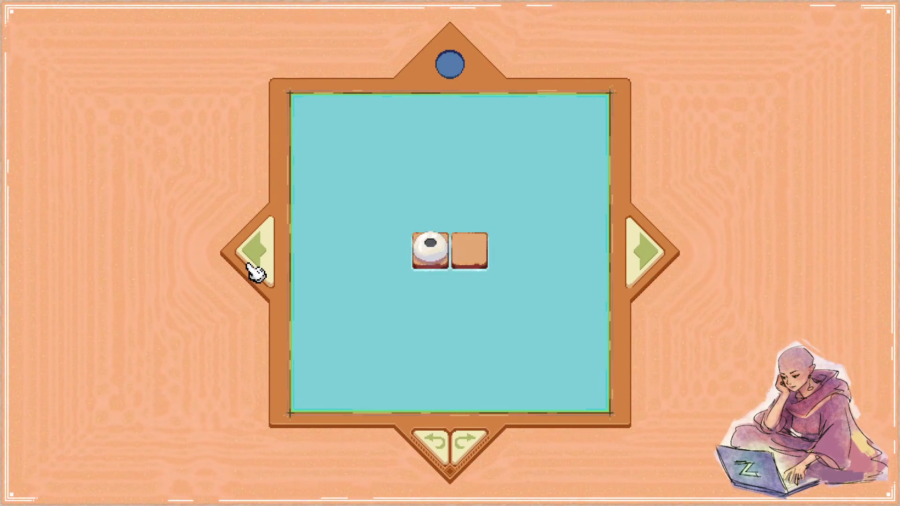
# - Scroll back through the shake code and return focus to the code editor
pyautogui.scroll(9, 630, 259)
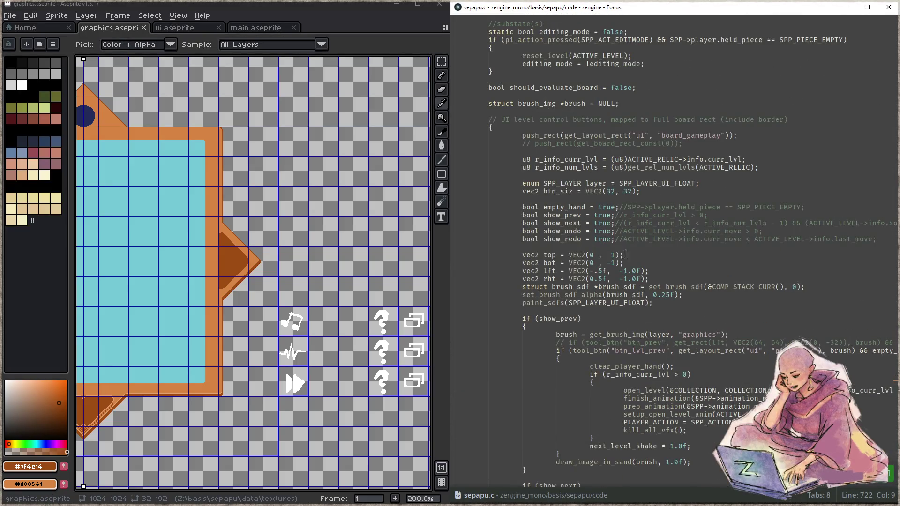
pyautogui.scroll(5, 618, 250)
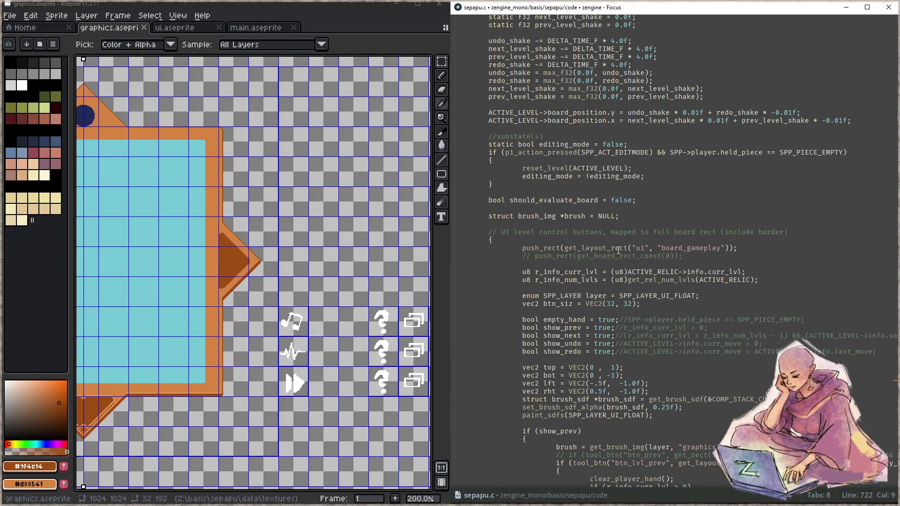
pyautogui.scroll(5, 618, 251)
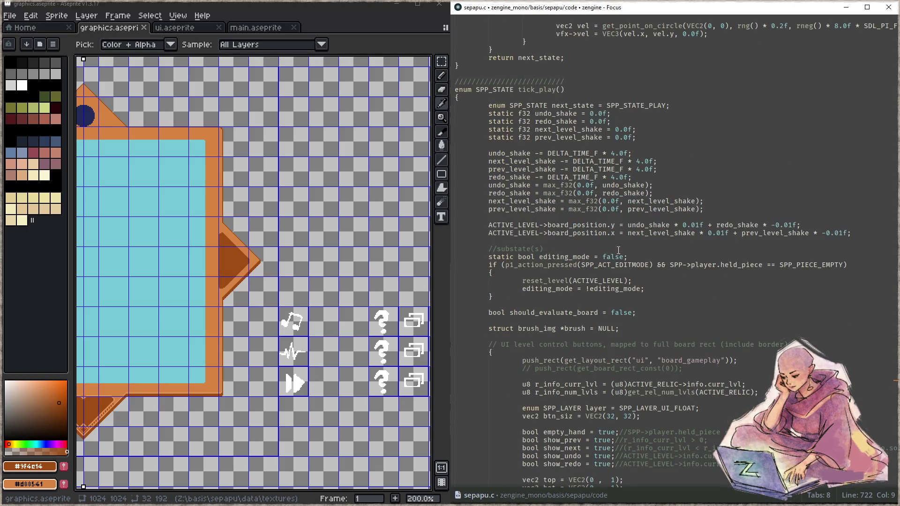
pyautogui.scroll(-3, 618, 250)
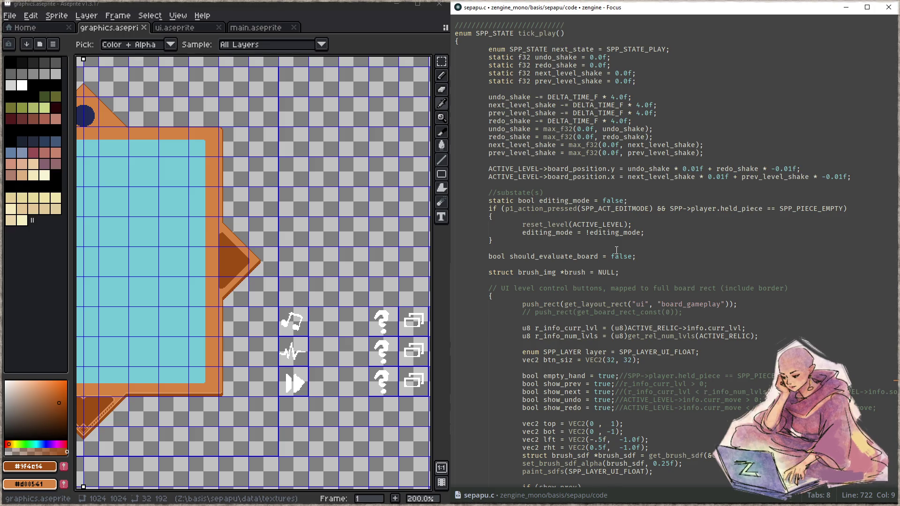
pyautogui.click(616, 249)
# - Rebuild and run the game, then step back and forth between puzzle levels
pyautogui.press('F3')
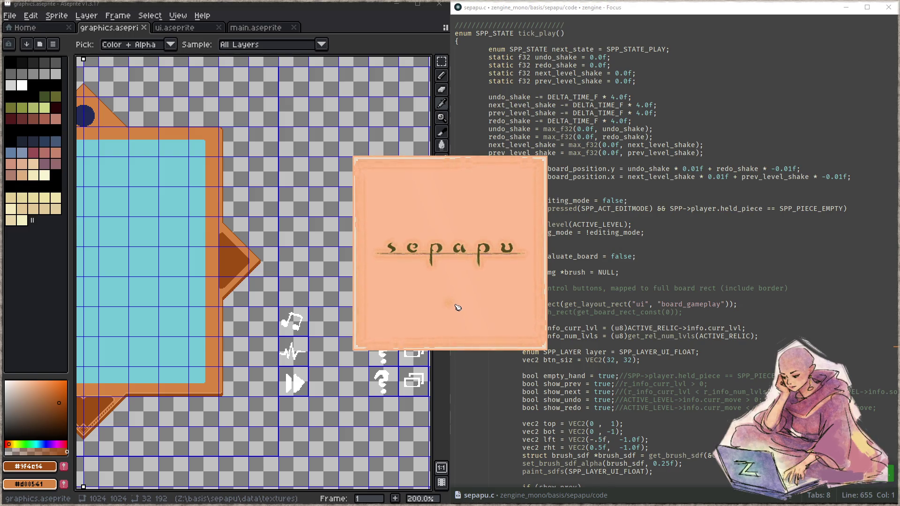
pyautogui.click(457, 288)
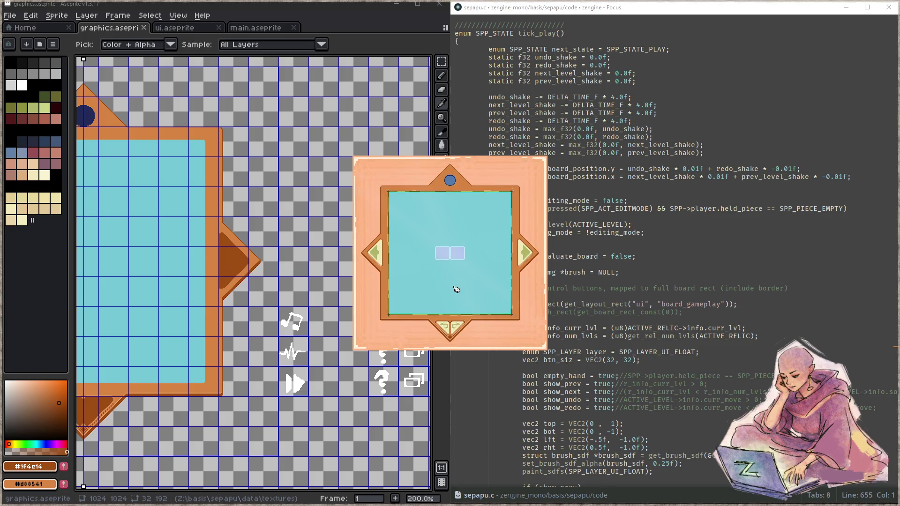
pyautogui.click(529, 258)
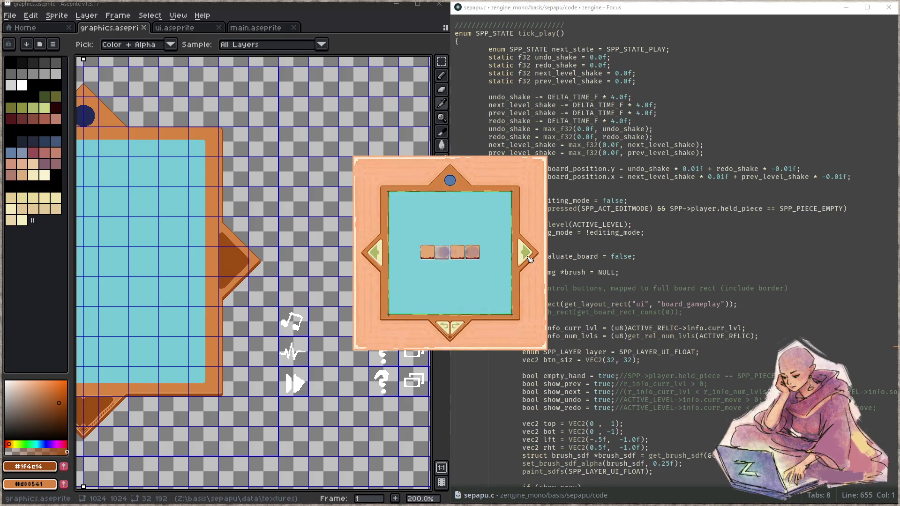
pyautogui.click(528, 258)
pyautogui.click(379, 262)
pyautogui.click(378, 262)
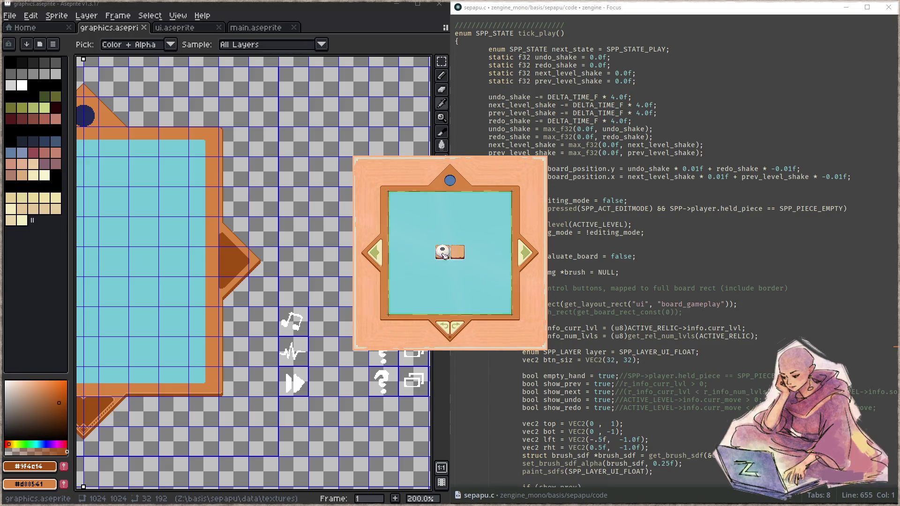
pyautogui.click(530, 259)
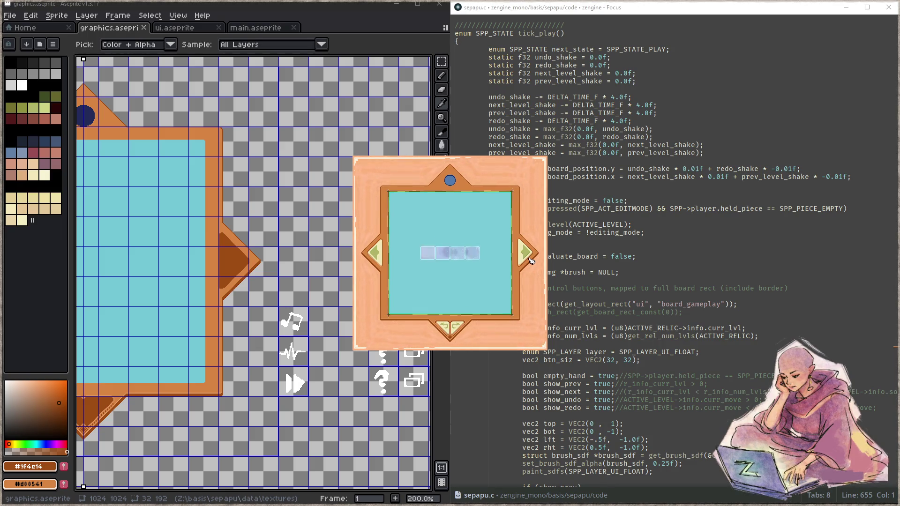
pyautogui.click(378, 258)
pyautogui.click(379, 259)
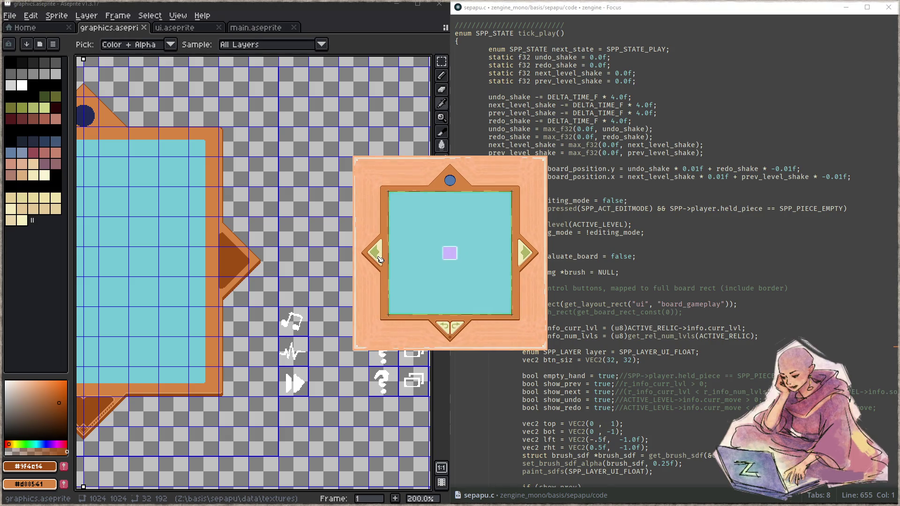
pyautogui.click(380, 259)
pyautogui.click(525, 262)
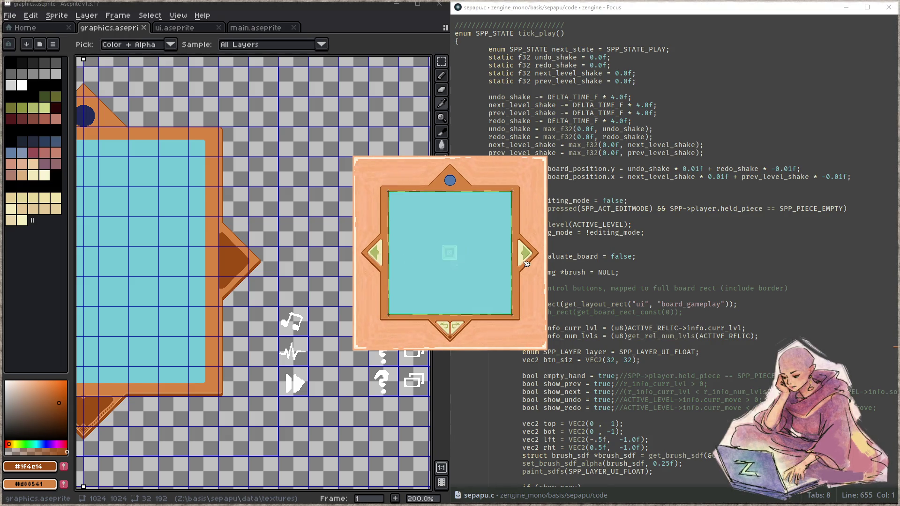
pyautogui.click(379, 258)
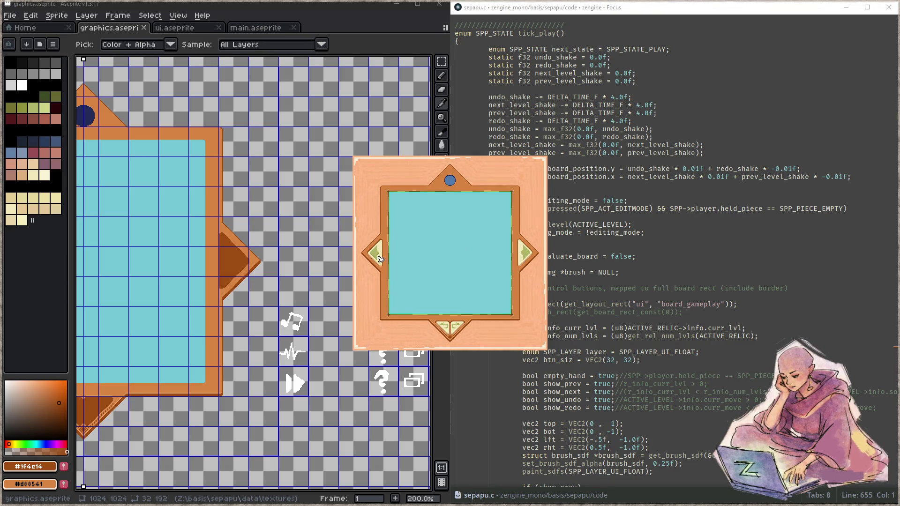
pyautogui.click(379, 258)
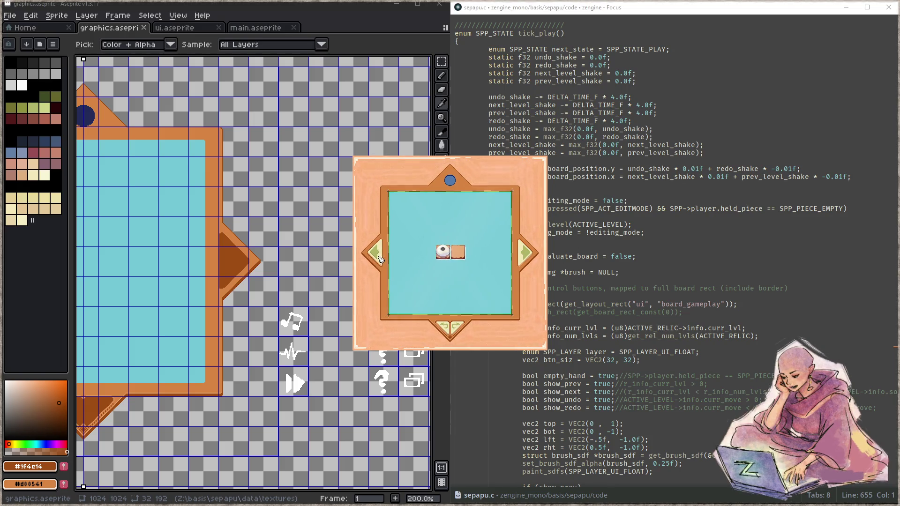
pyautogui.click(525, 255)
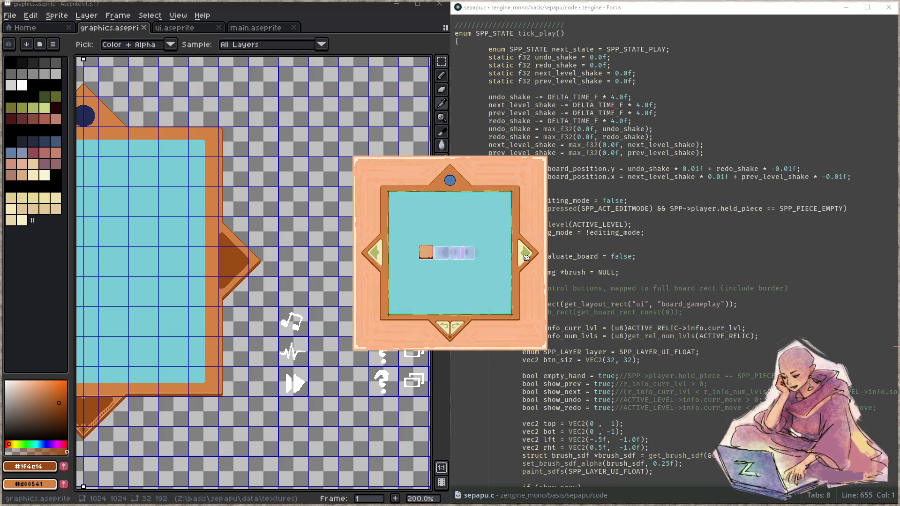
pyautogui.click(377, 255)
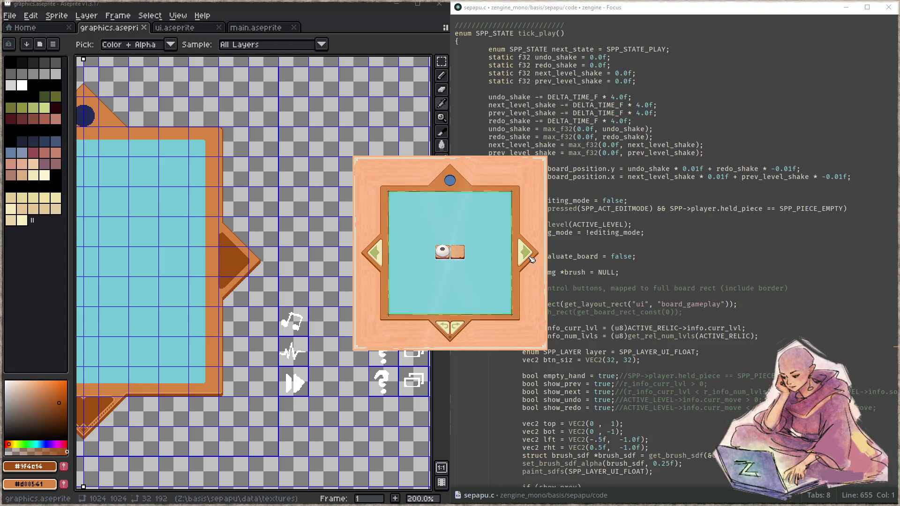
pyautogui.click(523, 257)
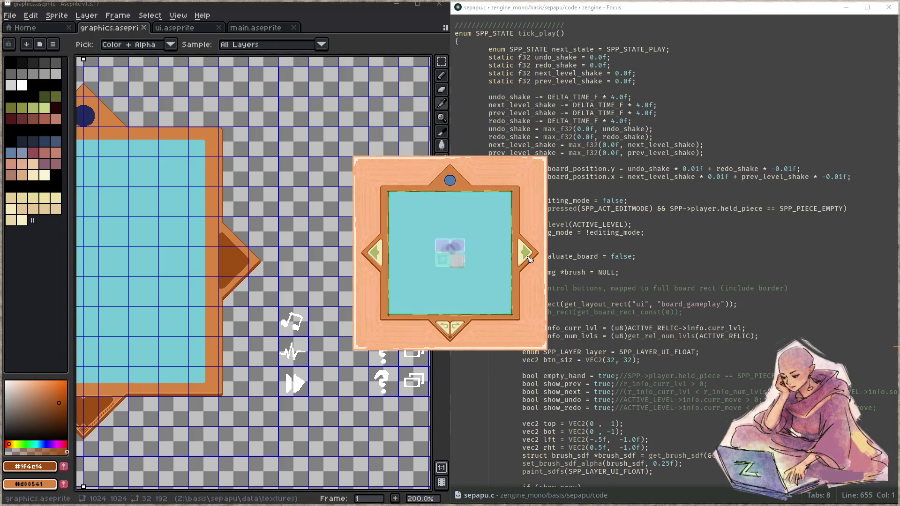
pyautogui.click(376, 255)
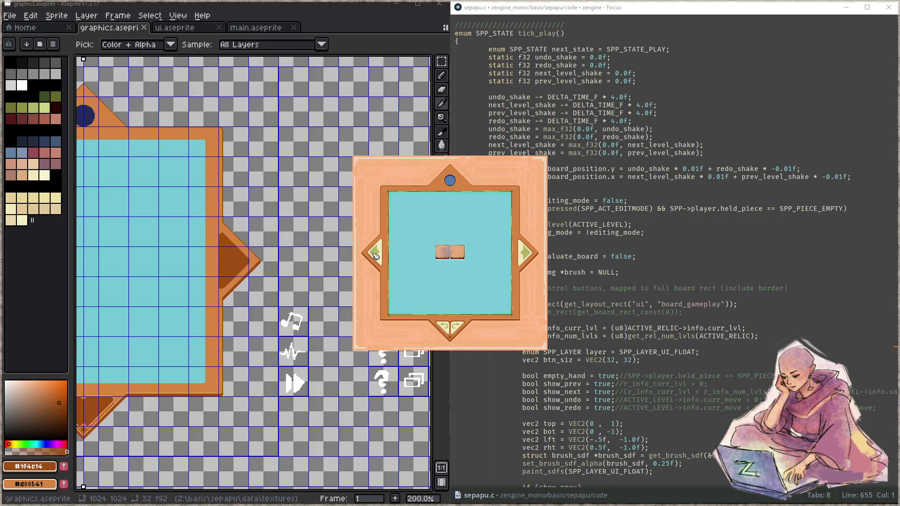
# - Test undo and redo on the board, check the first-level shake, and flip levels again
pyautogui.click(456, 327)
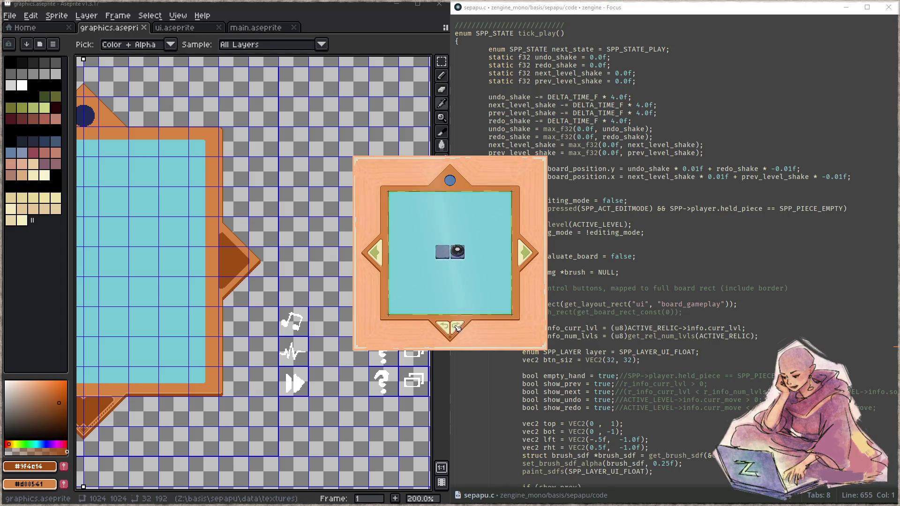
pyautogui.click(443, 328)
pyautogui.click(457, 328)
pyautogui.click(449, 329)
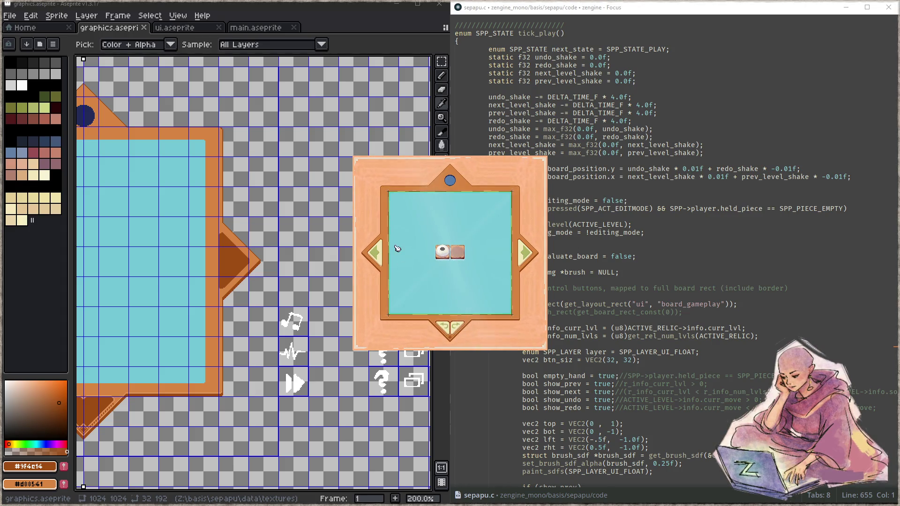
pyautogui.click(375, 257)
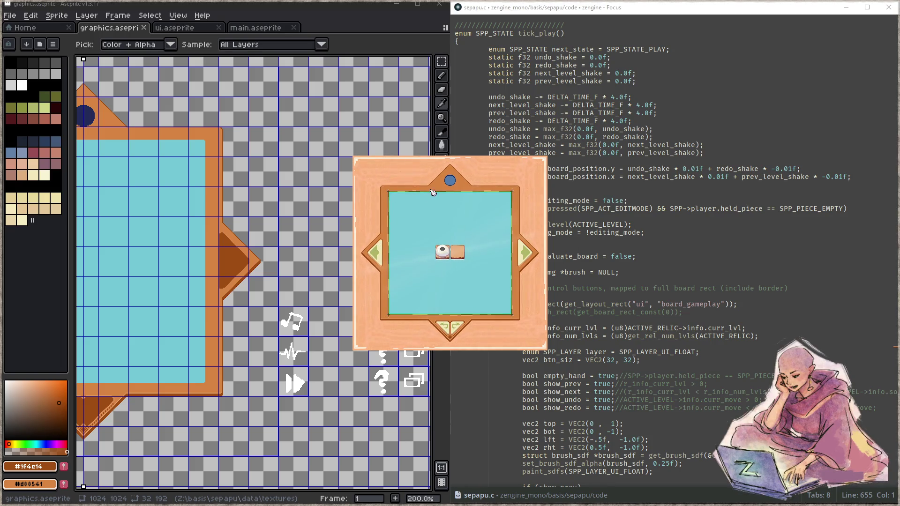
pyautogui.click(526, 258)
pyautogui.click(526, 260)
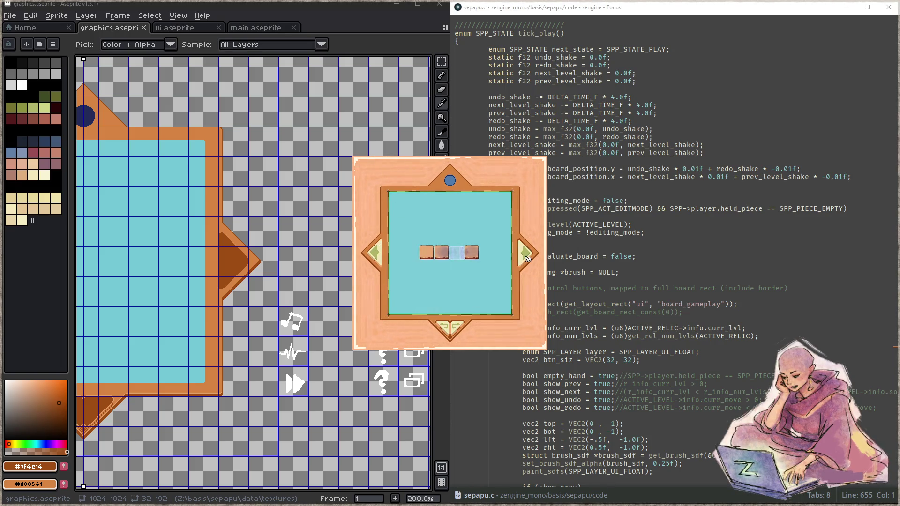
pyautogui.click(376, 256)
pyautogui.click(375, 257)
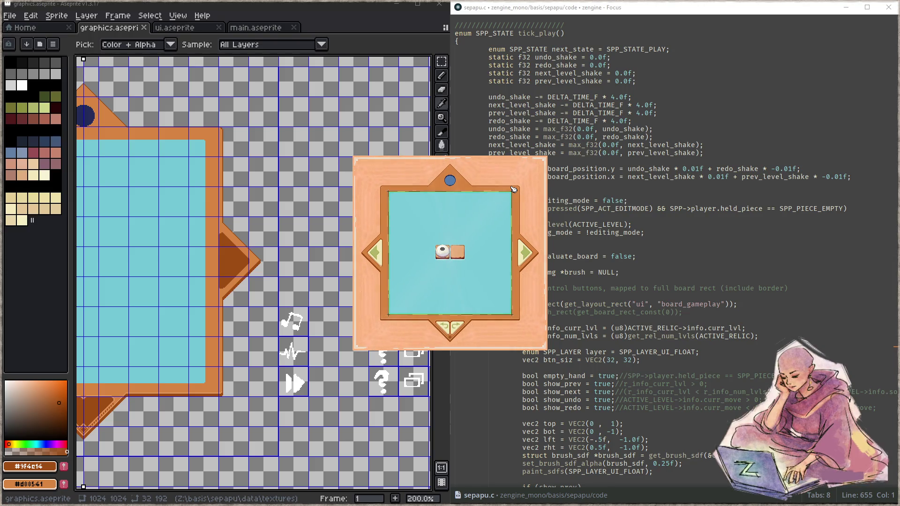
# - Cycle through the relic disc, diamond board and settings screens, ending on the square board
pyautogui.click(450, 183)
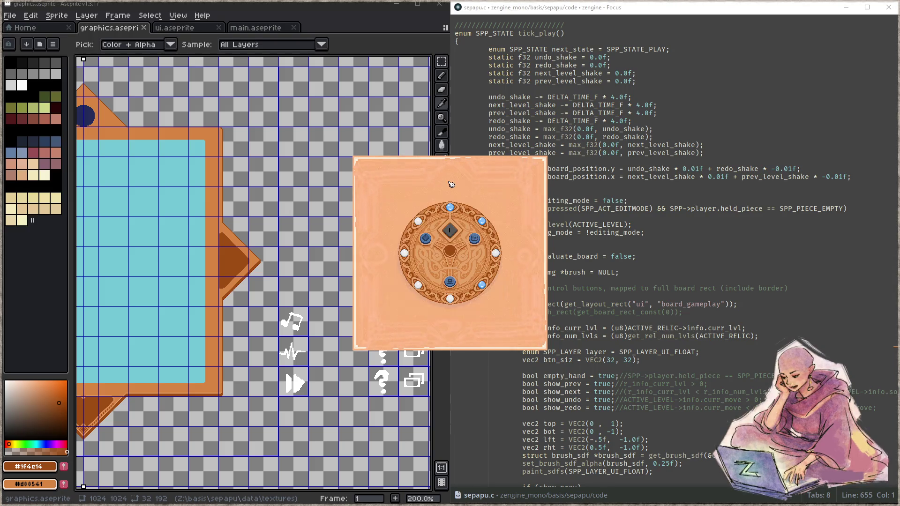
pyautogui.click(426, 244)
pyautogui.click(483, 288)
pyautogui.click(476, 242)
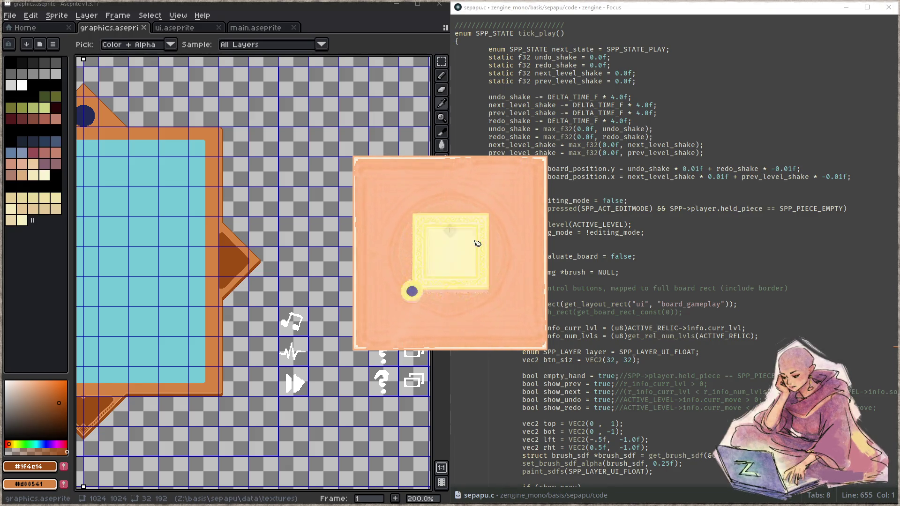
pyautogui.click(412, 292)
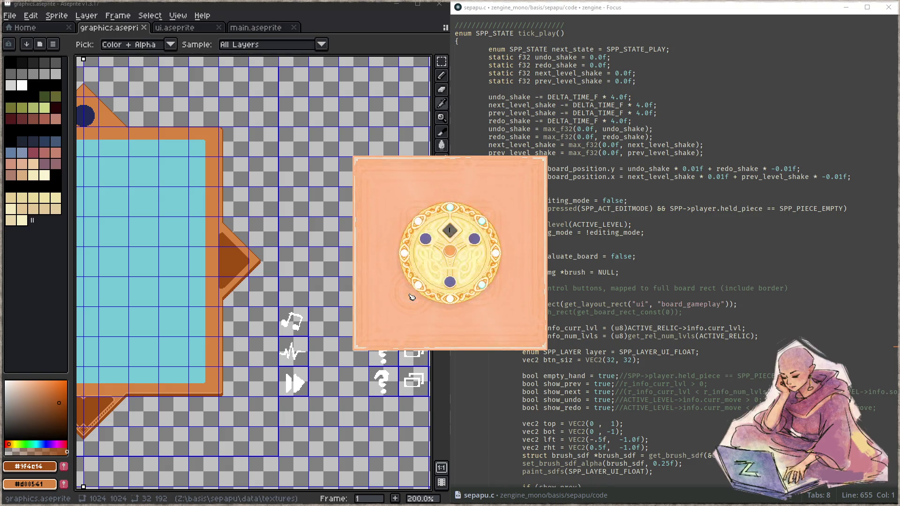
pyautogui.click(450, 282)
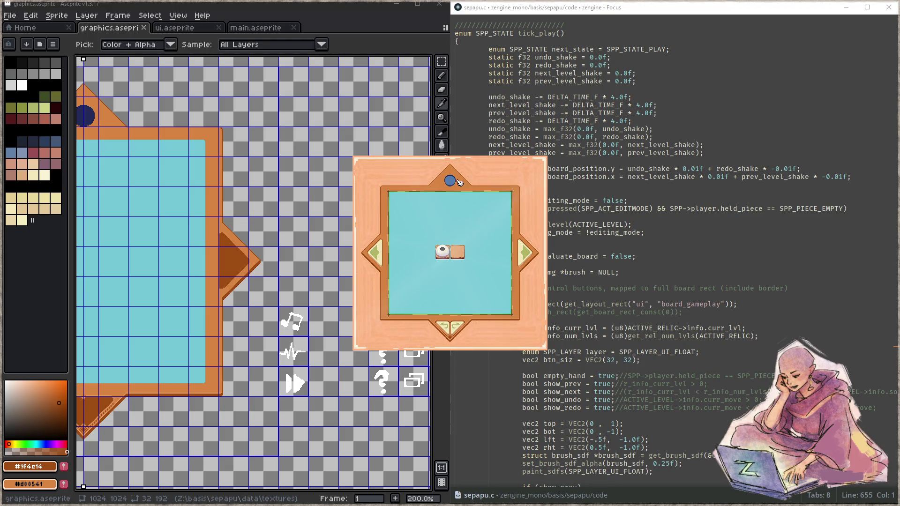
pyautogui.click(281, 169)
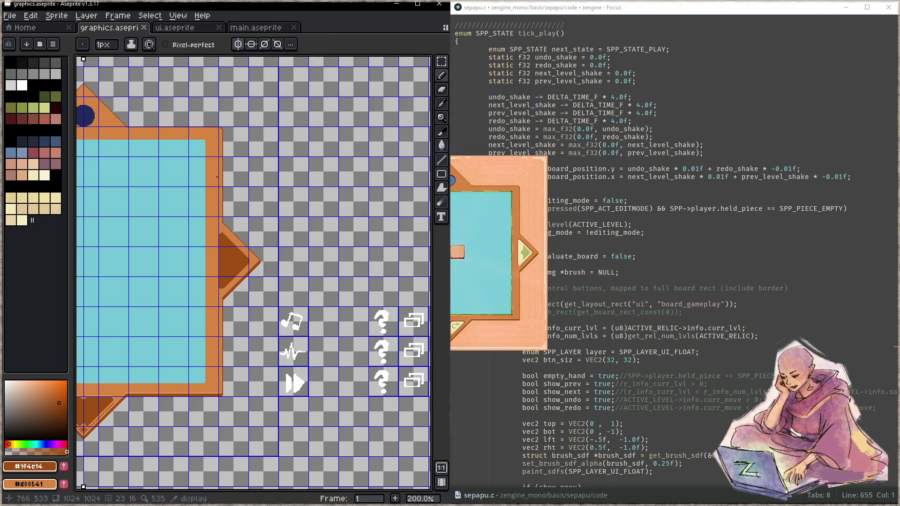
# - Zoom onto the board sprite, choose its layer, and bring the top knob into view
pyautogui.scroll(2, 281, 170)
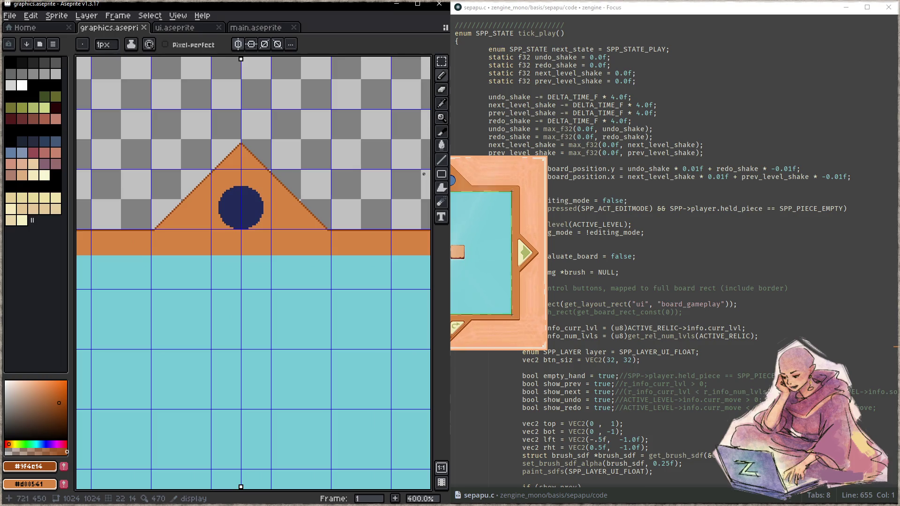
pyautogui.scroll(3, 223, 200)
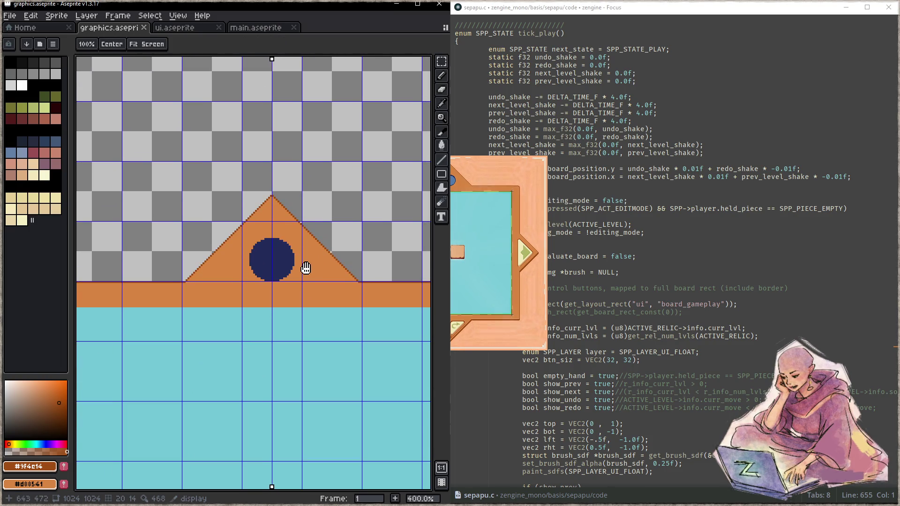
pyautogui.press('w')
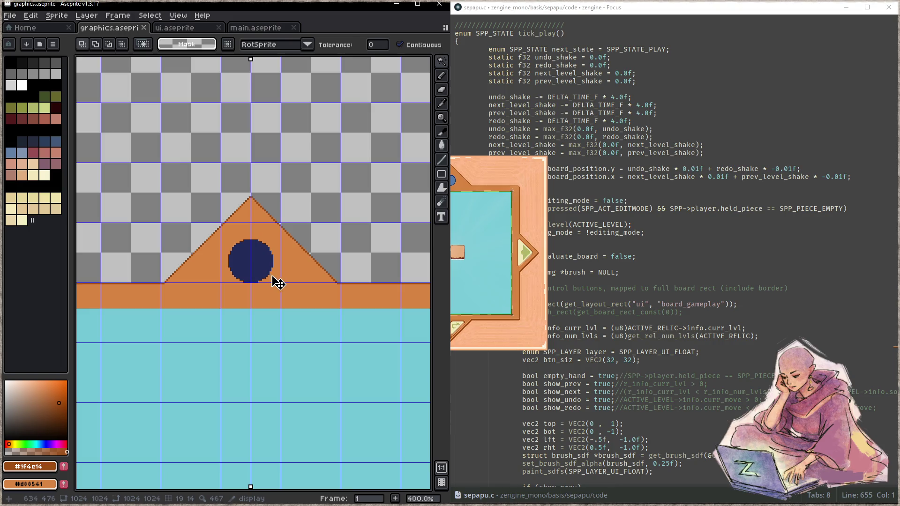
pyautogui.press('z')
pyautogui.scroll(-6, 282, 277)
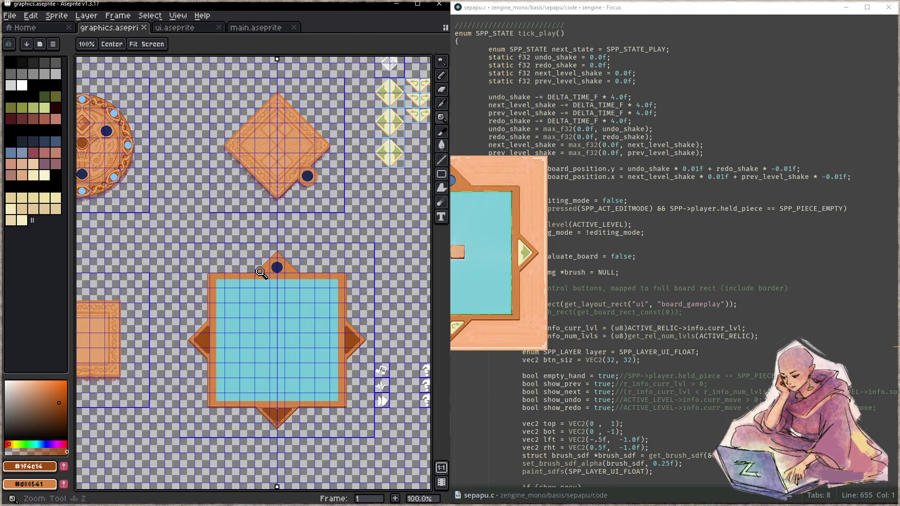
pyautogui.click(257, 276)
pyautogui.press('Tab')
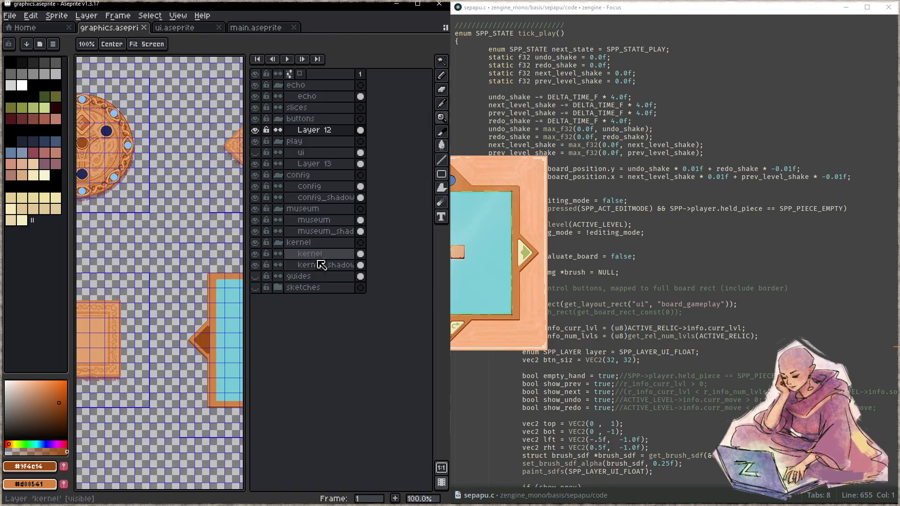
pyautogui.click(328, 174)
pyautogui.press('Tab')
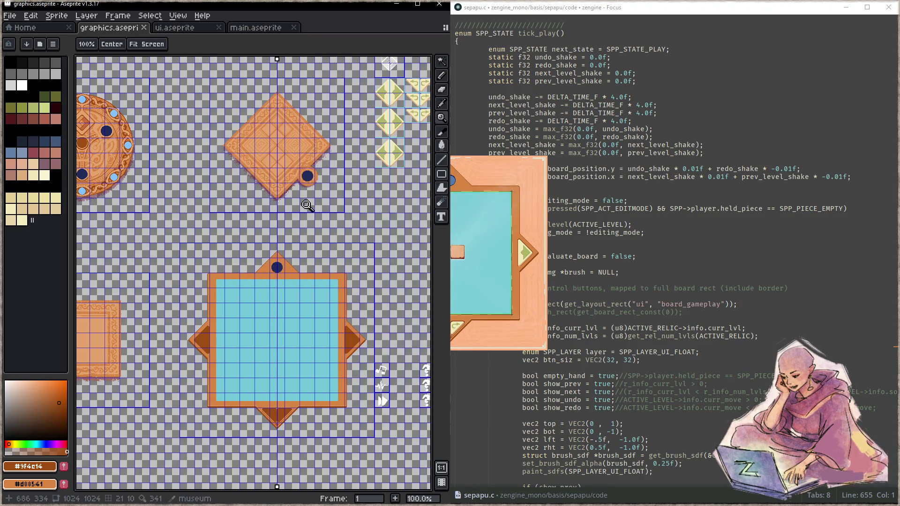
pyautogui.press('w')
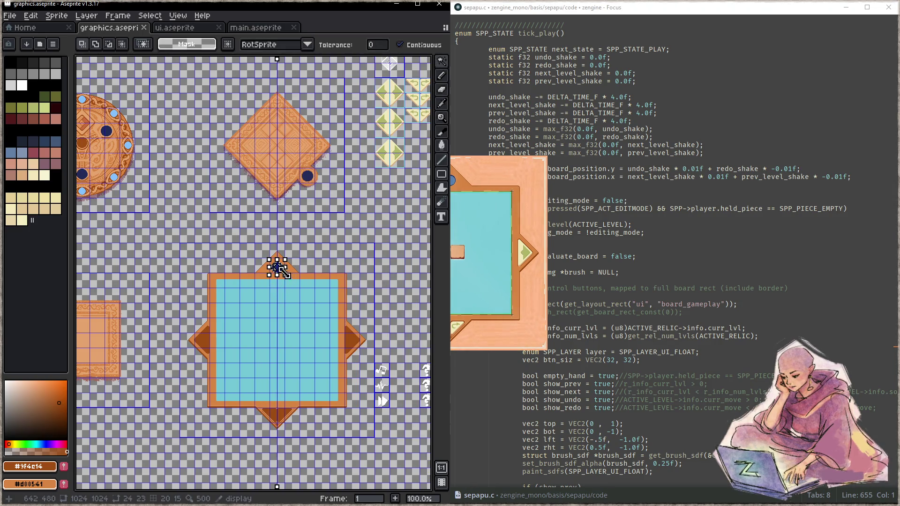
pyautogui.press('z')
pyautogui.scroll(4, 279, 298)
pyautogui.moveTo(303, 263); pyautogui.dragTo(286, 378)
# - Lift the selected navy circle up above the orange triangle knob
pyautogui.press('t')
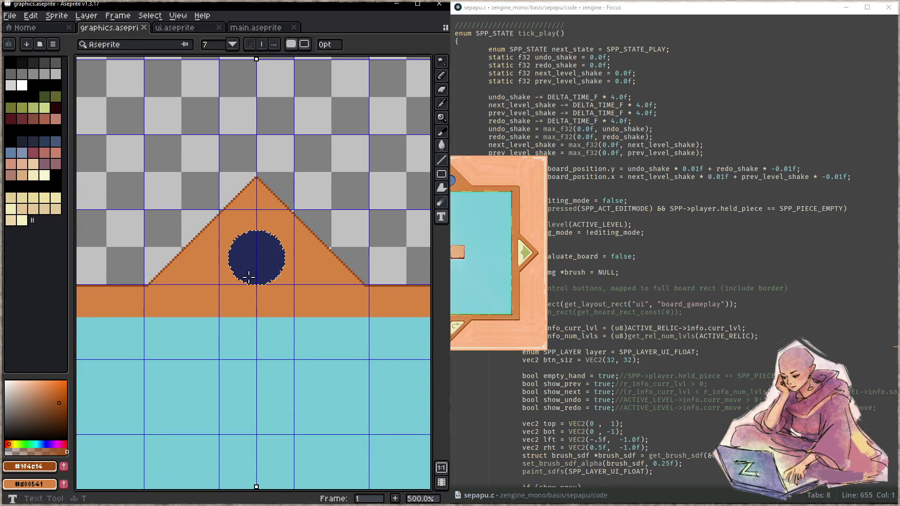
pyautogui.press('v')
pyautogui.moveTo(277, 277); pyautogui.dragTo(276, 130)
pyautogui.press('Return')
pyautogui.keyDown('alt'); pyautogui.click(285, 245); pyautogui.keyUp('alt')
# - Deselect the navy circle and erase the orange triangle beneath it
pyautogui.press('b')
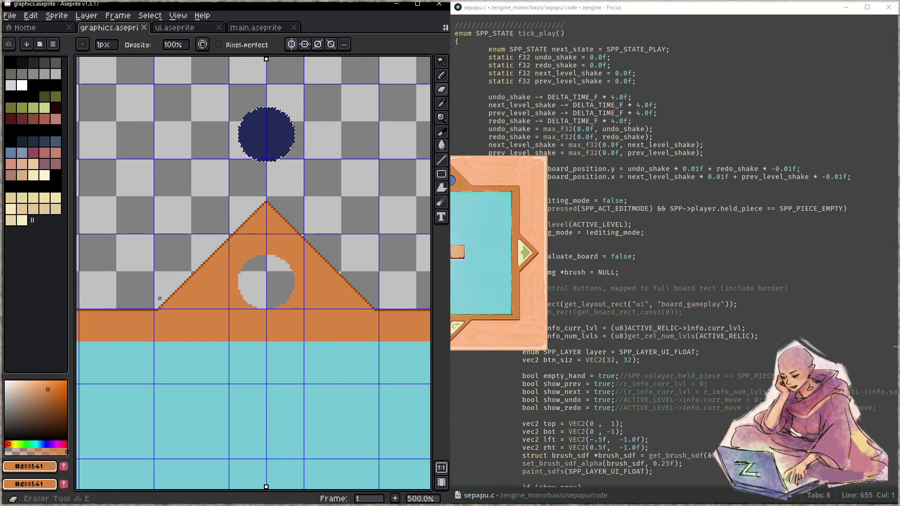
pyautogui.hotkey('ctrl', 'd')
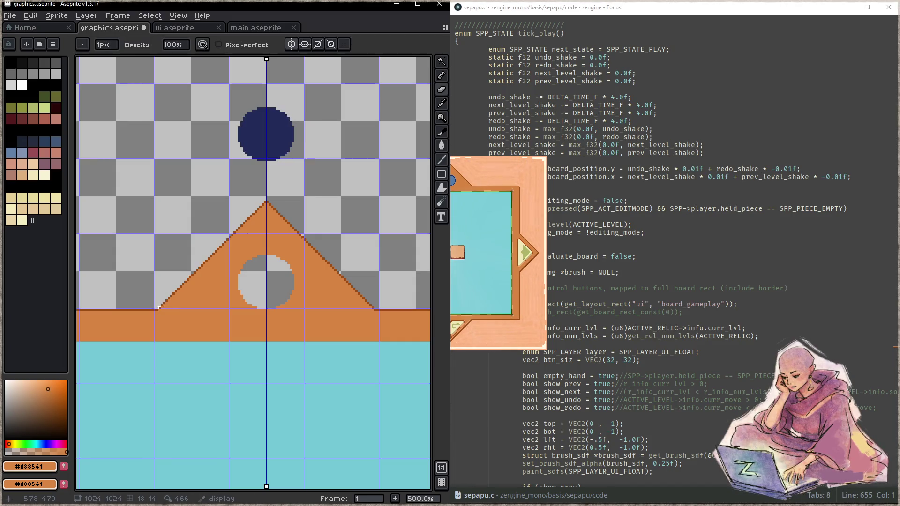
pyautogui.hscroll(5, 160, 308)
pyautogui.moveTo(239, 291)
pyautogui.mouseDown()
pyautogui.moveTo(356, 293)
pyautogui.moveTo(140, 281)
pyautogui.moveTo(144, 273)
pyautogui.moveTo(277, 267)
pyautogui.moveTo(167, 243)
pyautogui.moveTo(262, 231)
pyautogui.mouseUp()
pyautogui.scroll(14, 341, 302)
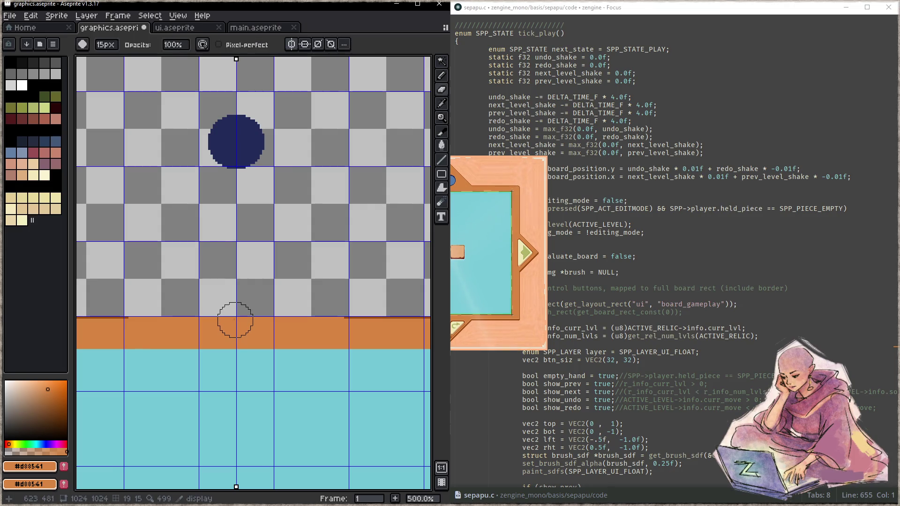
# - Stamp a large 64px orange disc on the board's top edge
pyautogui.press('z')
pyautogui.scroll(-2, 211, 225)
pyautogui.scroll(-5, 281, 224)
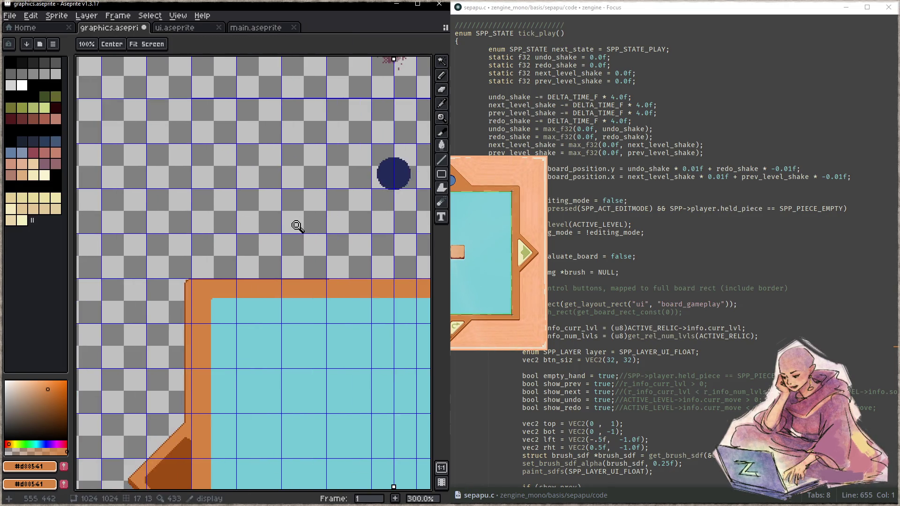
pyautogui.scroll(7, 261, 235)
pyautogui.moveTo(295, 232); pyautogui.dragTo(230, 309)
pyautogui.scroll(-6, 290, 235)
pyautogui.moveTo(288, 220)
pyautogui.mouseDown()
pyautogui.moveTo(236, 272)
pyautogui.moveTo(176, 280)
pyautogui.mouseUp()
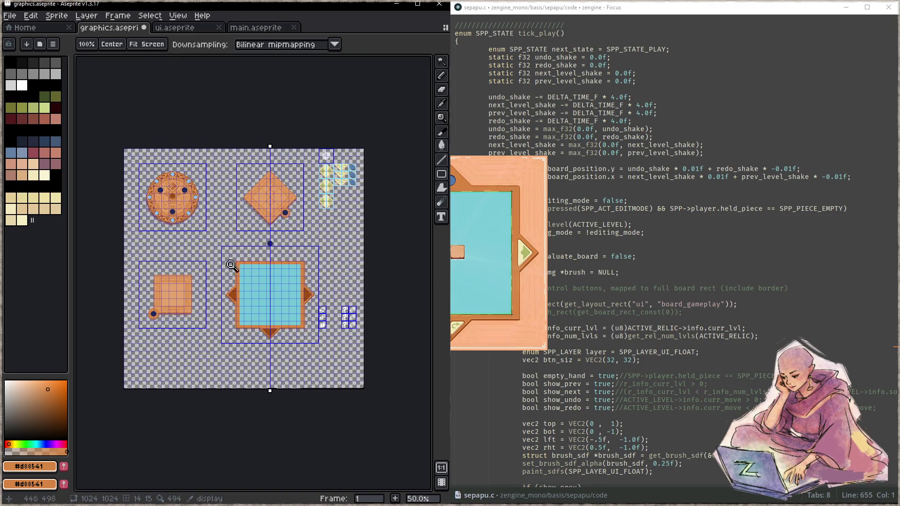
pyautogui.scroll(5, 271, 254)
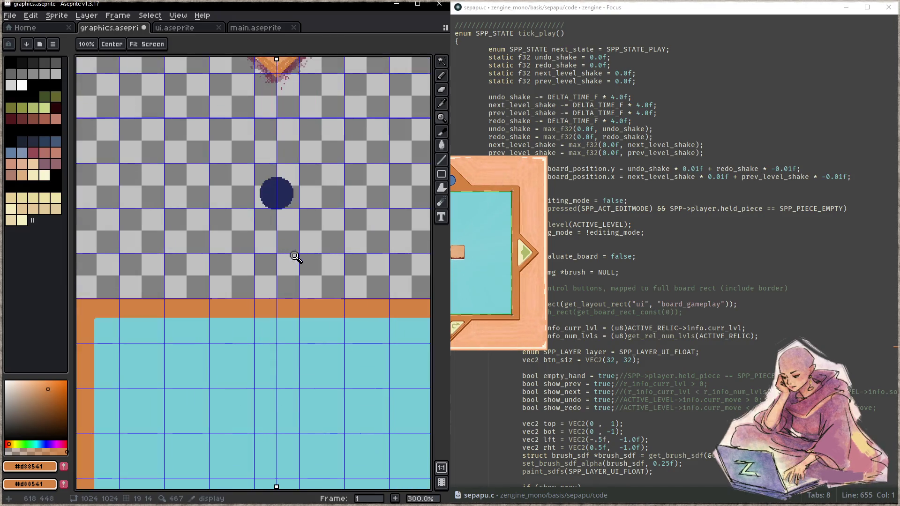
pyautogui.press('b')
pyautogui.scroll(10, 238, 286)
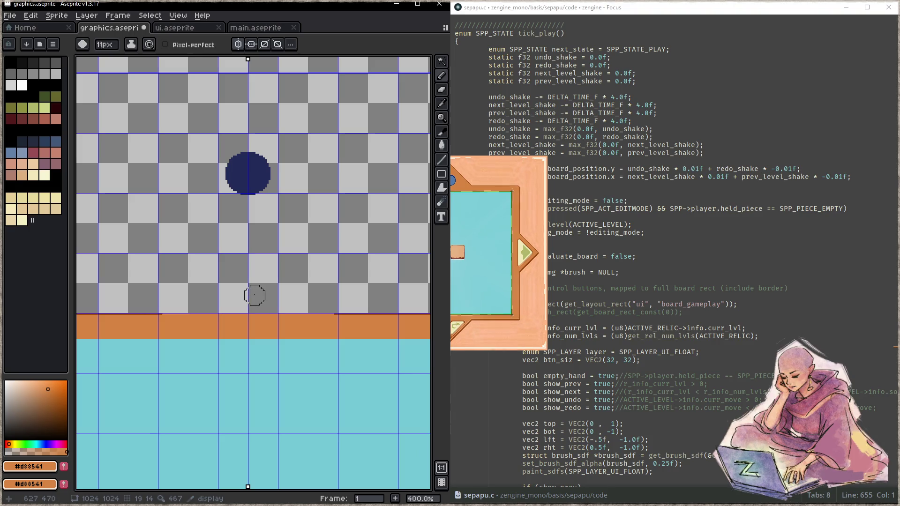
pyautogui.scroll(5, 251, 274)
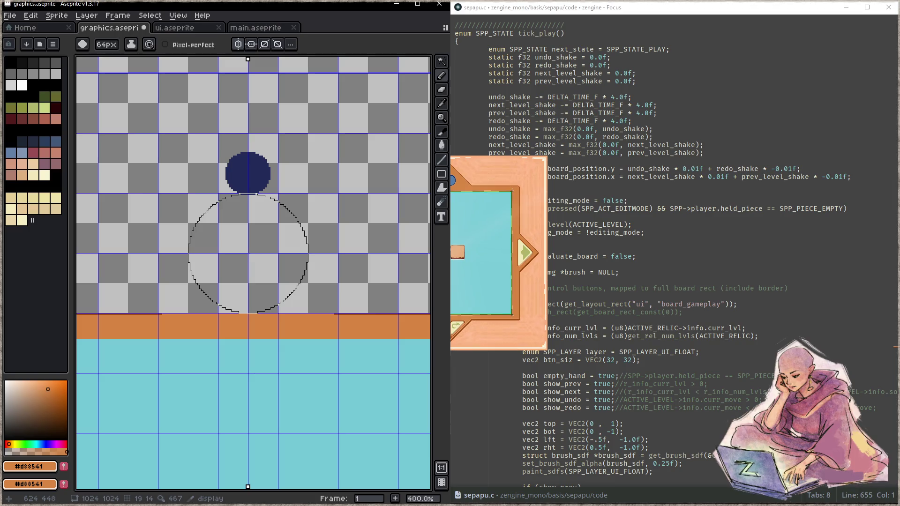
pyautogui.click(248, 252)
# - Magic-wand the navy circle and move it to the centre of the orange disc
pyautogui.press('w')
pyautogui.click(262, 186)
pyautogui.moveTo(262, 189); pyautogui.dragTo(263, 270)
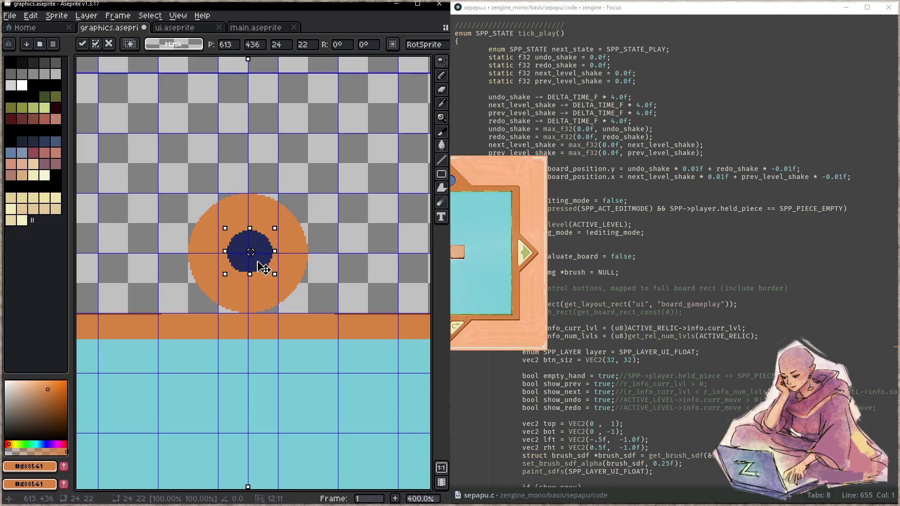
pyautogui.hotkey('ctrl', 'd')
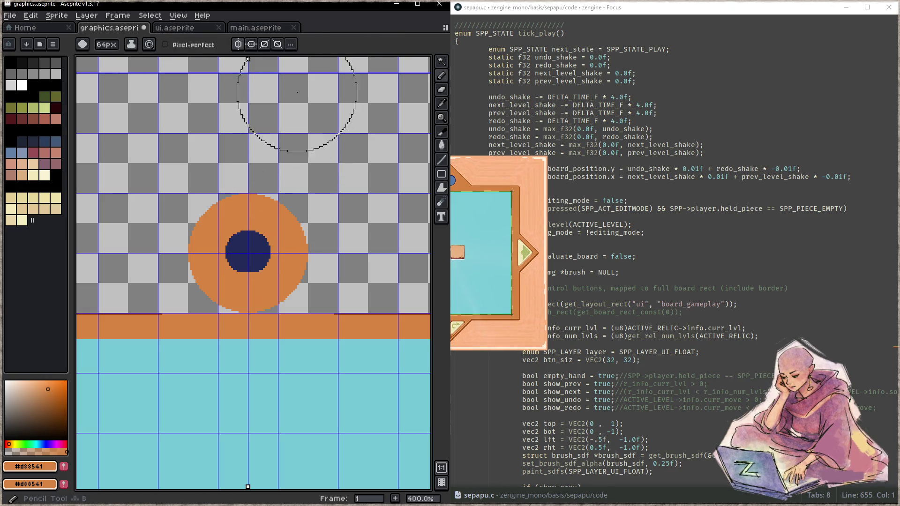
pyautogui.press('z')
pyautogui.click(248, 263)
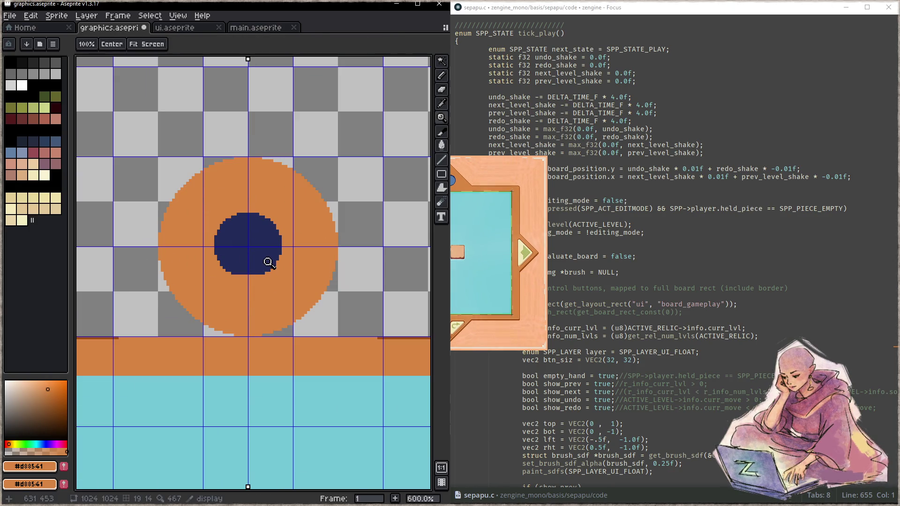
# - Pick the dark brown #9f4c14 and draw a 1px line along the board's top edge
pyautogui.press('b')
pyautogui.press('-')
pyautogui.press('-')
pyautogui.press('-')
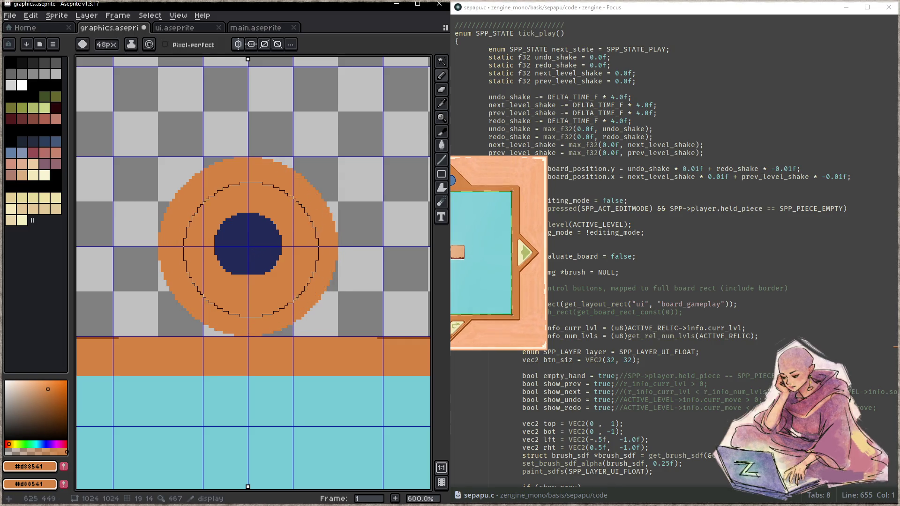
pyautogui.keyDown('alt'); pyautogui.click(258, 237); pyautogui.keyUp('alt')
pyautogui.press('+')
pyautogui.press('+')
pyautogui.press('+')
pyautogui.press('+')
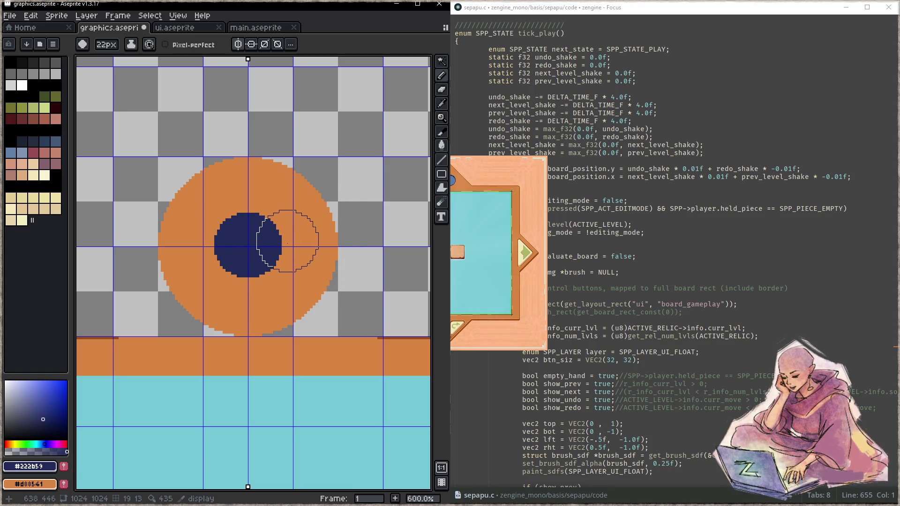
pyautogui.press('i')
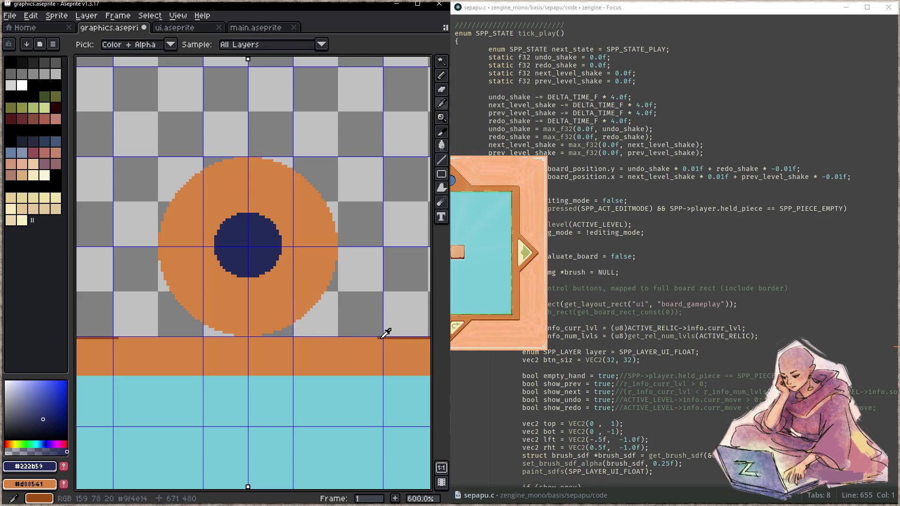
pyautogui.click(382, 336)
pyautogui.press('-')
pyautogui.press('-')
pyautogui.press('-')
pyautogui.moveTo(378, 337)
pyautogui.mouseDown()
pyautogui.moveTo(252, 332)
pyautogui.moveTo(288, 338)
pyautogui.mouseUp()
# - Fill the gaps under the disc and outline its lower, right and top edges in dark brown
pyautogui.press('g')
pyautogui.click(288, 333)
pyautogui.press('b')
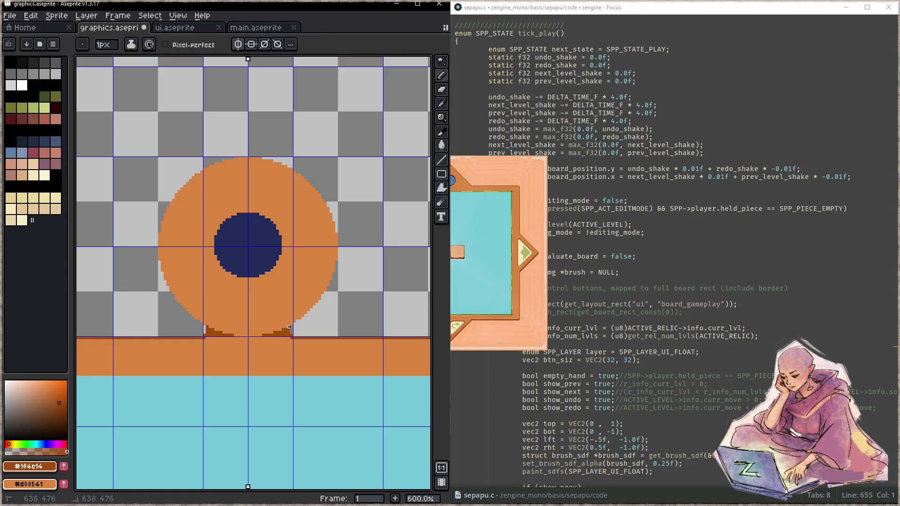
pyautogui.click(297, 321)
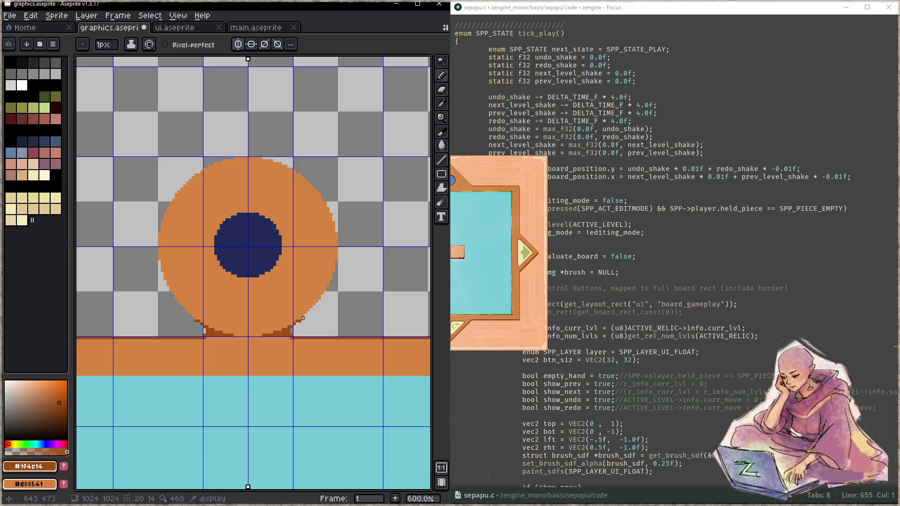
pyautogui.moveTo(305, 316)
pyautogui.mouseDown()
pyautogui.moveTo(322, 304)
pyautogui.moveTo(339, 253)
pyautogui.mouseUp()
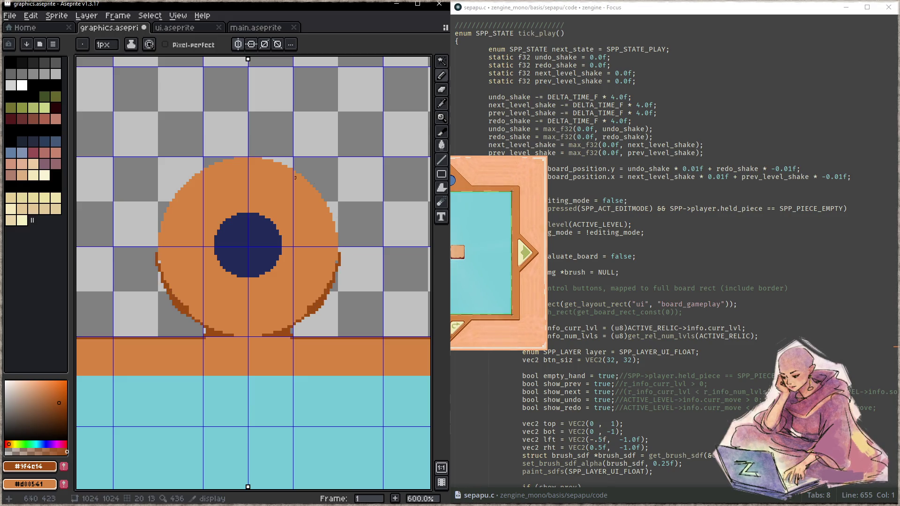
pyautogui.moveTo(258, 158); pyautogui.dragTo(283, 167)
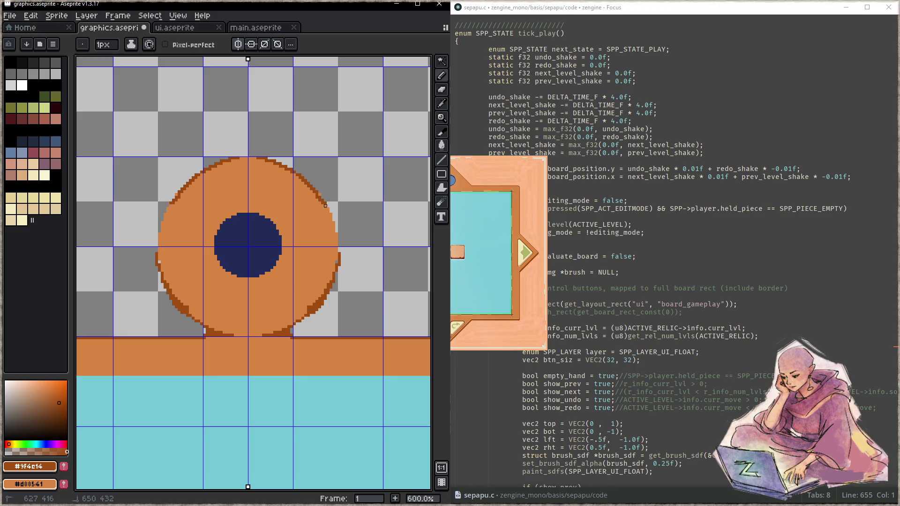
pyautogui.moveTo(331, 234)
pyautogui.mouseDown()
pyautogui.moveTo(337, 265)
pyautogui.moveTo(325, 201)
pyautogui.mouseUp()
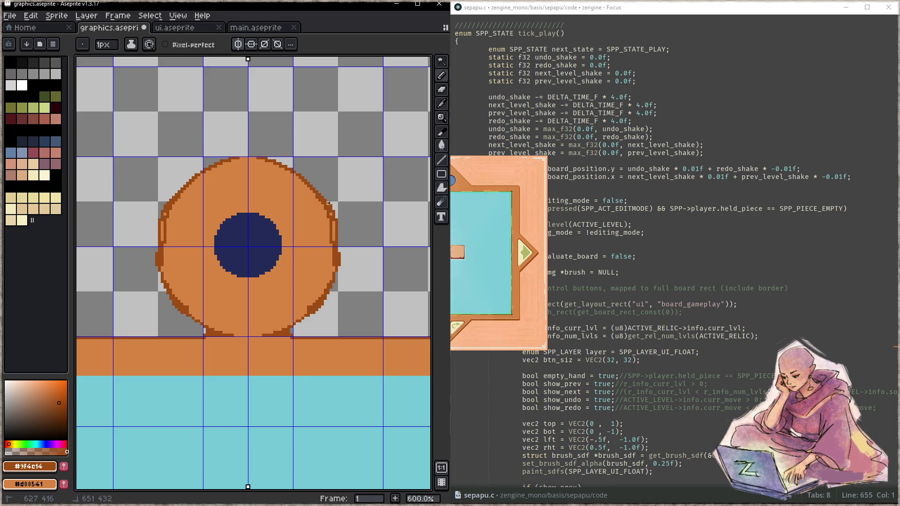
pyautogui.moveTo(322, 296)
pyautogui.mouseDown()
pyautogui.moveTo(292, 322)
pyautogui.moveTo(308, 335)
pyautogui.mouseUp()
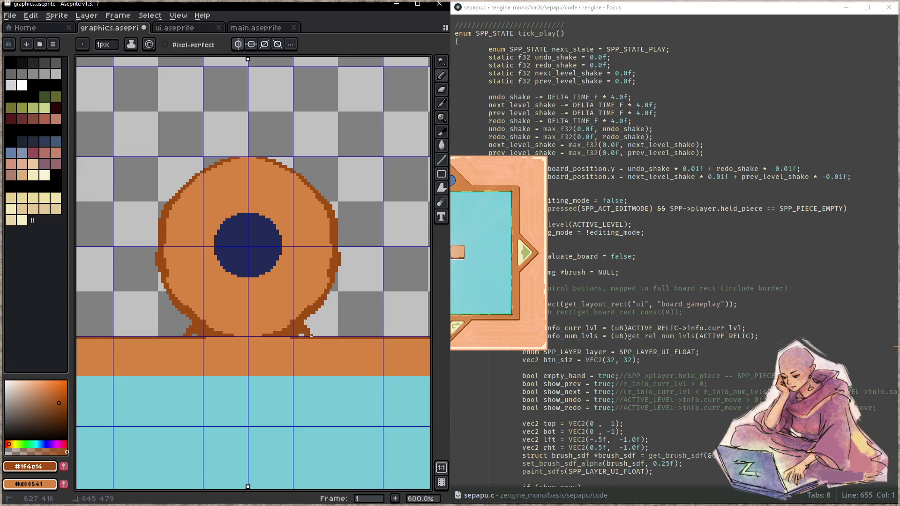
pyautogui.click(314, 307)
pyautogui.moveTo(334, 225); pyautogui.dragTo(334, 259)
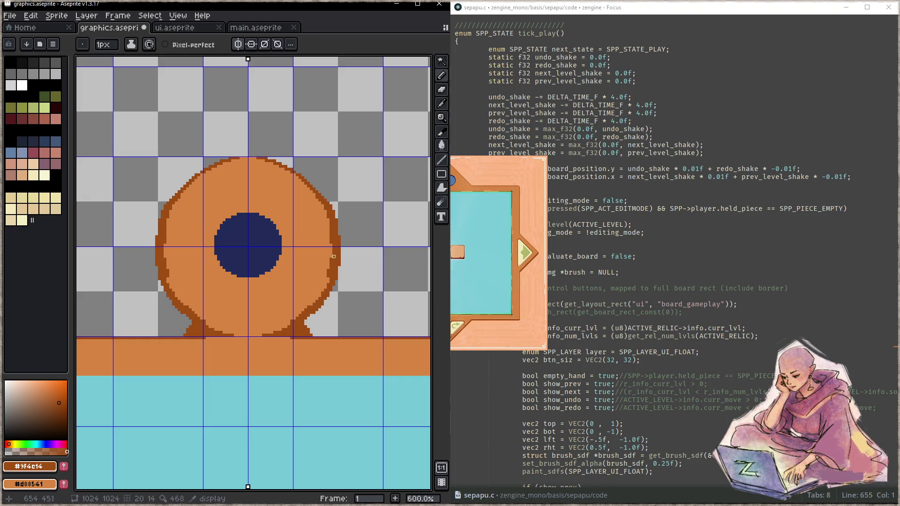
# - Patch orange pixels back into the knob's side outline
pyautogui.keyDown('alt'); pyautogui.click(199, 279); pyautogui.keyUp('alt')
pyautogui.click(165, 259)
pyautogui.click(164, 243)
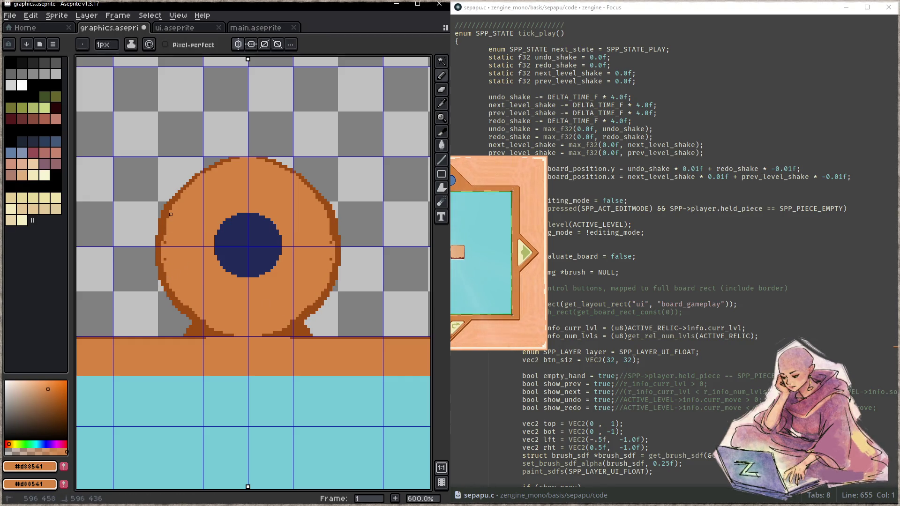
pyautogui.moveTo(322, 212)
pyautogui.mouseDown()
pyautogui.moveTo(314, 203)
pyautogui.moveTo(306, 284)
pyautogui.mouseUp()
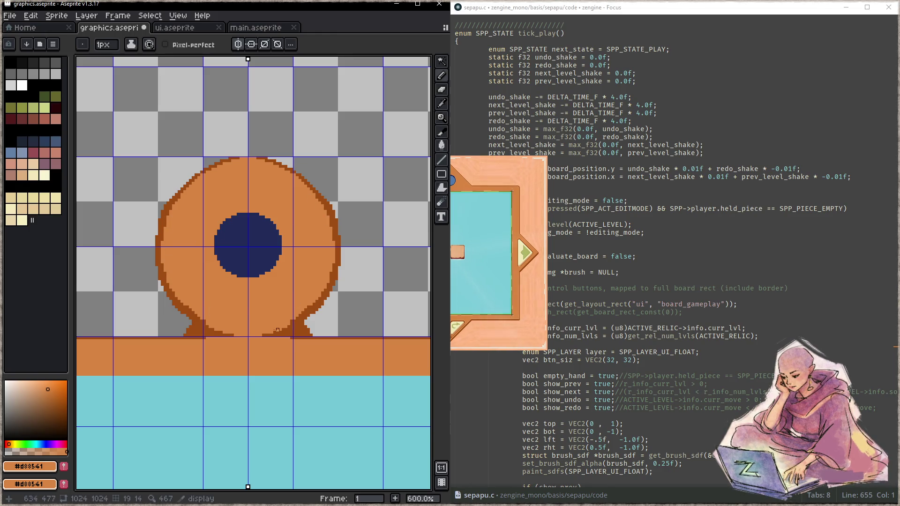
# - Draw mirrored dark brown arcs under the knob's base and save graphics.aseprite
pyautogui.moveTo(210, 318); pyautogui.dragTo(300, 332)
pyautogui.keyDown('alt'); pyautogui.click(196, 335); pyautogui.keyUp('alt')
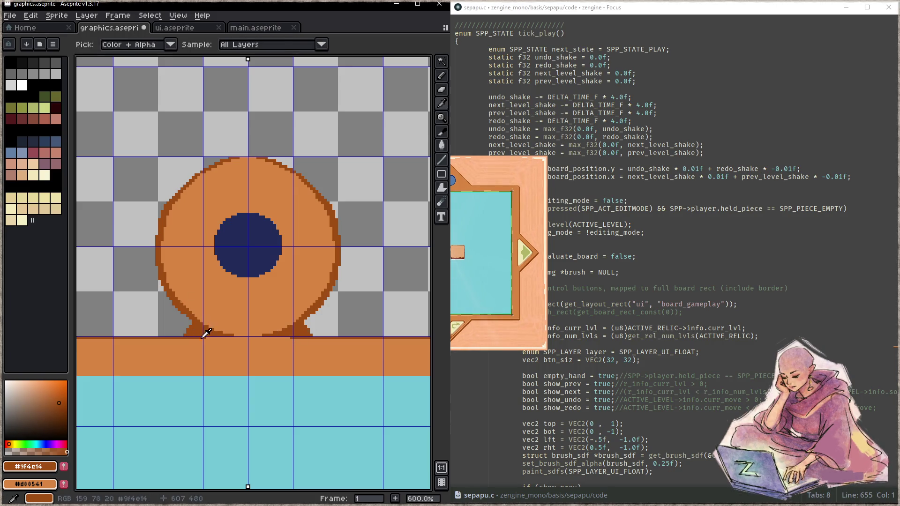
pyautogui.moveTo(197, 335); pyautogui.dragTo(235, 355)
pyautogui.moveTo(193, 335); pyautogui.dragTo(229, 358)
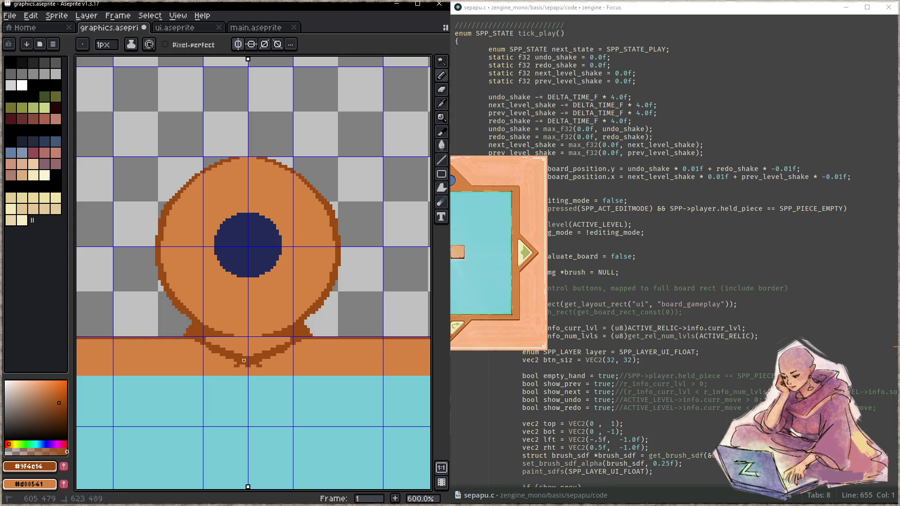
pyautogui.moveTo(243, 361); pyautogui.dragTo(246, 363)
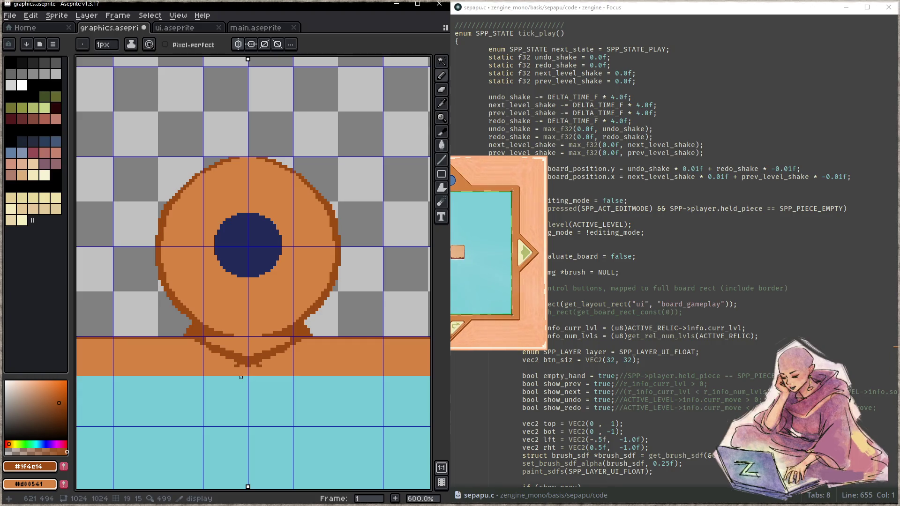
pyautogui.hotkey('ctrl', 's')
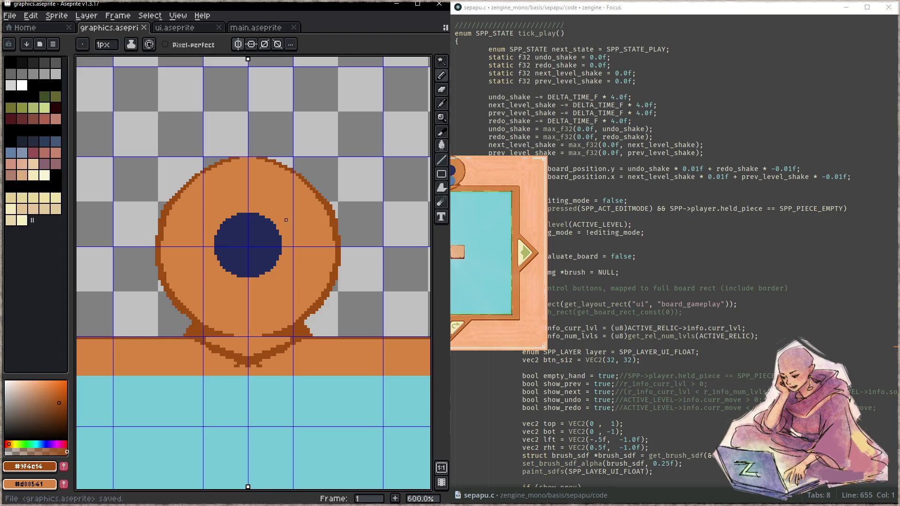
# - Snap Sepapu to the right half with Aseprite on the left to view the redrawn knob
pyautogui.click(510, 172)
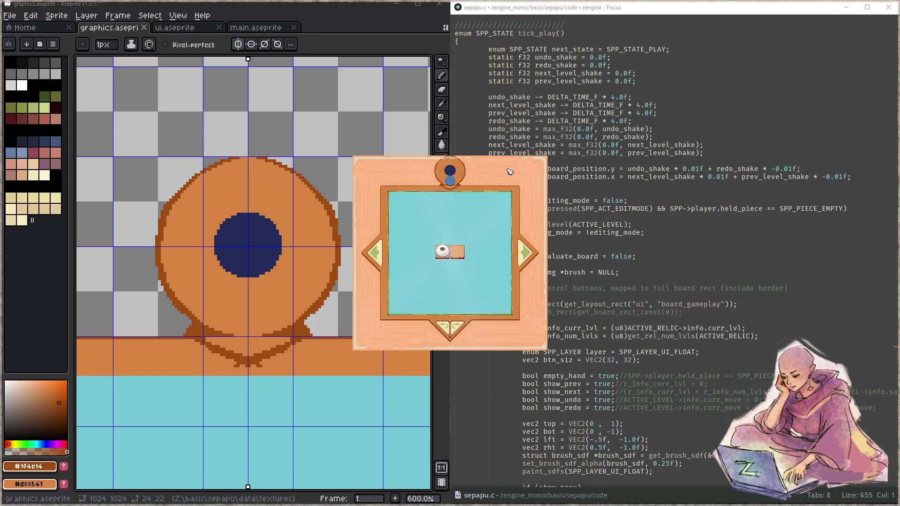
pyautogui.click(286, 265)
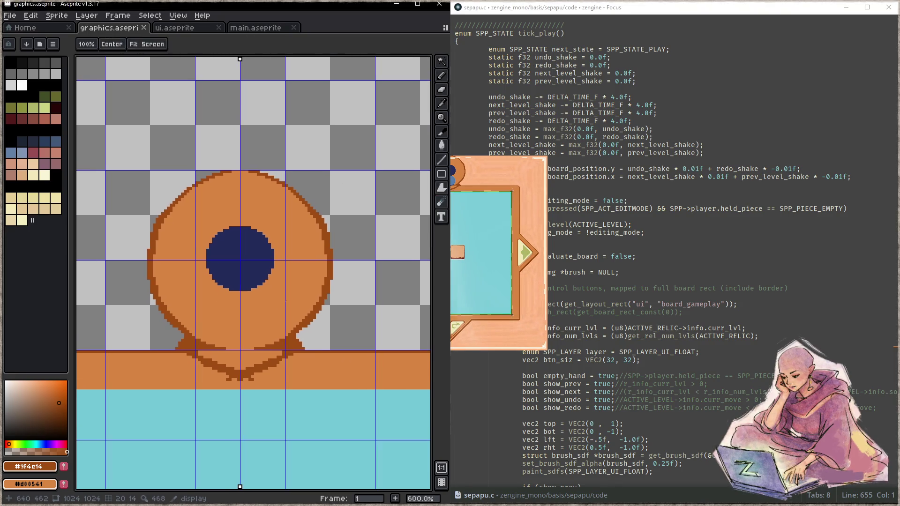
pyautogui.click(520, 337)
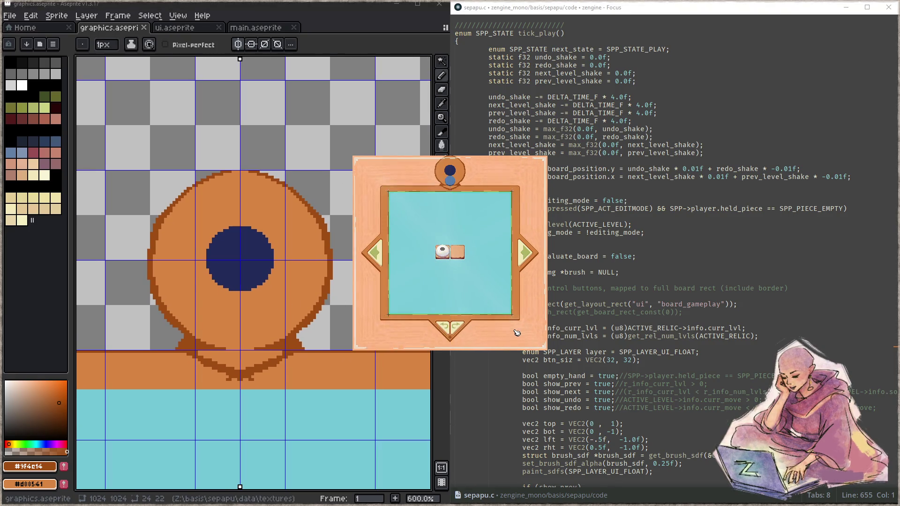
pyautogui.press('super+Right')
pyautogui.click(310, 71)
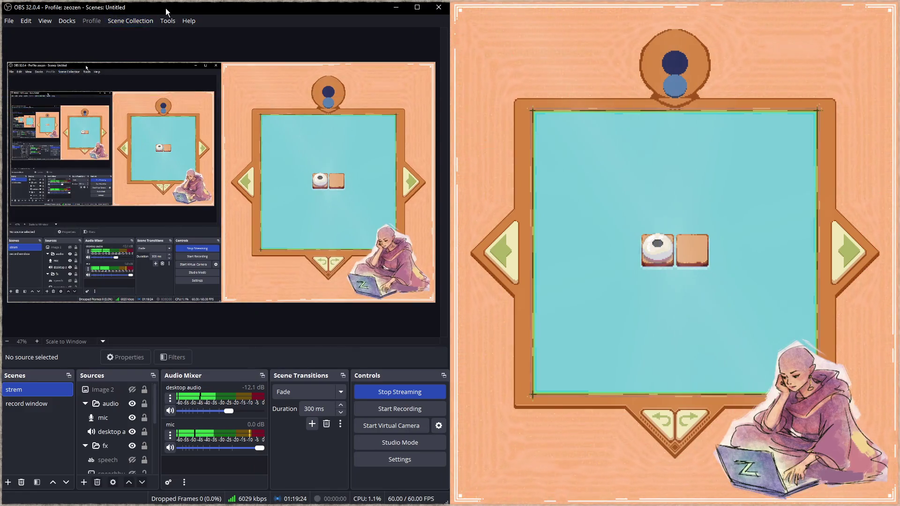
pyautogui.hotkey('alt', 'Tab')
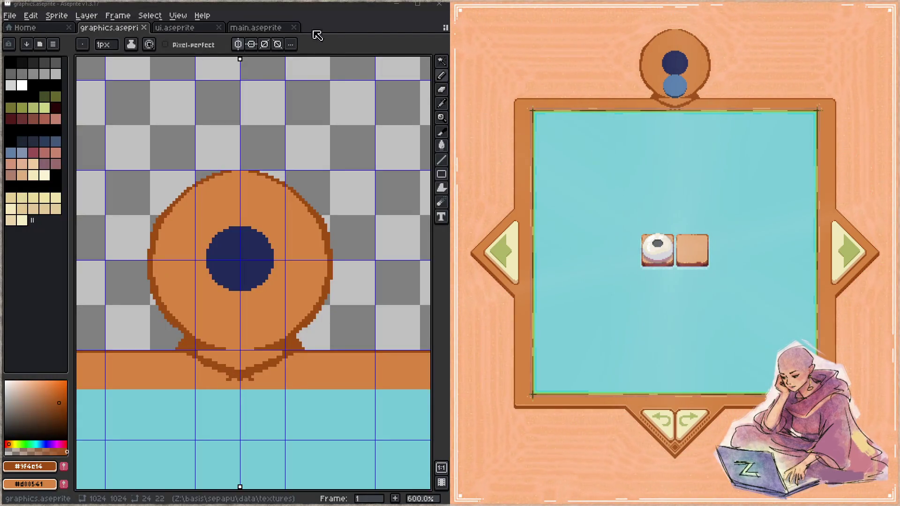
# - Scale the orange knob down to about 74%, lower it onto the board edge, and save
pyautogui.scroll(-1, 275, 220)
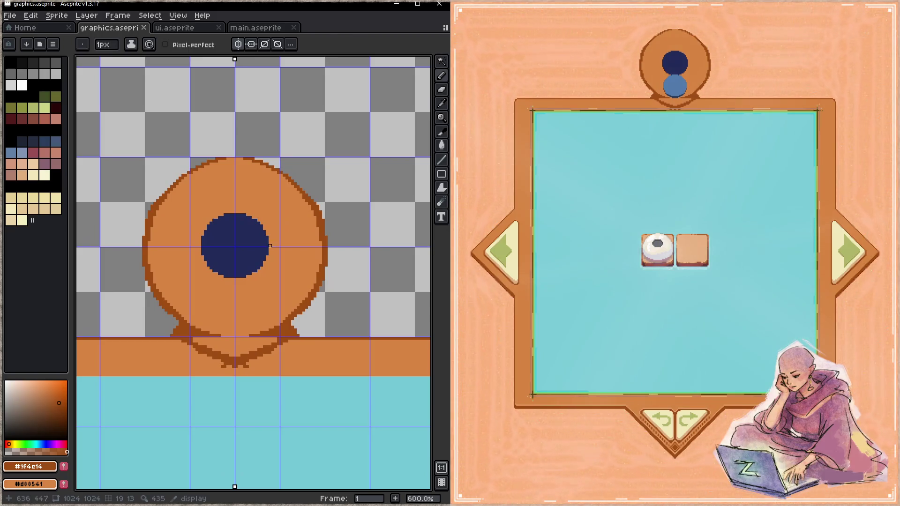
pyautogui.press('m')
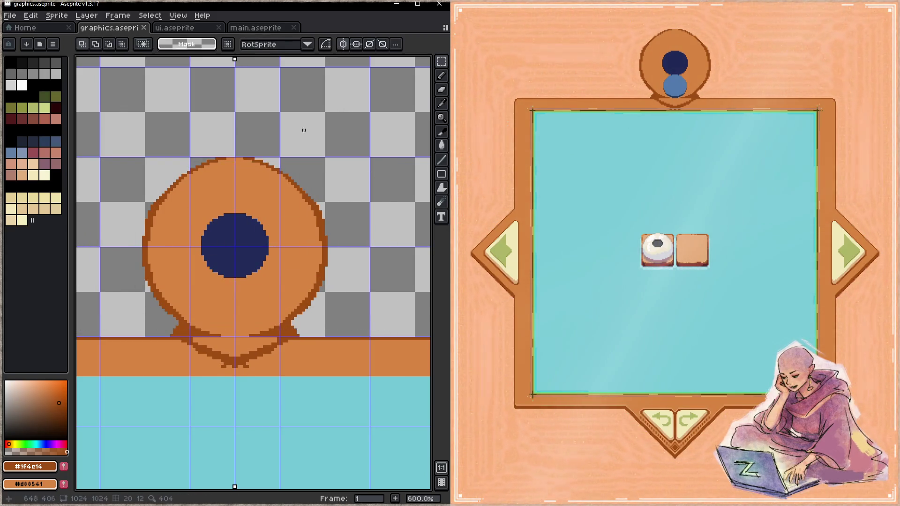
pyautogui.moveTo(100, 158)
pyautogui.mouseDown()
pyautogui.moveTo(323, 333)
pyautogui.moveTo(370, 338)
pyautogui.mouseUp()
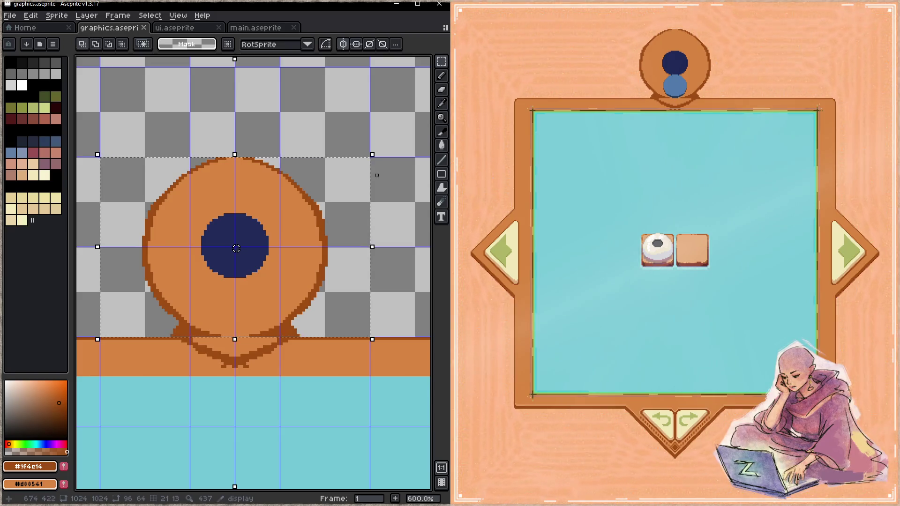
pyautogui.moveTo(374, 154); pyautogui.dragTo(347, 189)
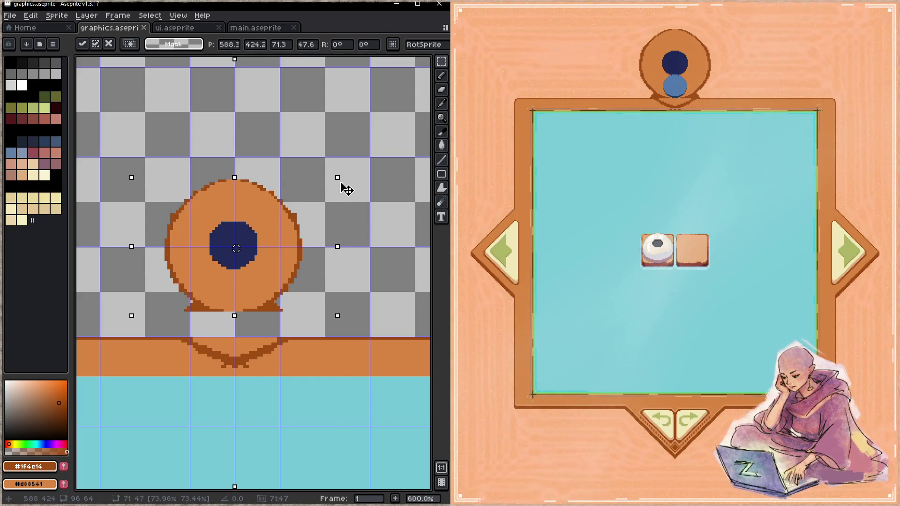
pyautogui.moveTo(291, 287)
pyautogui.mouseDown()
pyautogui.moveTo(288, 306)
pyautogui.moveTo(296, 299)
pyautogui.mouseUp()
pyautogui.hotkey('ctrl', 'd')
pyautogui.hotkey('ctrl', 's')
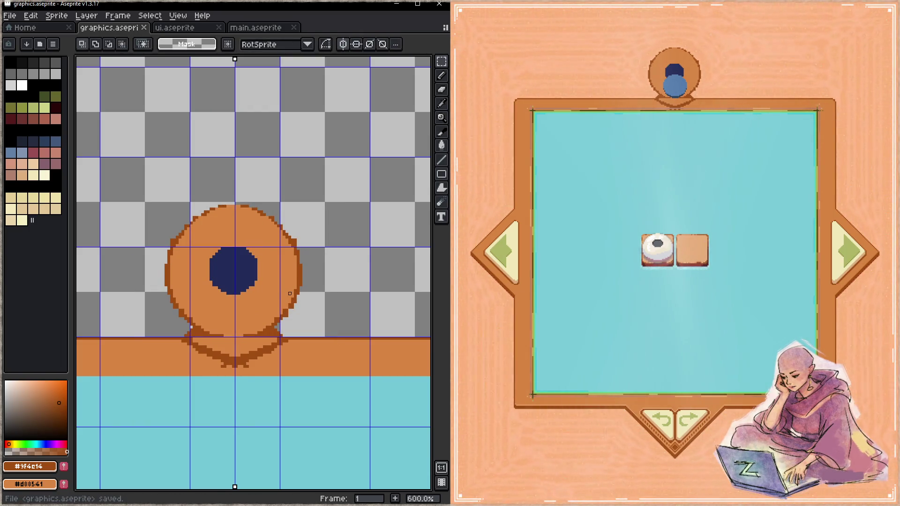
# - Stamp a larger 19px #222b59 navy centre onto the knob
pyautogui.press('b')
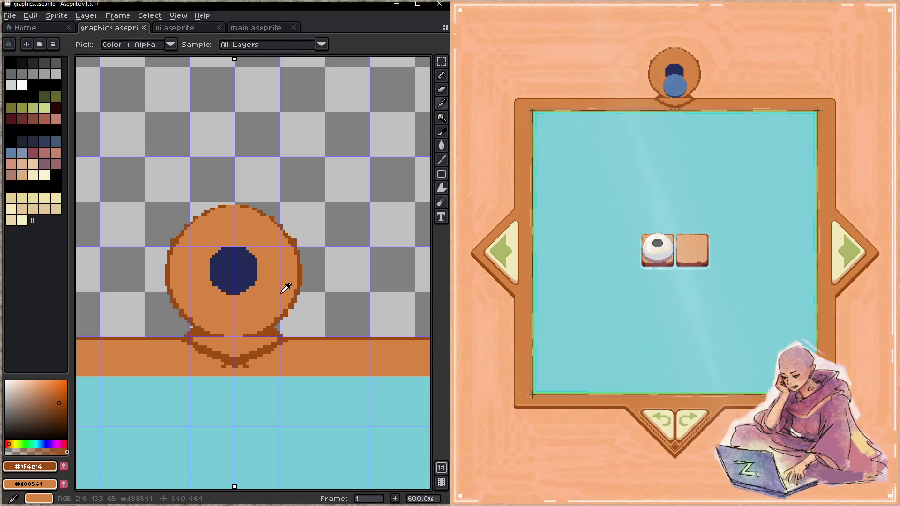
pyautogui.keyDown('alt'); pyautogui.click(250, 276); pyautogui.keyUp('alt')
pyautogui.press('+')
pyautogui.press('+')
pyautogui.press('+')
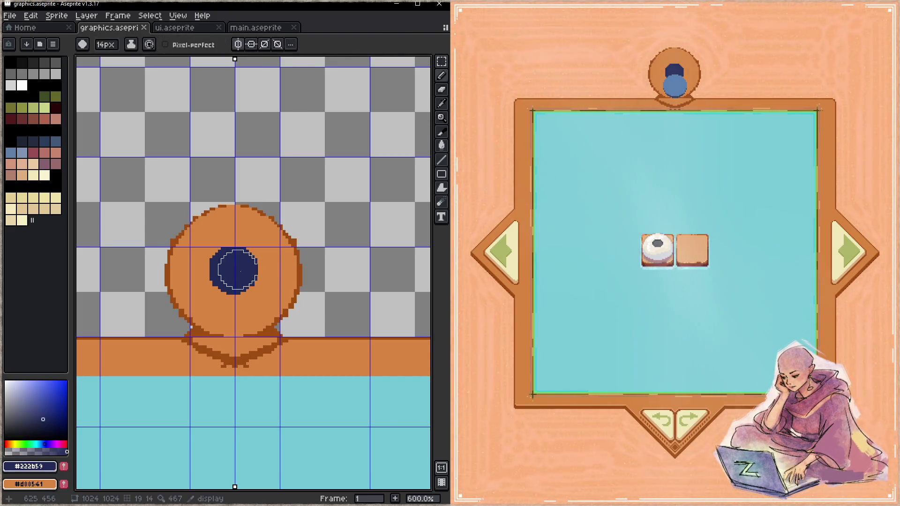
pyautogui.press('+')
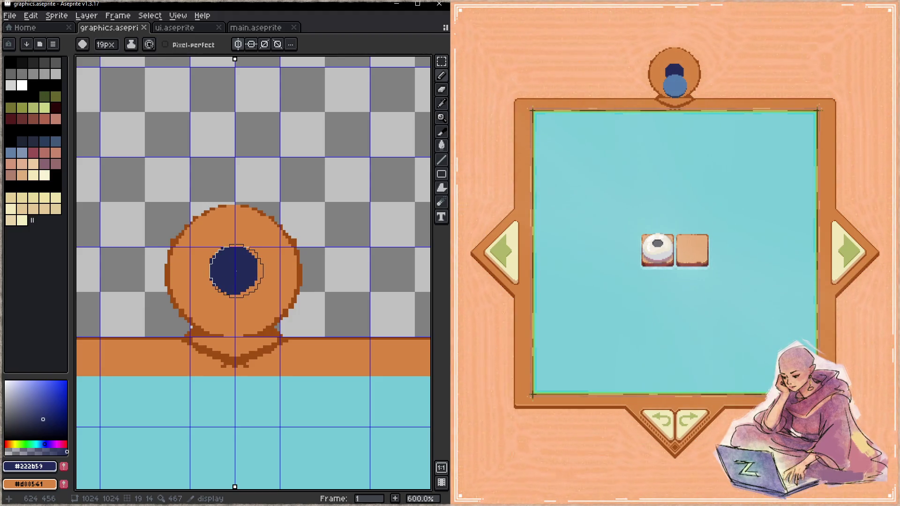
pyautogui.click(233, 271)
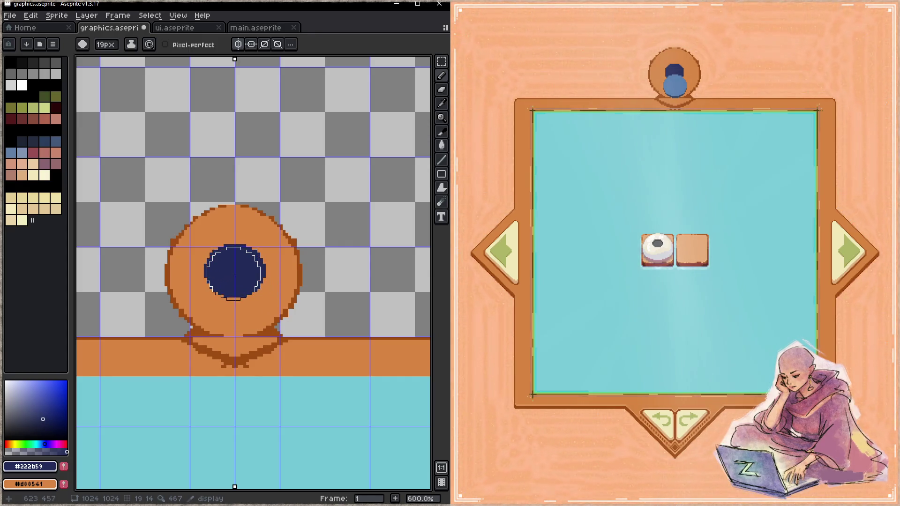
# - Paint the old navy centre over with orange and restamp a centred navy circle
pyautogui.keyDown('alt'); pyautogui.click(254, 294); pyautogui.keyUp('alt')
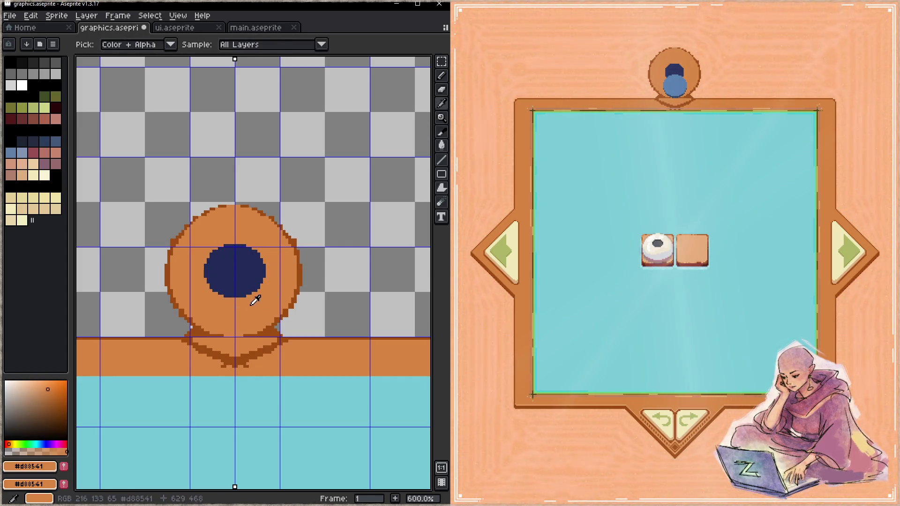
pyautogui.keyDown('alt'); pyautogui.rightClick(238, 268); pyautogui.keyUp('alt')
pyautogui.moveTo(238, 268); pyautogui.dragTo(239, 268)
pyautogui.press('x')
pyautogui.click(234, 274)
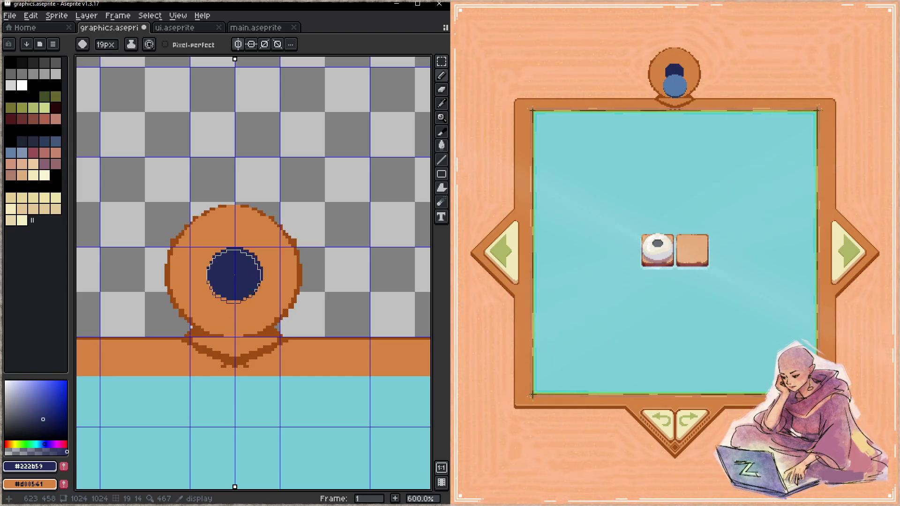
pyautogui.click(237, 273)
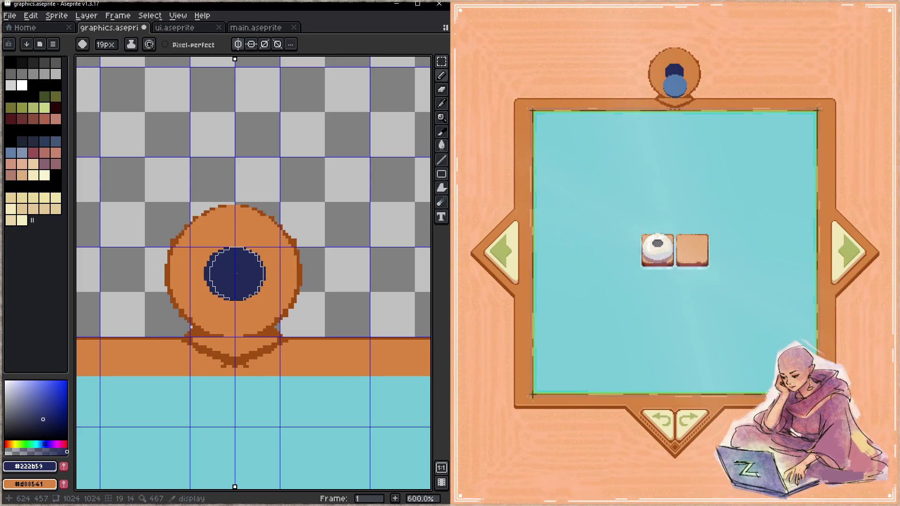
pyautogui.click(234, 271)
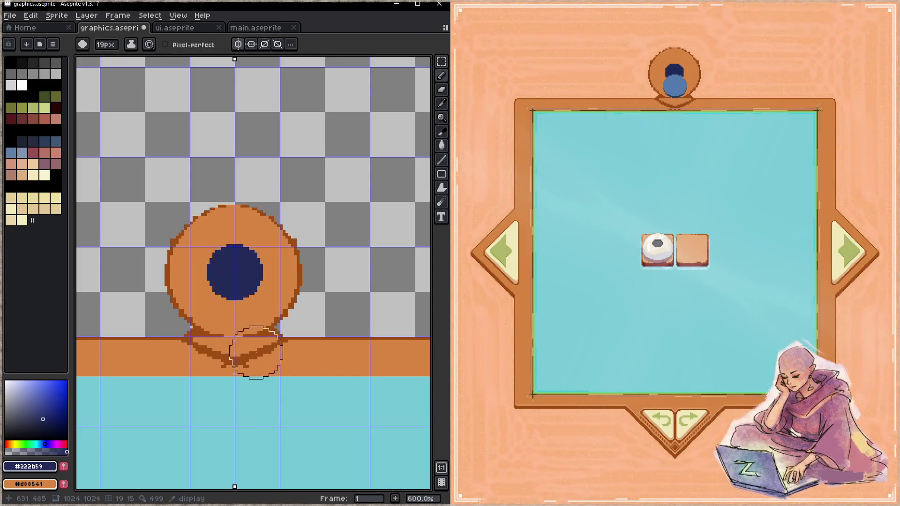
pyautogui.hotkey('ctrl', 'z')
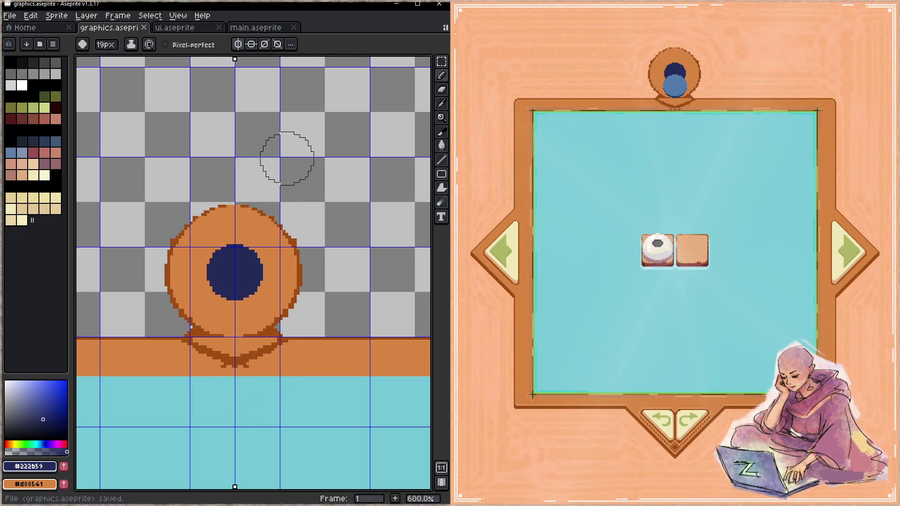
# - In ui.aseprite, move the play_quit slice upward, save, and return to graphics.aseprite
pyautogui.click(182, 29)
pyautogui.scroll(5, 253, 171)
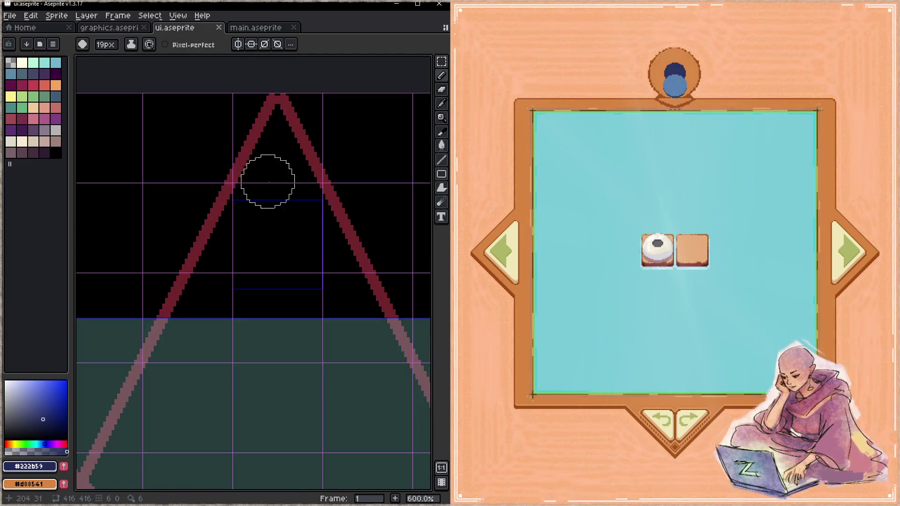
pyautogui.hotkey('shift', 'c')
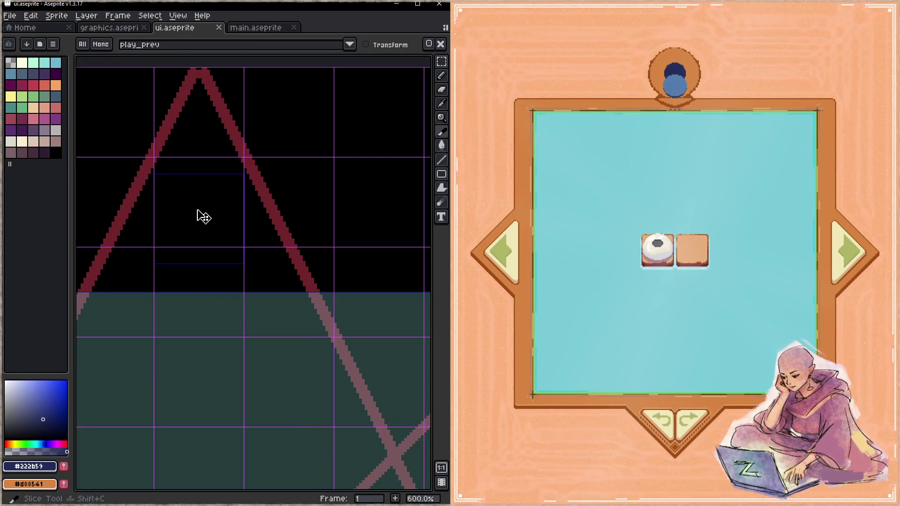
pyautogui.moveTo(198, 210); pyautogui.dragTo(195, 174)
pyautogui.hotkey('ctrl', 's')
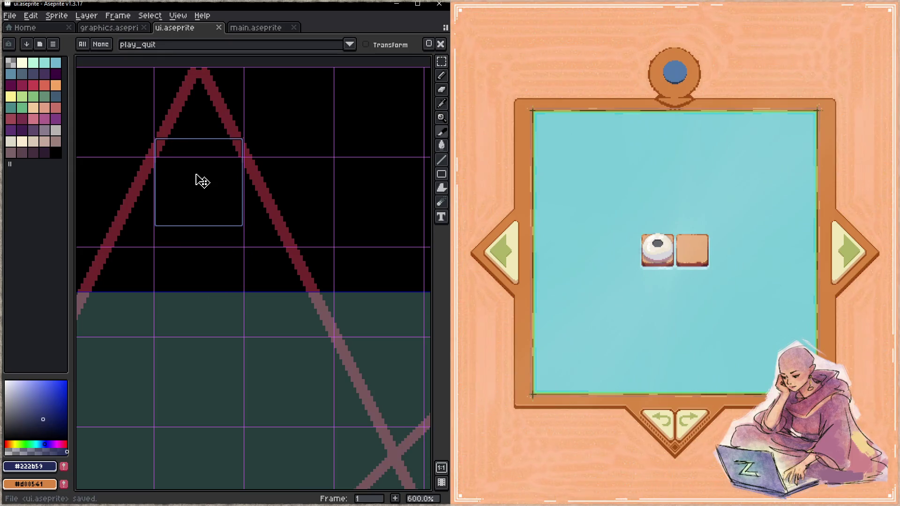
pyautogui.click(247, 29)
pyautogui.click(102, 27)
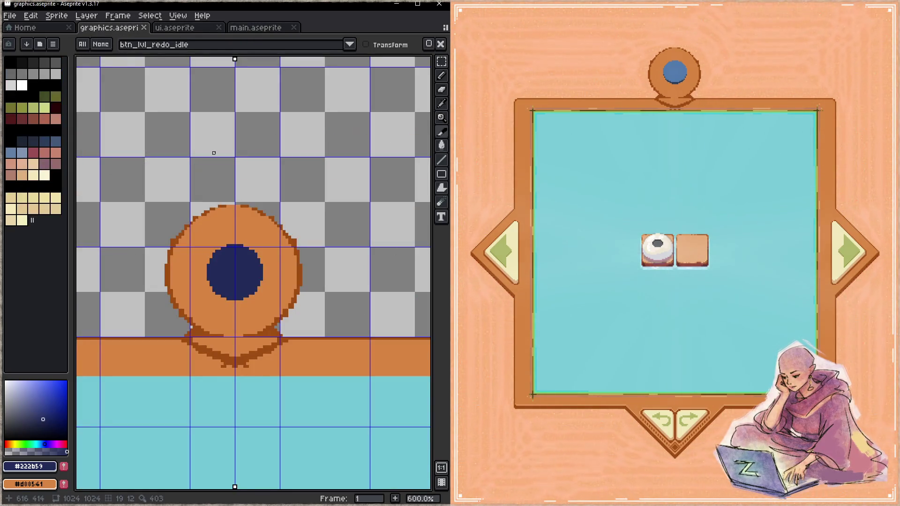
# - Paint the knob's navy centre larger with the 21px pencil and save the file
pyautogui.press('b')
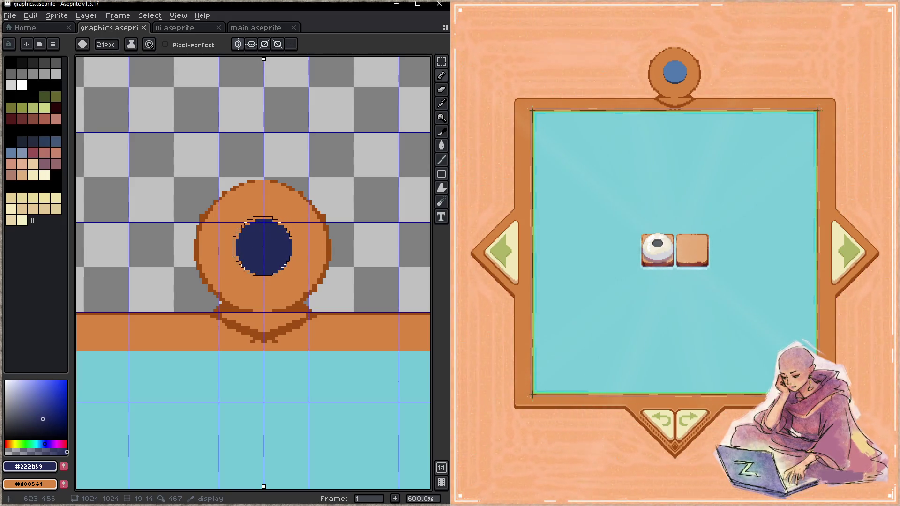
pyautogui.click(266, 244)
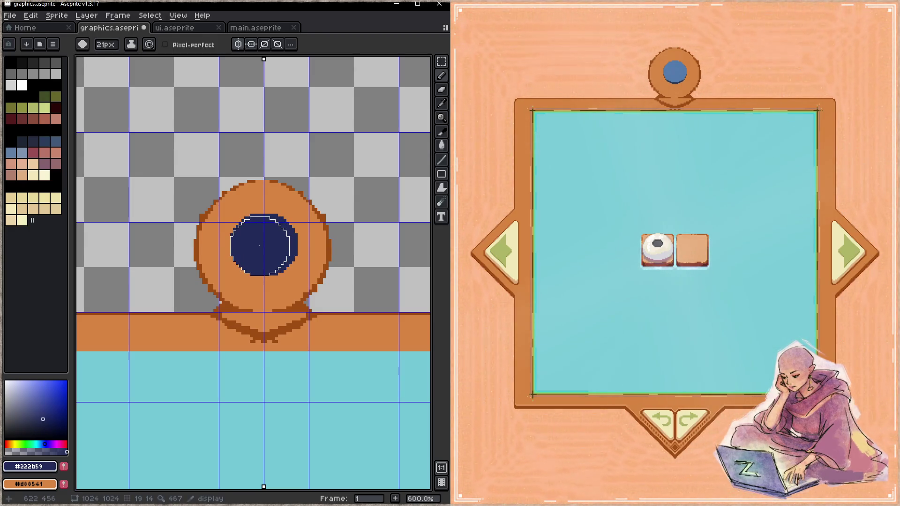
pyautogui.hotkey('ctrl', 's')
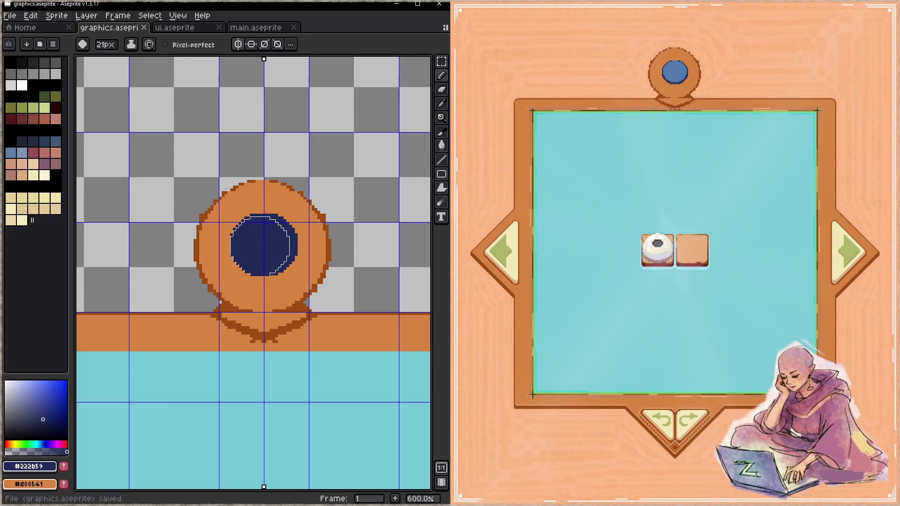
# - Shrink the brush to 1px, pick the dark-brown outline colour, and undo a stray erase
pyautogui.press('-')
pyautogui.press('-')
pyautogui.press('-')
pyautogui.keyDown('alt'); pyautogui.click(328, 244); pyautogui.keyUp('alt')
pyautogui.press('-')
pyautogui.press('-')
pyautogui.press('-')
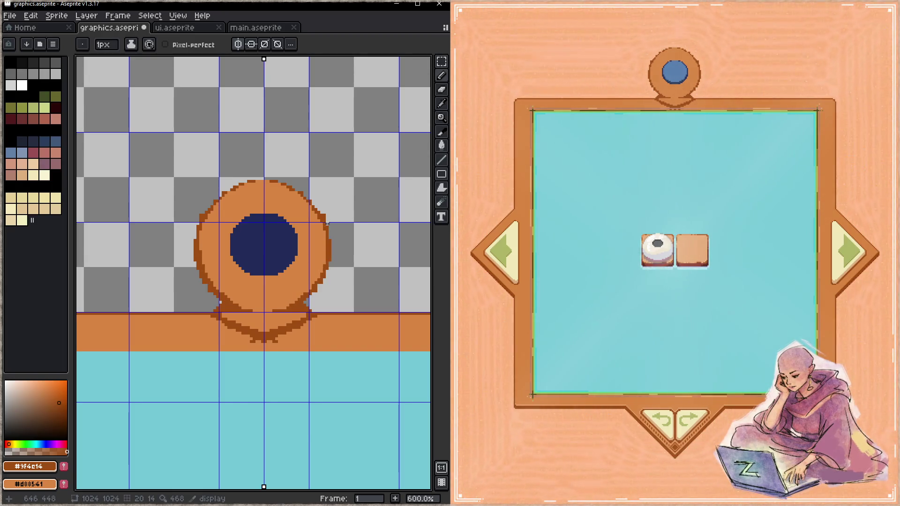
pyautogui.press('e')
pyautogui.click(331, 215)
pyautogui.hotkey('ctrl', 'z')
pyautogui.press('b')
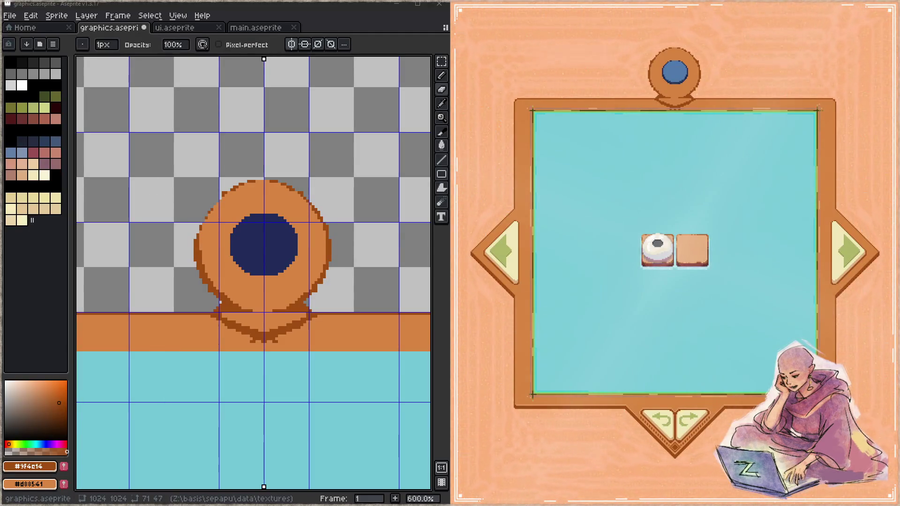
pyautogui.click(300, 5)
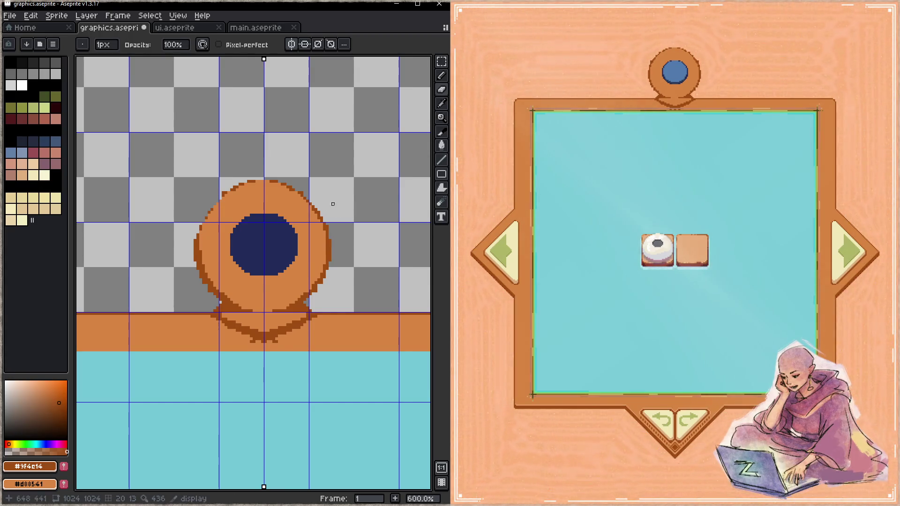
# - Recentre the knob and make single-pixel touch-ups to the orange rim and its outline
pyautogui.moveTo(359, 211); pyautogui.dragTo(354, 231)
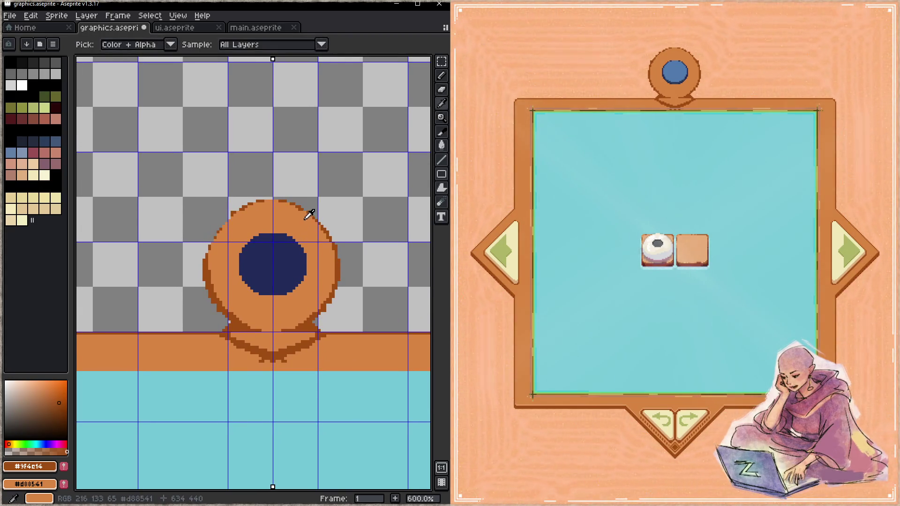
pyautogui.keyDown('alt'); pyautogui.click(308, 213); pyautogui.keyUp('alt')
pyautogui.hotkey('ctrl', 'z')
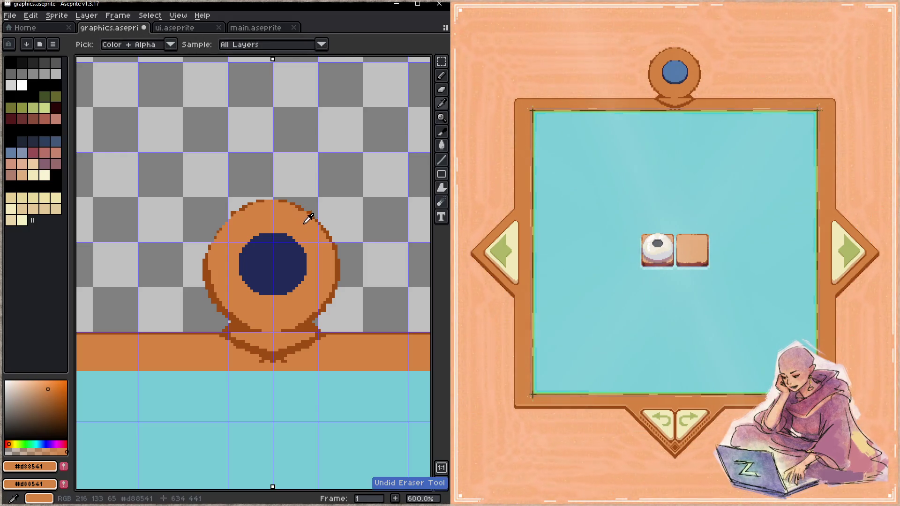
pyautogui.press('b')
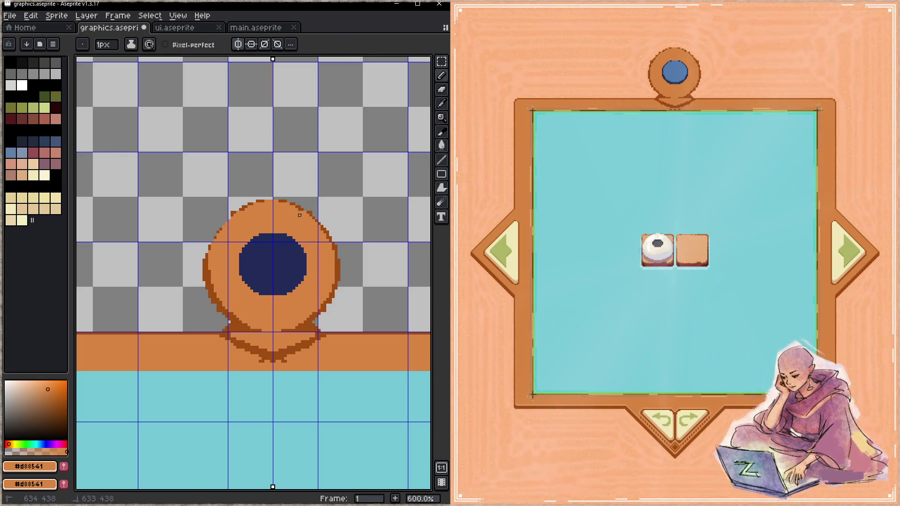
pyautogui.press('e')
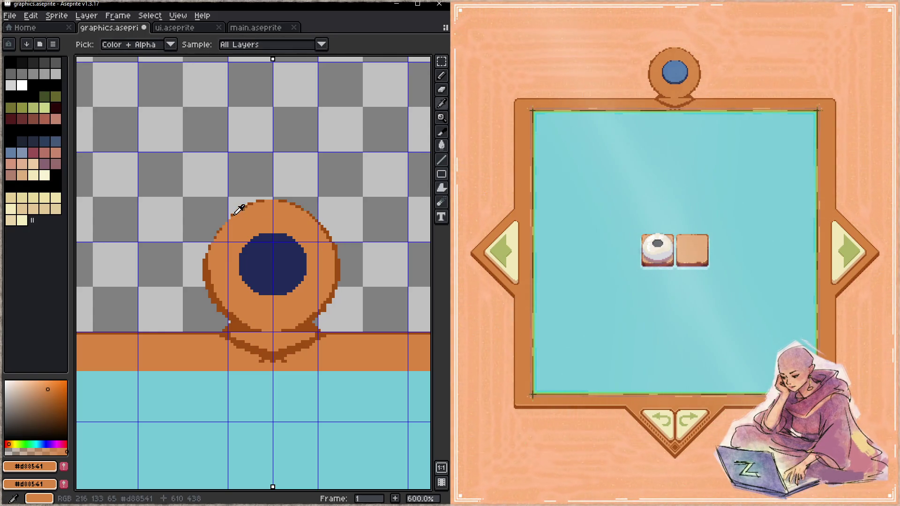
pyautogui.keyDown('alt'); pyautogui.click(247, 204); pyautogui.keyUp('alt')
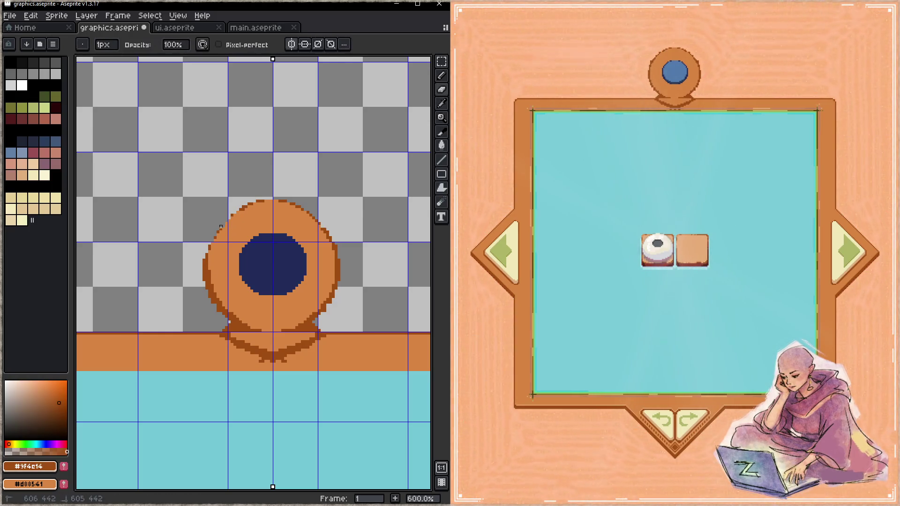
pyautogui.press('shift')
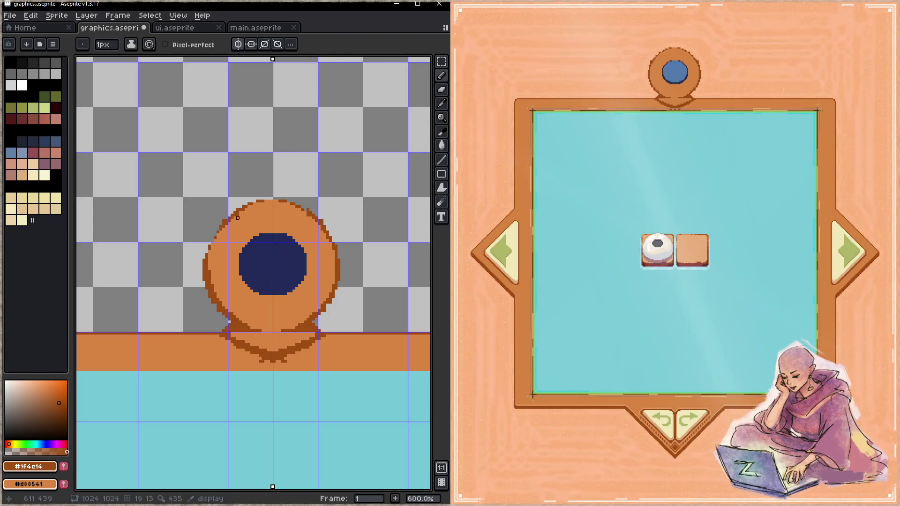
pyautogui.keyDown('alt'); pyautogui.click(234, 218); pyautogui.keyUp('alt')
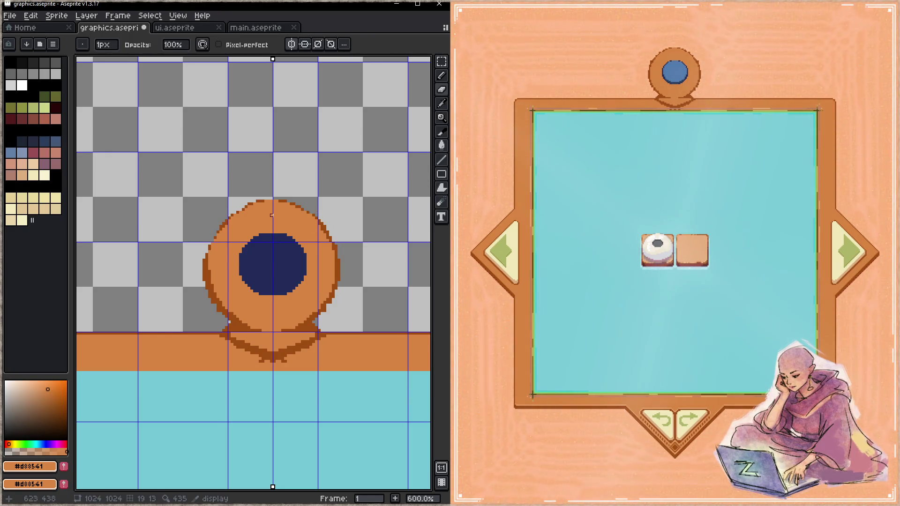
# - Eyedrop the dark rust colour and draw a rust outline along the ring's top arc
pyautogui.press('alt')
pyautogui.keyDown('alt'); pyautogui.click(234, 215); pyautogui.keyUp('alt')
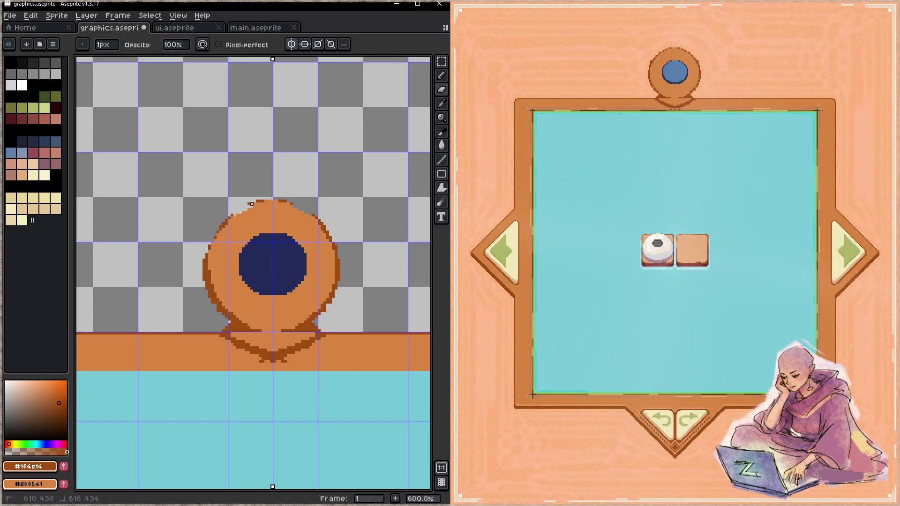
pyautogui.moveTo(234, 214); pyautogui.dragTo(312, 217)
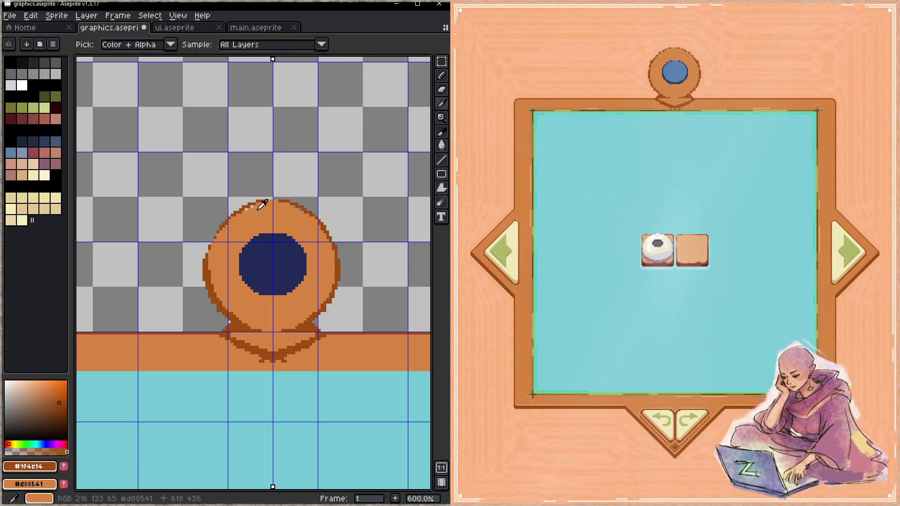
pyautogui.keyDown('alt'); pyautogui.click(235, 215); pyautogui.keyUp('alt')
pyautogui.moveTo(297, 273); pyautogui.dragTo(256, 234)
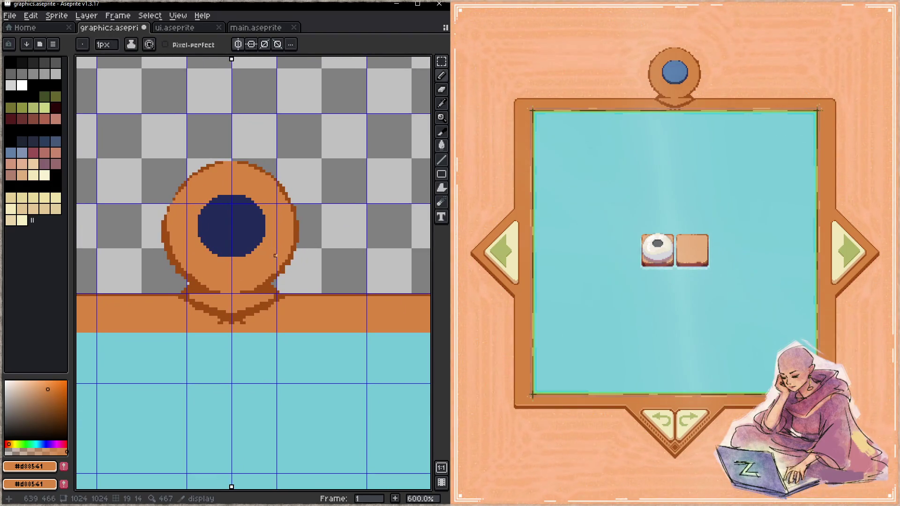
# - Save, recentre the knob, and paint over the dark stand below it in orange
pyautogui.hotkey('ctrl', 's')
pyautogui.moveTo(267, 271); pyautogui.dragTo(315, 256)
pyautogui.press('b')
pyautogui.moveTo(262, 300)
pyautogui.mouseDown()
pyautogui.moveTo(311, 305)
pyautogui.moveTo(242, 288)
pyautogui.mouseUp()
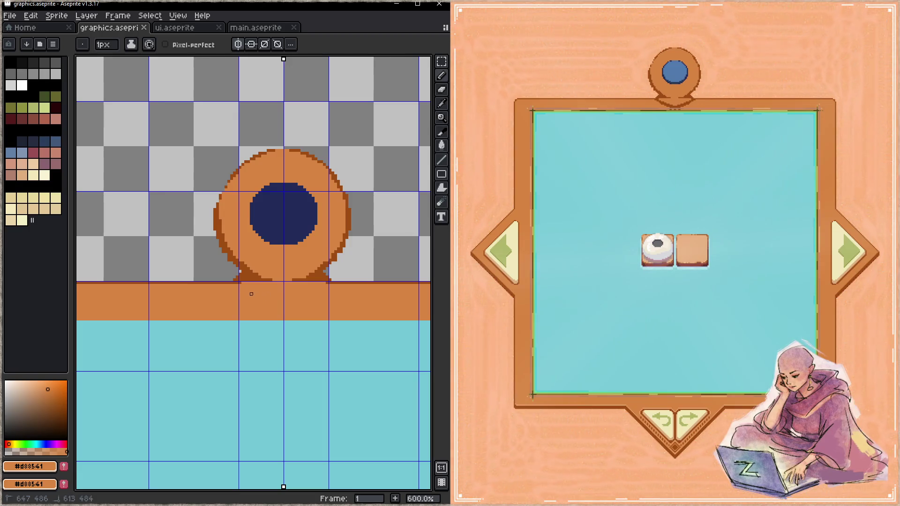
# - Draw a mirrored dark-brown V outline with feet under the circle and save
pyautogui.keyDown('alt'); pyautogui.click(257, 278); pyautogui.keyUp('alt')
pyautogui.moveTo(279, 262); pyautogui.dragTo(282, 249)
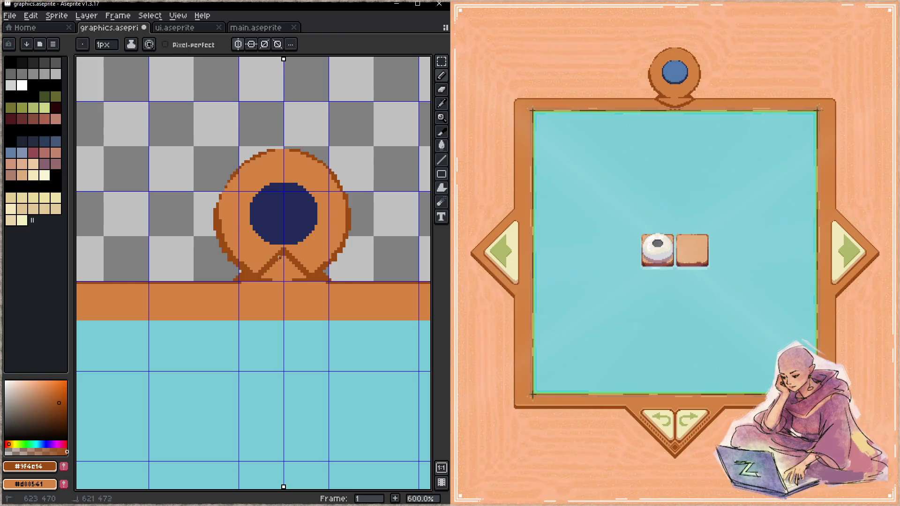
pyautogui.moveTo(254, 277)
pyautogui.mouseDown()
pyautogui.moveTo(279, 251)
pyautogui.moveTo(271, 274)
pyautogui.moveTo(281, 278)
pyautogui.moveTo(288, 269)
pyautogui.mouseUp()
pyautogui.keyDown('alt'); pyautogui.click(296, 288); pyautogui.keyUp('alt')
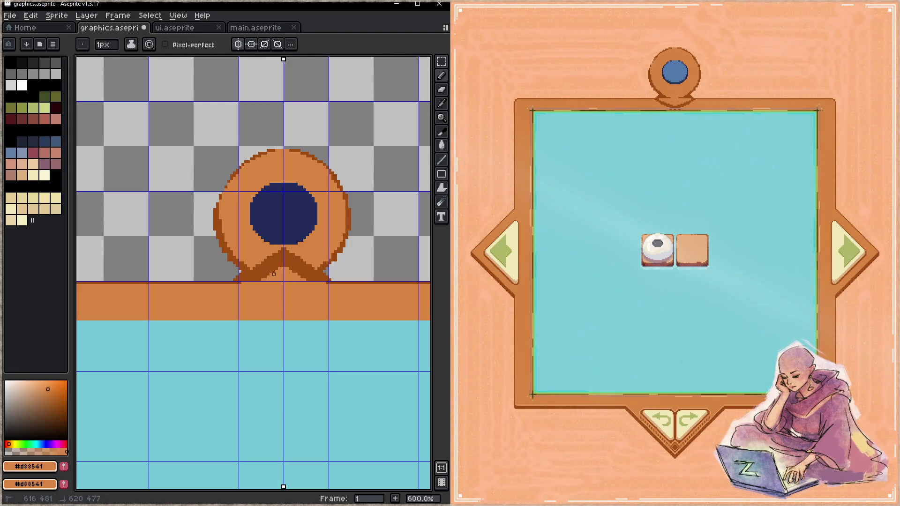
pyautogui.keyDown('alt'); pyautogui.click(266, 282); pyautogui.keyUp('alt')
pyautogui.click(242, 287)
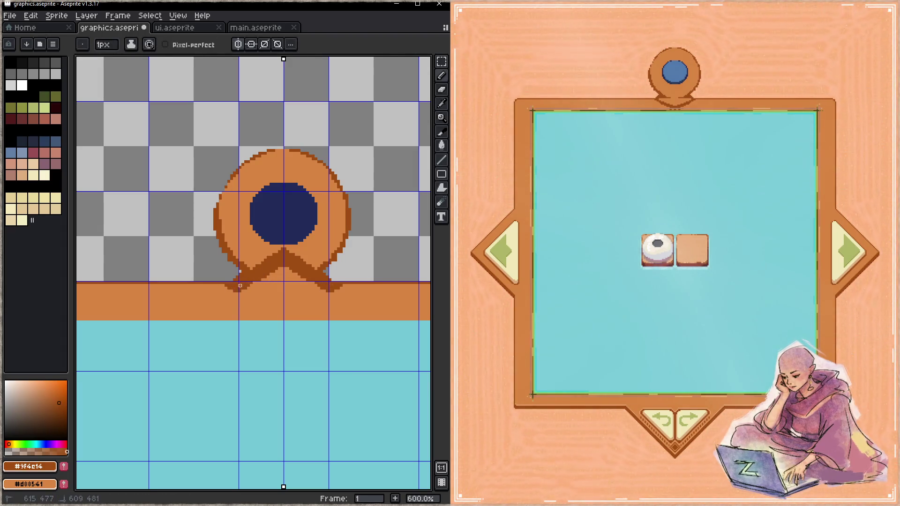
pyautogui.hotkey('ctrl', 's')
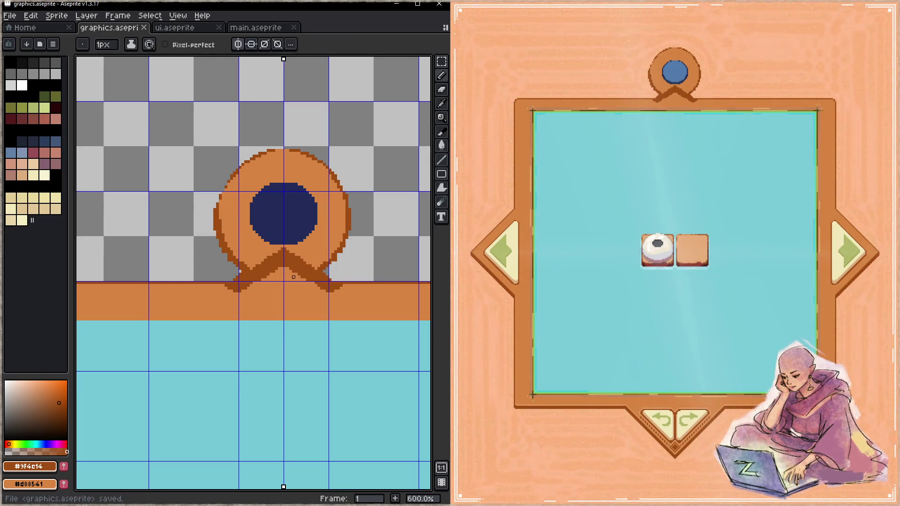
# - Paint out the V's peak, stray dark pixels and feet in orange, then save
pyautogui.keyDown('alt'); pyautogui.click(260, 254); pyautogui.keyUp('alt')
pyautogui.moveTo(266, 252)
pyautogui.mouseDown()
pyautogui.moveTo(303, 260)
pyautogui.moveTo(265, 266)
pyautogui.moveTo(256, 279)
pyautogui.moveTo(307, 273)
pyautogui.mouseUp()
pyautogui.keyDown('alt'); pyautogui.click(253, 278); pyautogui.keyUp('alt')
pyautogui.keyDown('alt'); pyautogui.click(295, 261); pyautogui.keyUp('alt')
pyautogui.moveTo(243, 289)
pyautogui.mouseDown()
pyautogui.moveTo(225, 287)
pyautogui.moveTo(337, 285)
pyautogui.moveTo(234, 291)
pyautogui.mouseUp()
pyautogui.press('space')
pyautogui.hotkey('ctrl', 's')
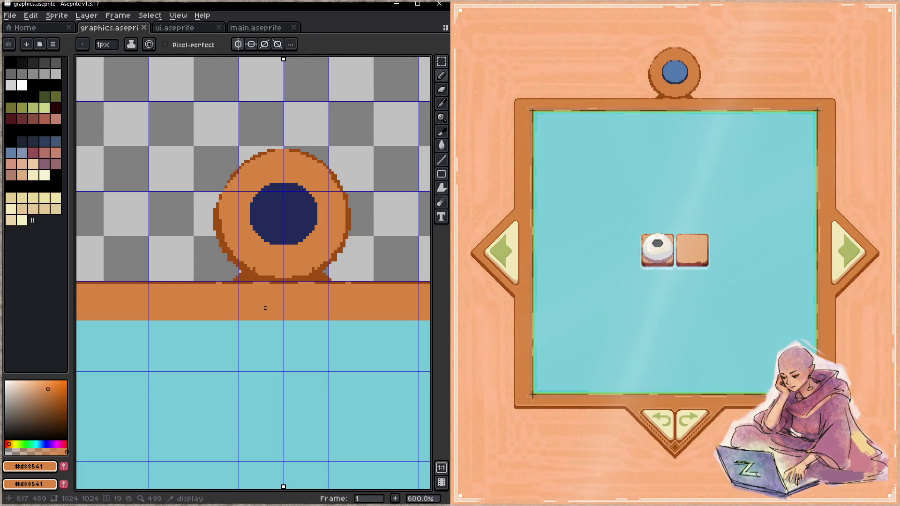
# - Place mirrored dark-brown dots around the navy centre with the 1px pencil and save
pyautogui.keyDown('alt'); pyautogui.click(249, 269); pyautogui.keyUp('alt')
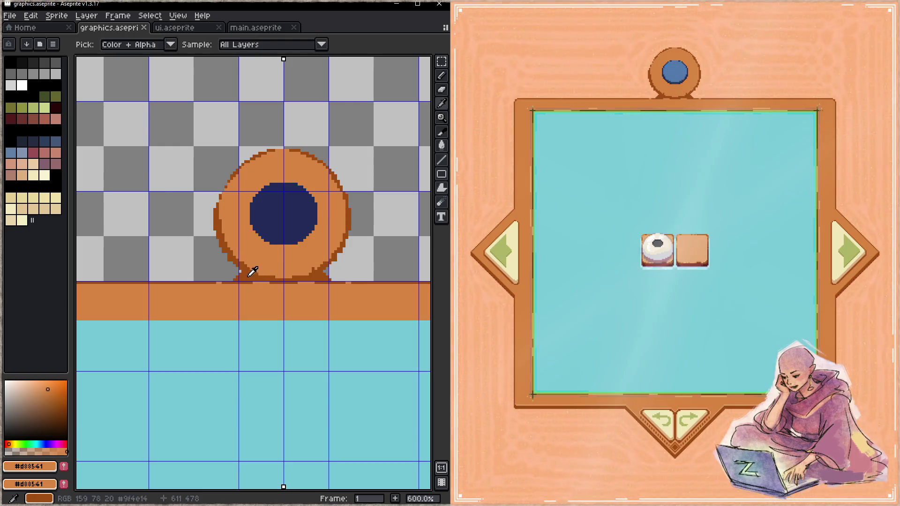
pyautogui.click(256, 250)
pyautogui.click(280, 260)
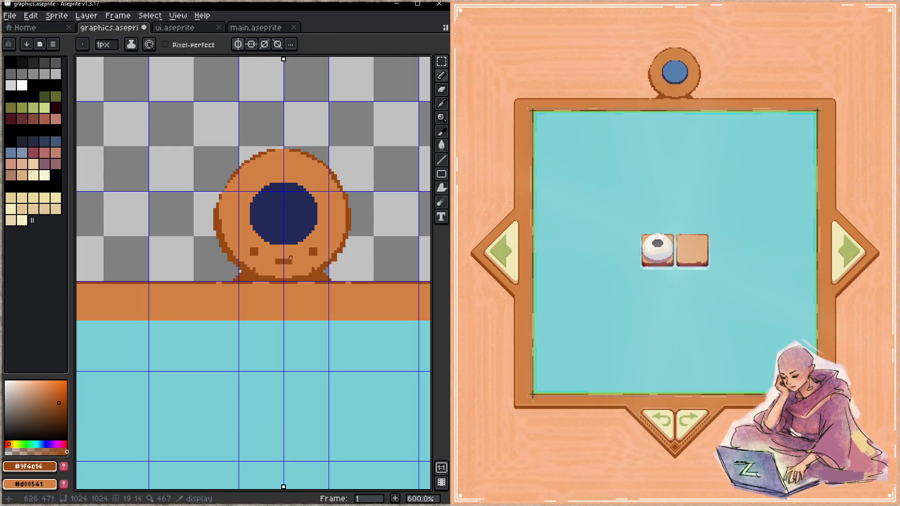
pyautogui.click(333, 216)
pyautogui.click(284, 167)
pyautogui.click(317, 181)
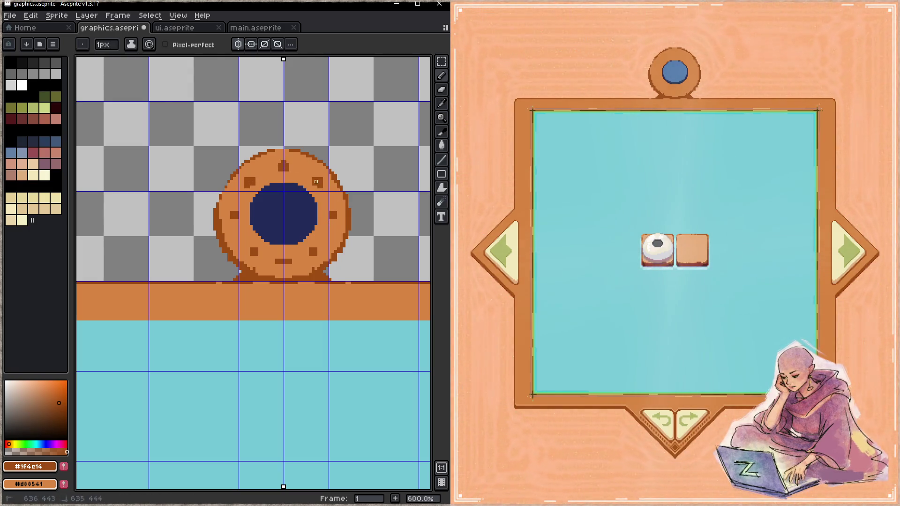
pyautogui.click(315, 252)
pyautogui.click(284, 257)
pyautogui.click(245, 246)
pyautogui.hotkey('ctrl', 's')
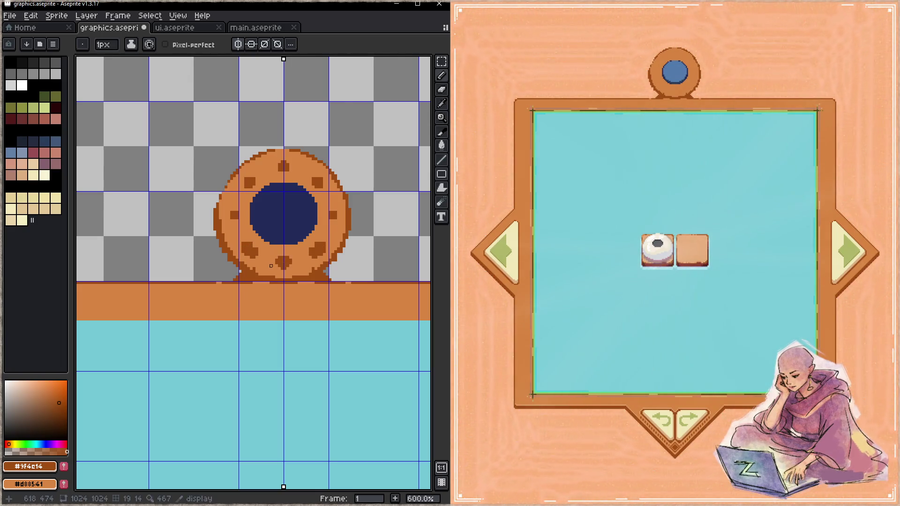
# - Add more mirrored dots on the ring's sides, lower centre and top, then save
pyautogui.click(329, 197)
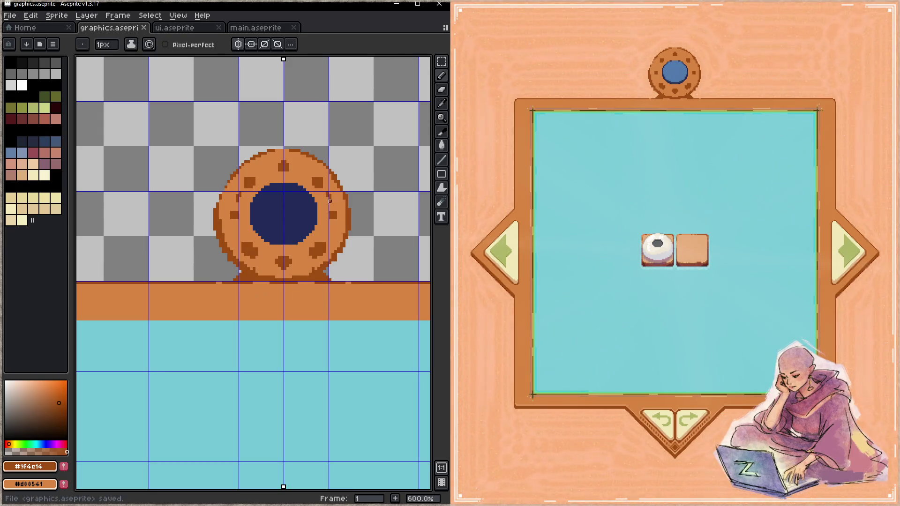
pyautogui.click(329, 232)
pyautogui.click(302, 258)
pyautogui.click(302, 176)
pyautogui.hotkey('ctrl', 's')
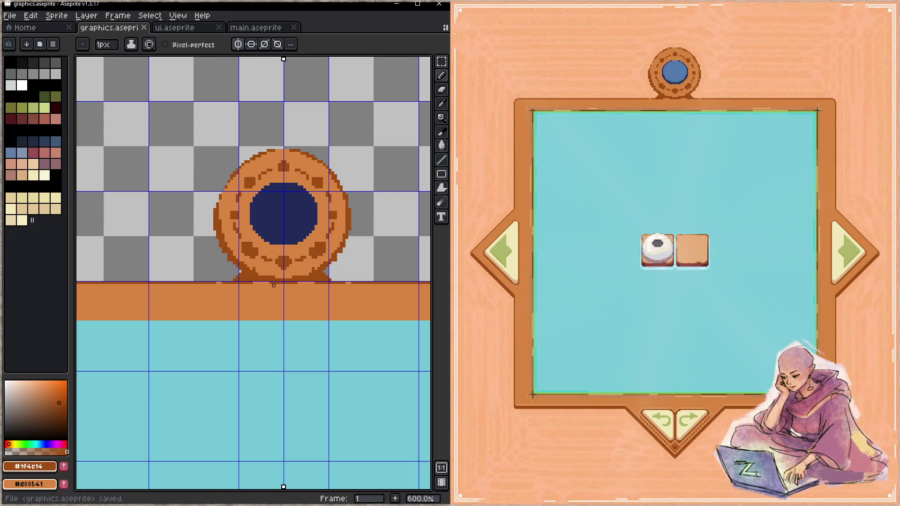